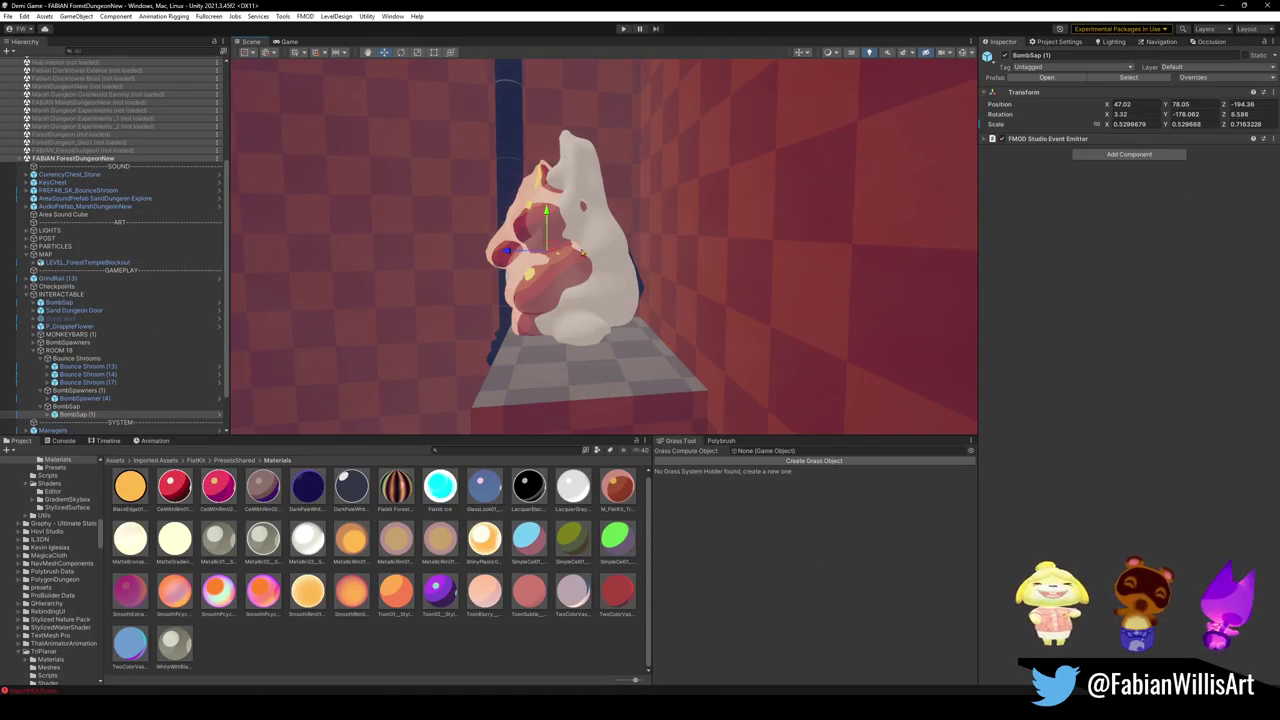
- Select and frame the crystal resin prop, pulling back to see its pedestal
left_click(510, 226)
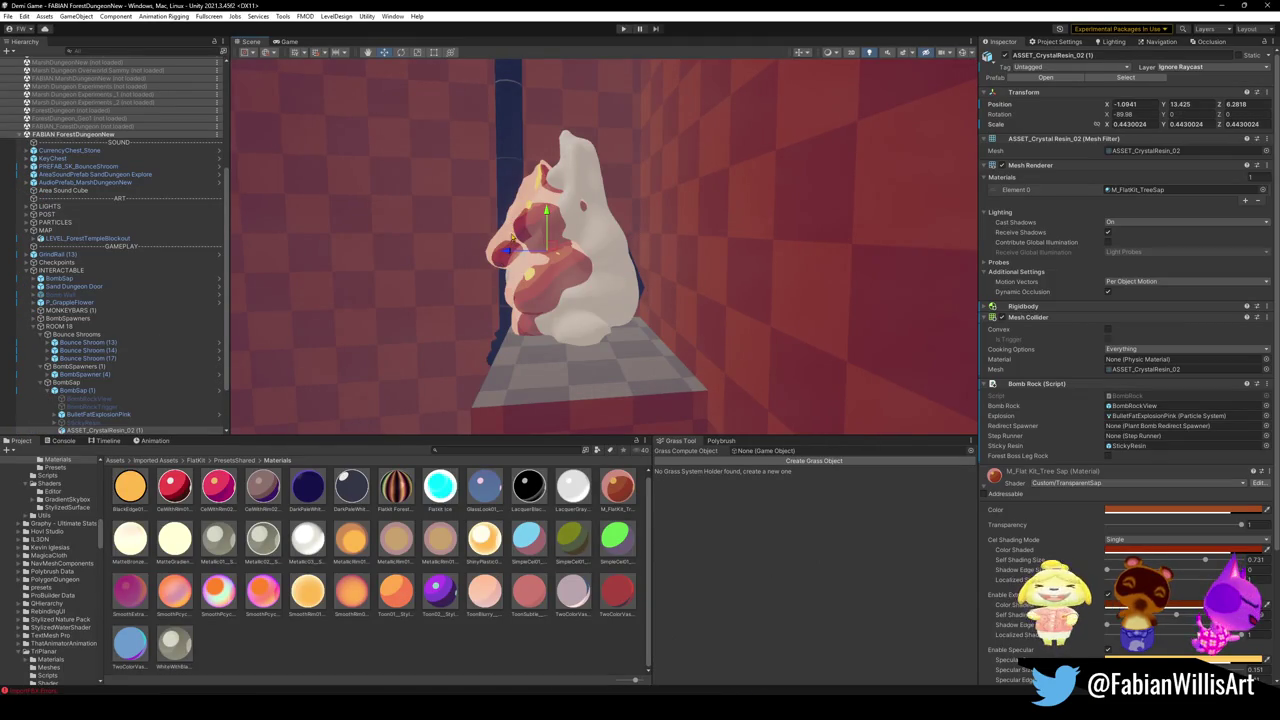
key("f")
left_click(576, 295)
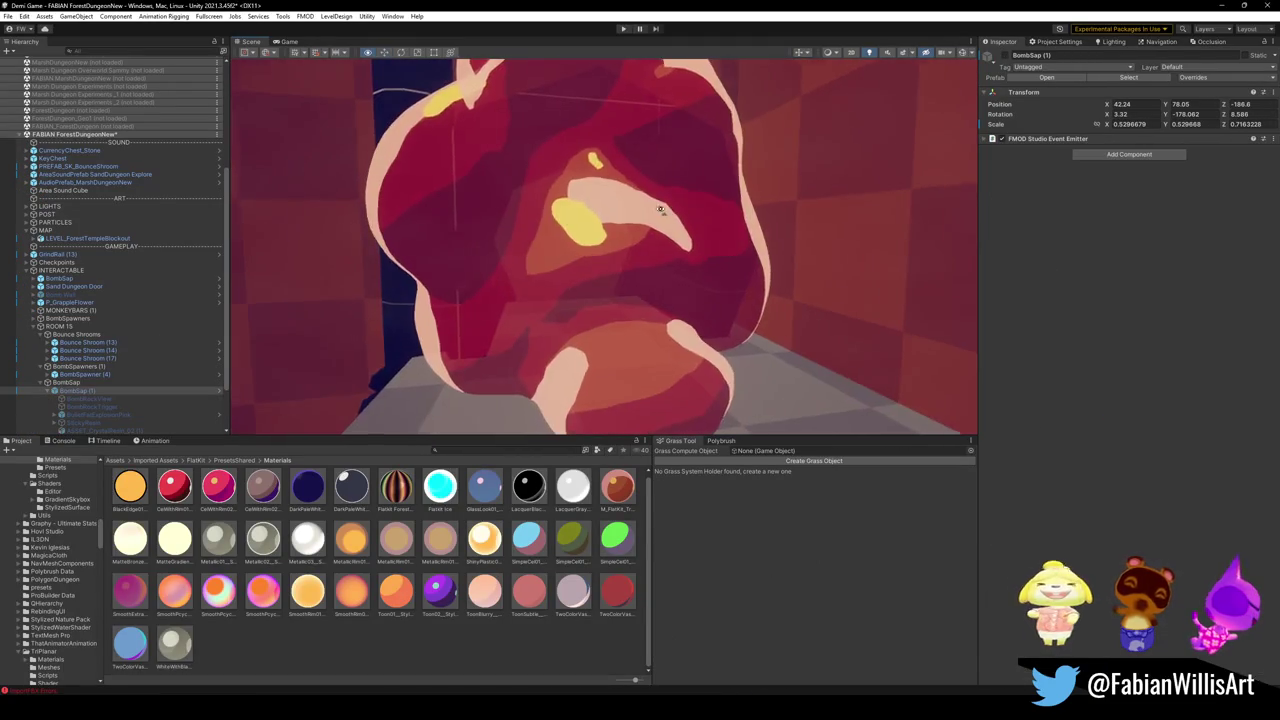
mouse_move(603, 210)
left_mouse_down()
mouse_move(668, 219)
mouse_move(640, 280)
left_mouse_up()
- Duplicate ASSET_CrystalResin_02 to create ASSET_CrystalResin_02 (1)
left_click(634, 295)
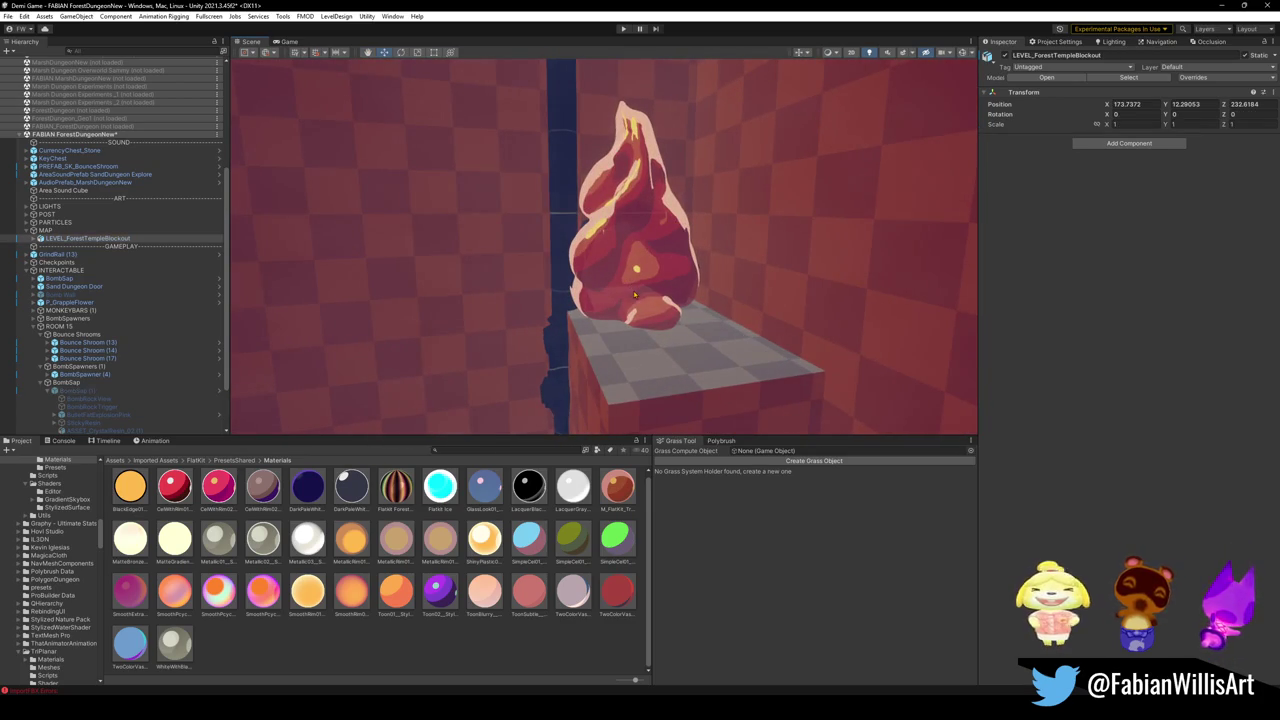
left_click(638, 278)
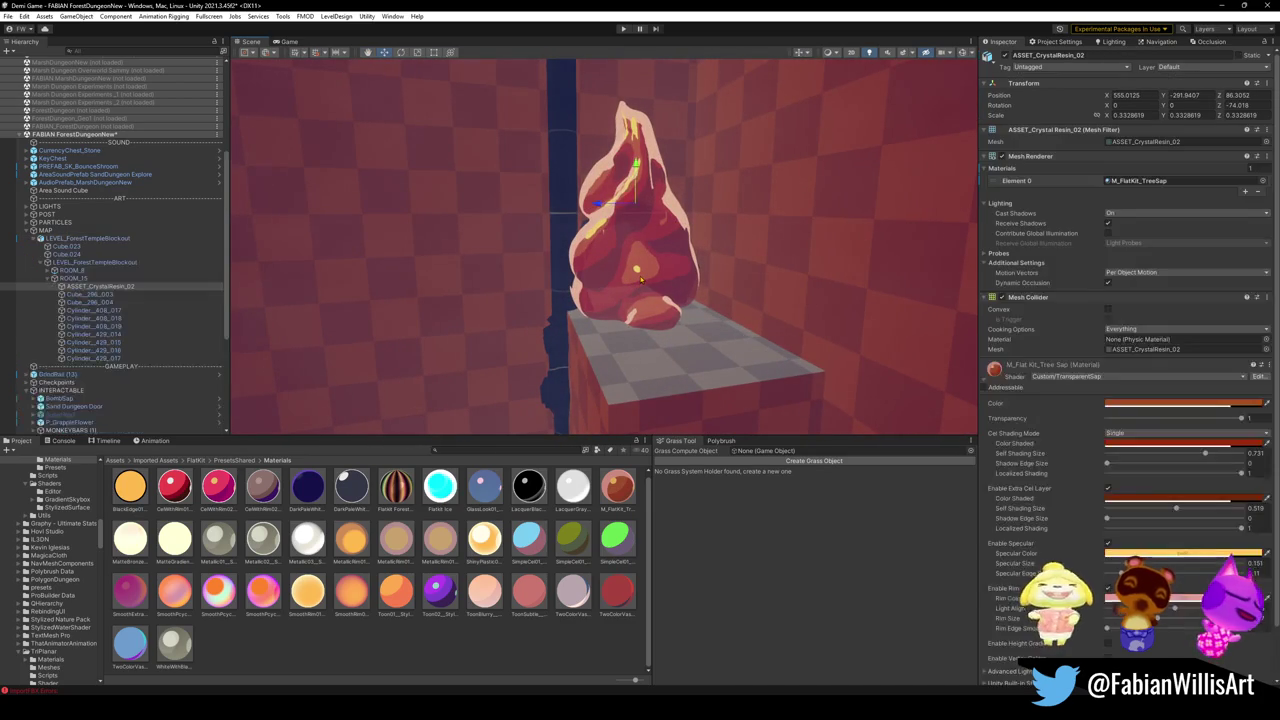
key("ctrl+d")
left_click_drag(650, 262, 755, 272)
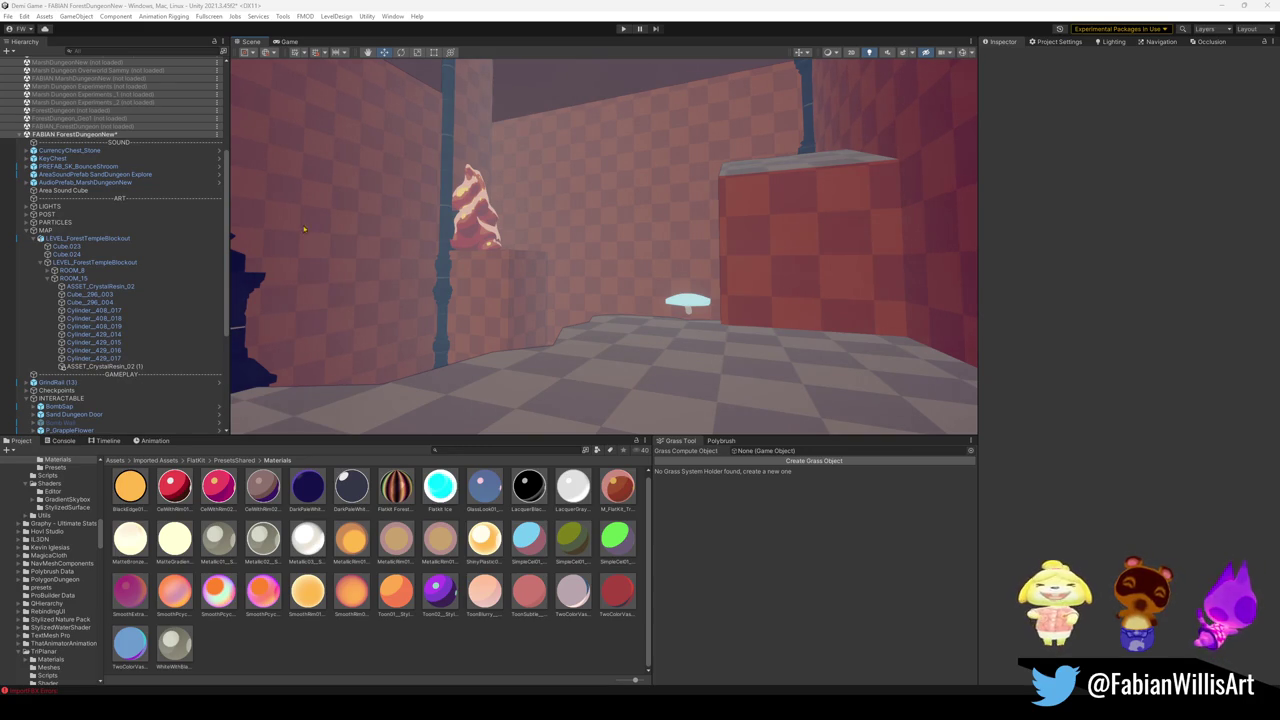
- Undo the crystal resin duplicate and deselect the prop
mouse_move(363, 226)
left_mouse_down()
mouse_move(560, 222)
mouse_move(545, 221)
mouse_move(552, 238)
mouse_move(463, 256)
mouse_move(517, 240)
mouse_move(640, 238)
mouse_move(669, 268)
left_mouse_up()
key("ctrl+z")
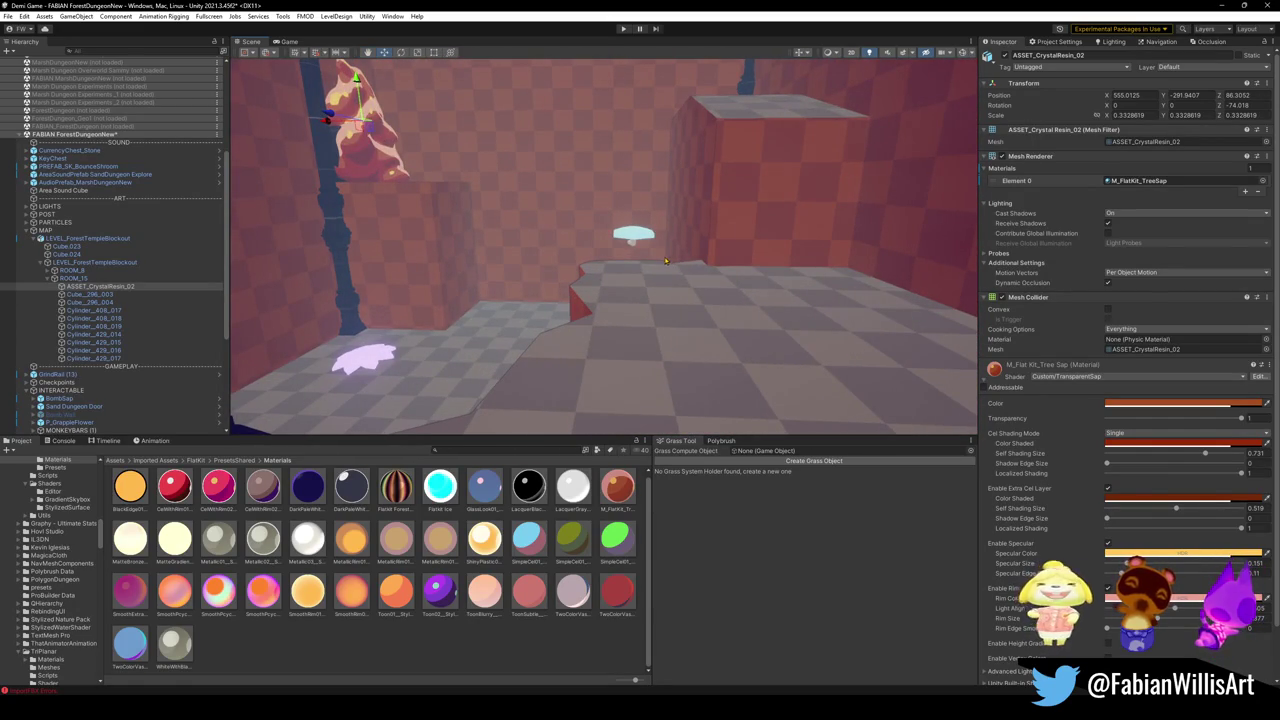
left_click(480, 632)
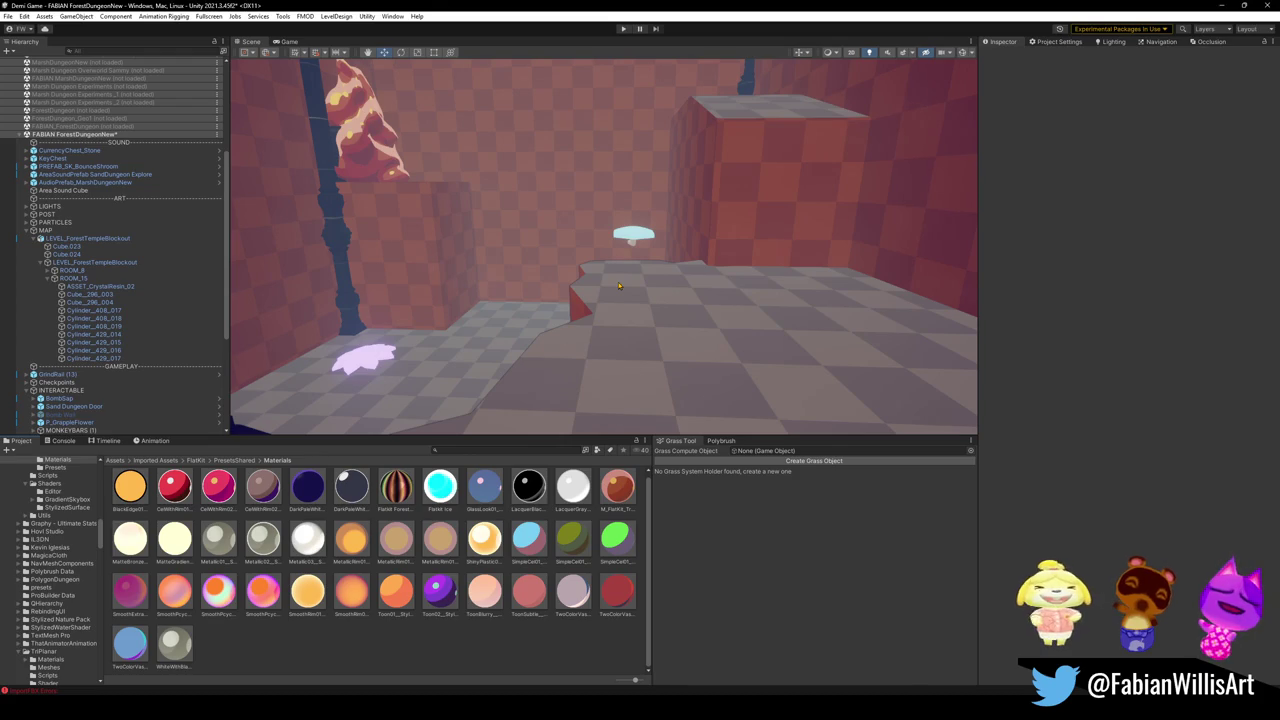
- Collapse LEVEL_ForestTempleBlockout and INTERACTABLE in the Hierarchy
scroll(610, 275, "down", 3)
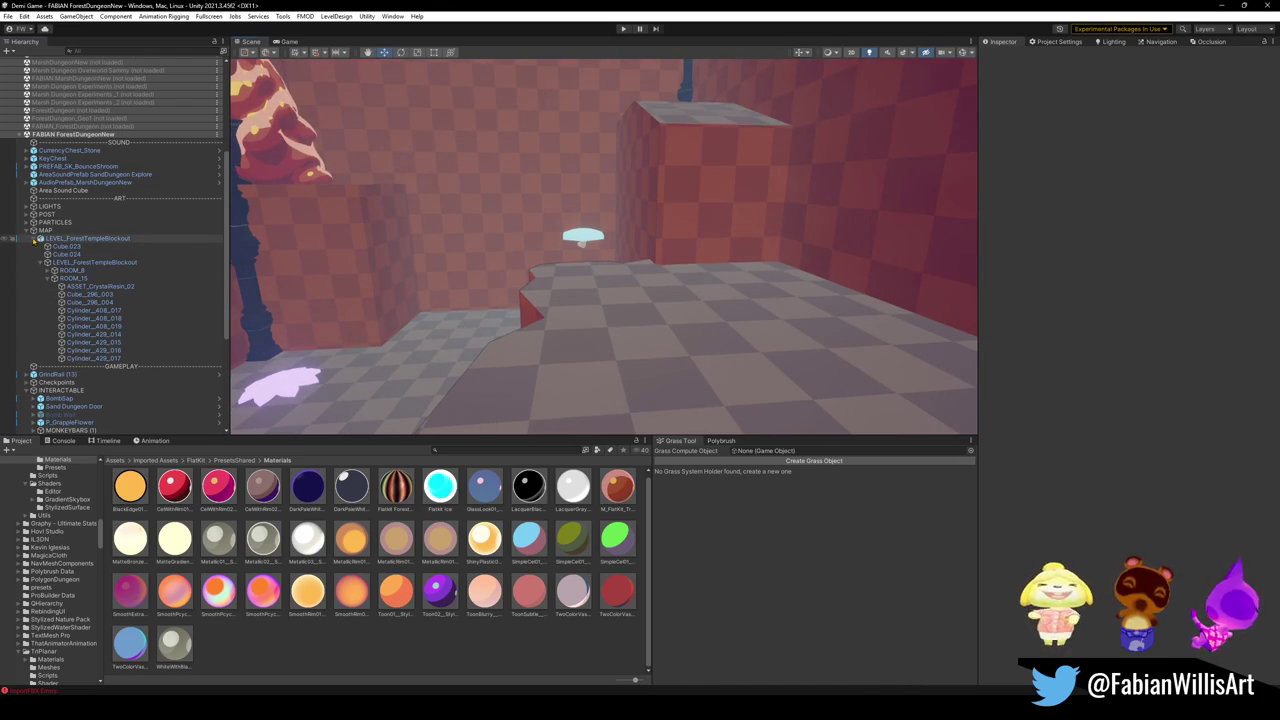
left_click(34, 239)
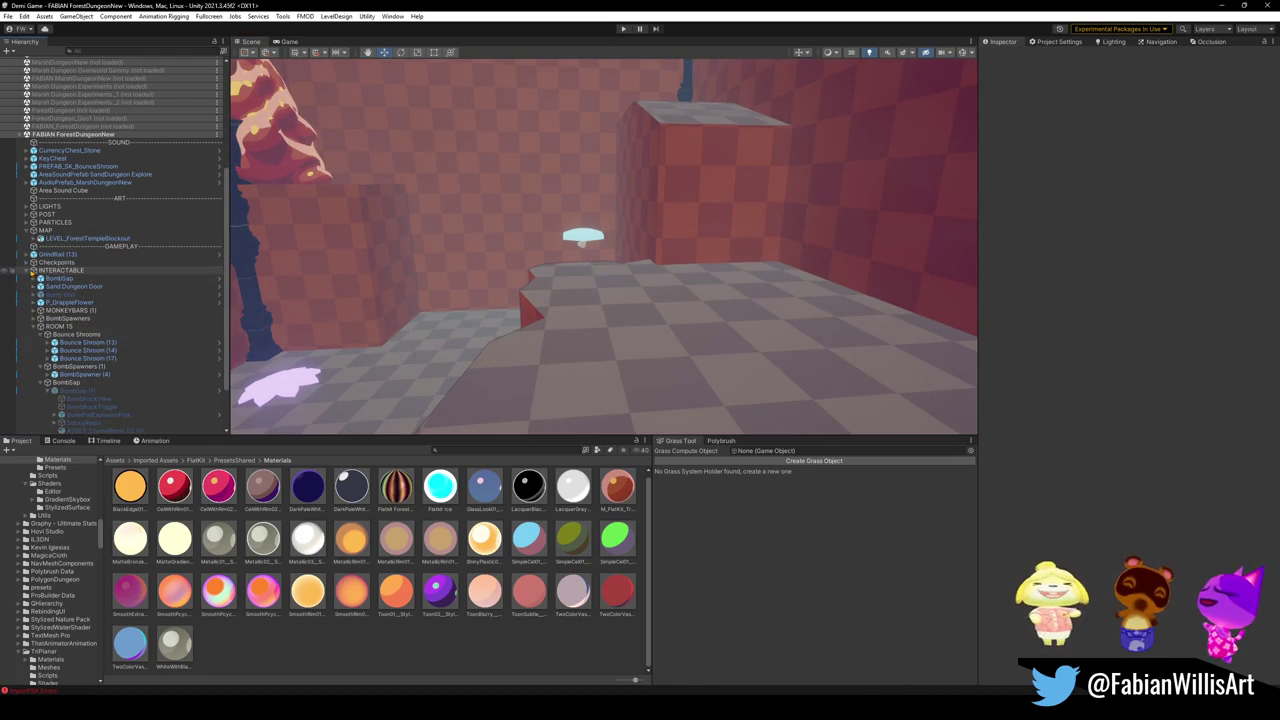
left_click(27, 271)
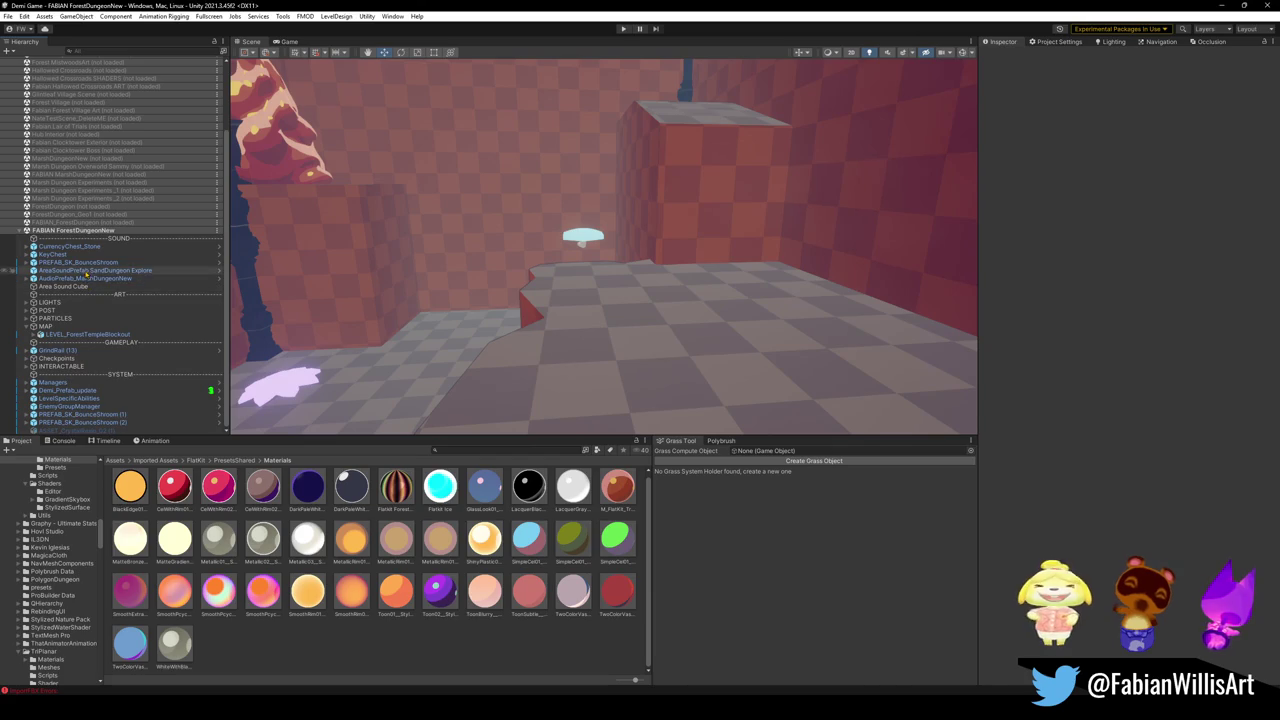
- Collapse MAP and rename the Checkpoints group to CHECKPOINTS
left_click(27, 326)
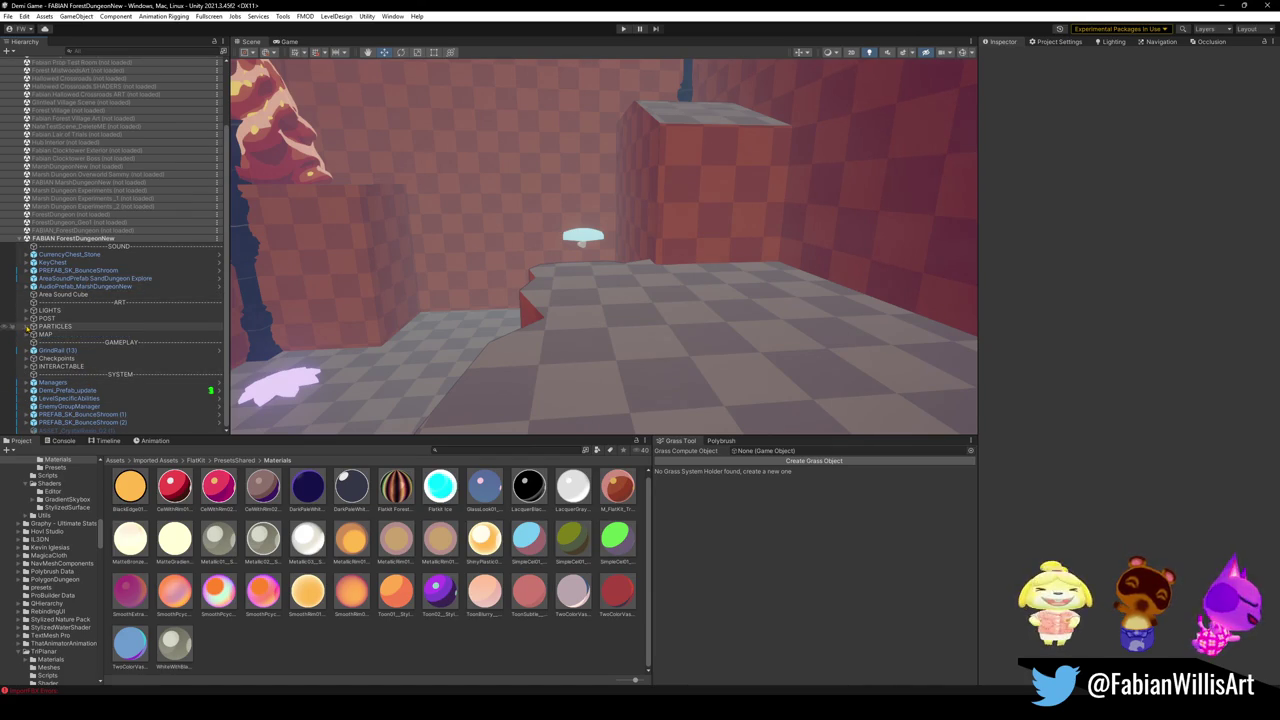
left_click(27, 358)
left_click(58, 358)
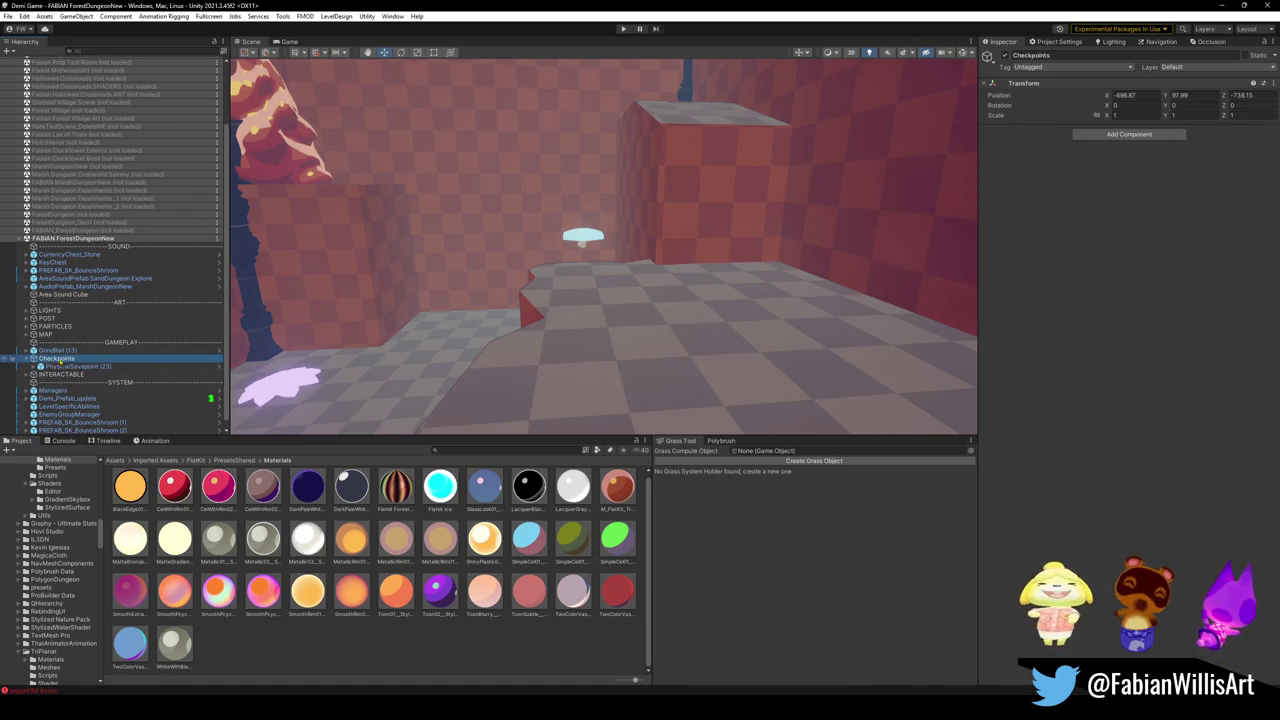
key("F2")
type("CHECKP")
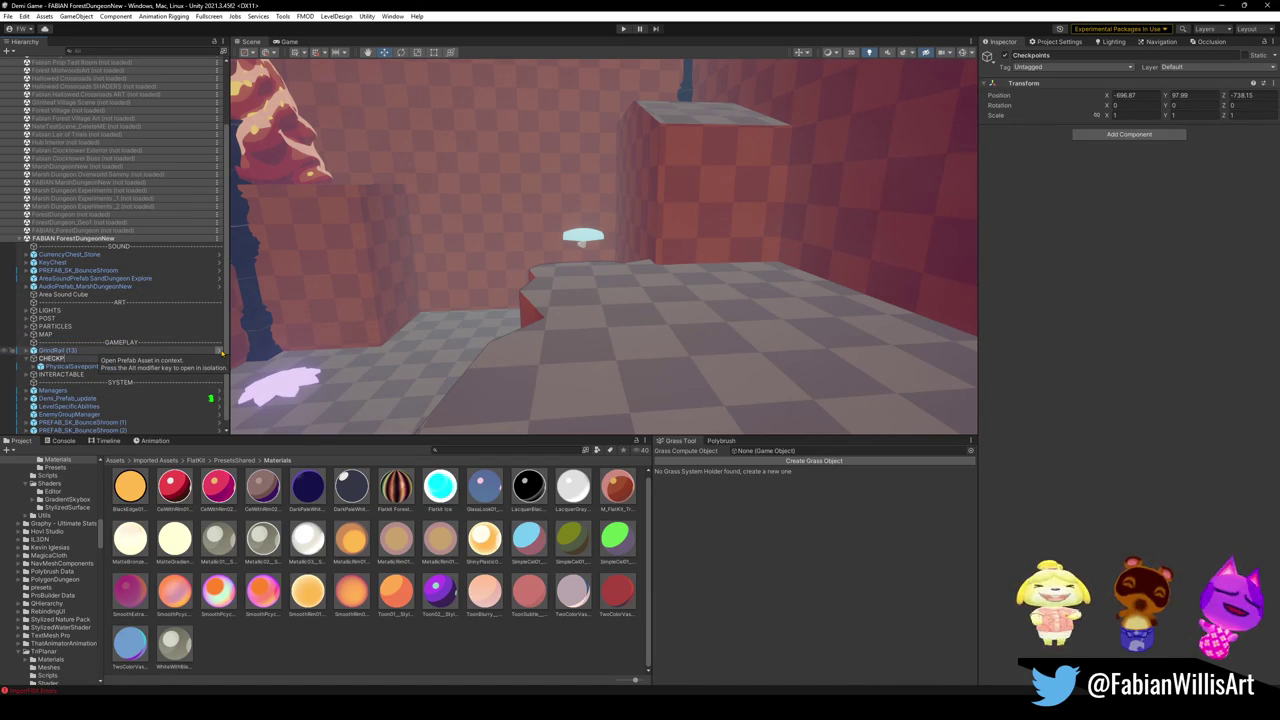
type("OINTS")
key("Return")
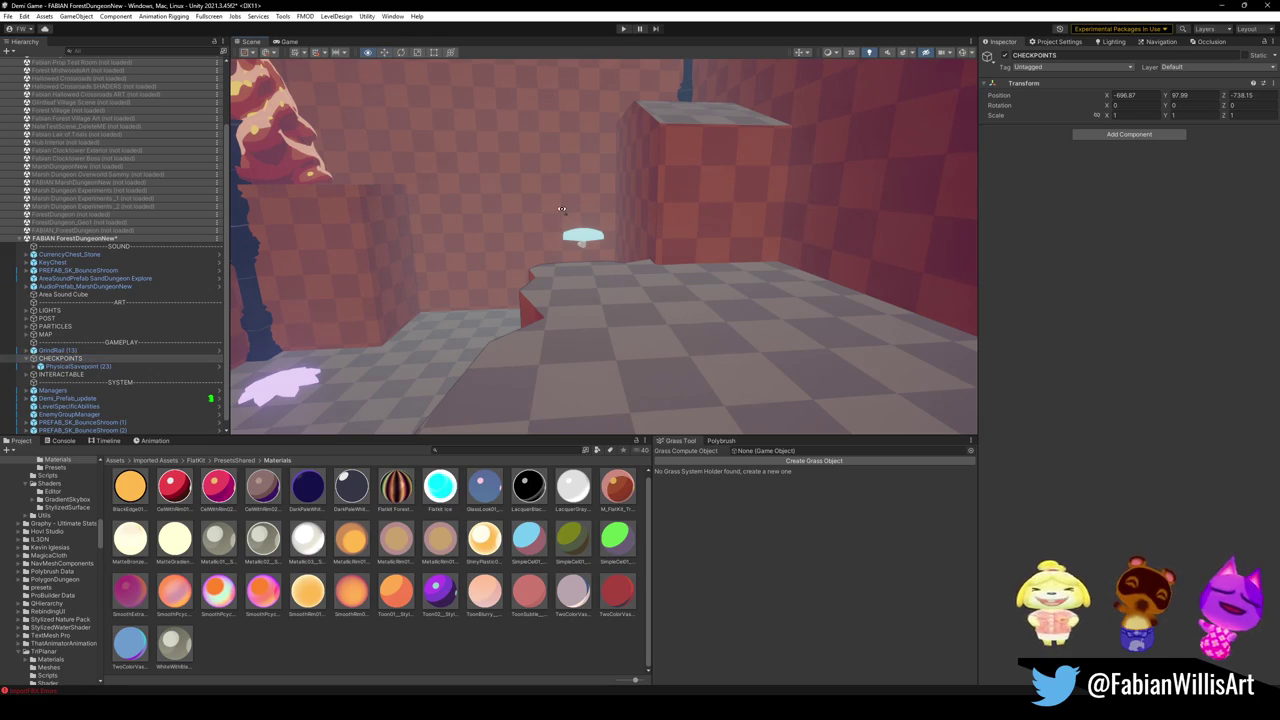
double_click(67, 366)
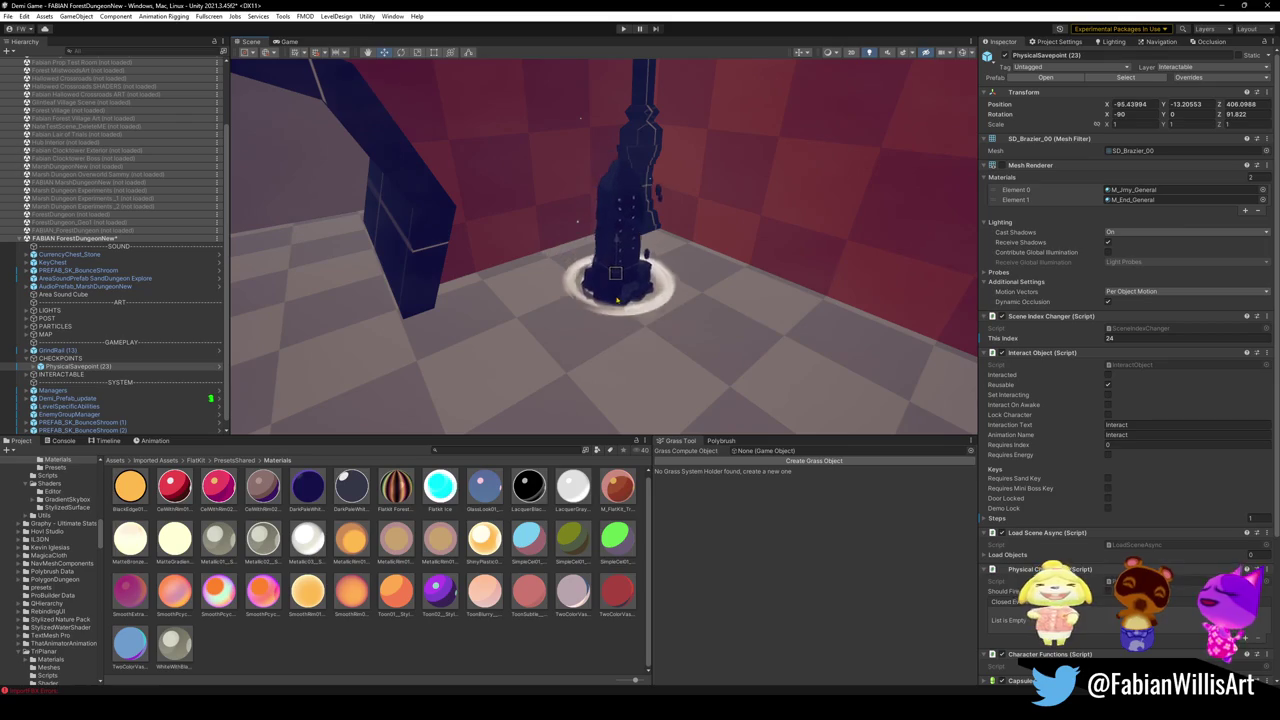
mouse_move(820, 290)
left_mouse_down()
mouse_move(727, 287)
mouse_move(676, 306)
mouse_move(750, 320)
mouse_move(757, 337)
left_mouse_up()
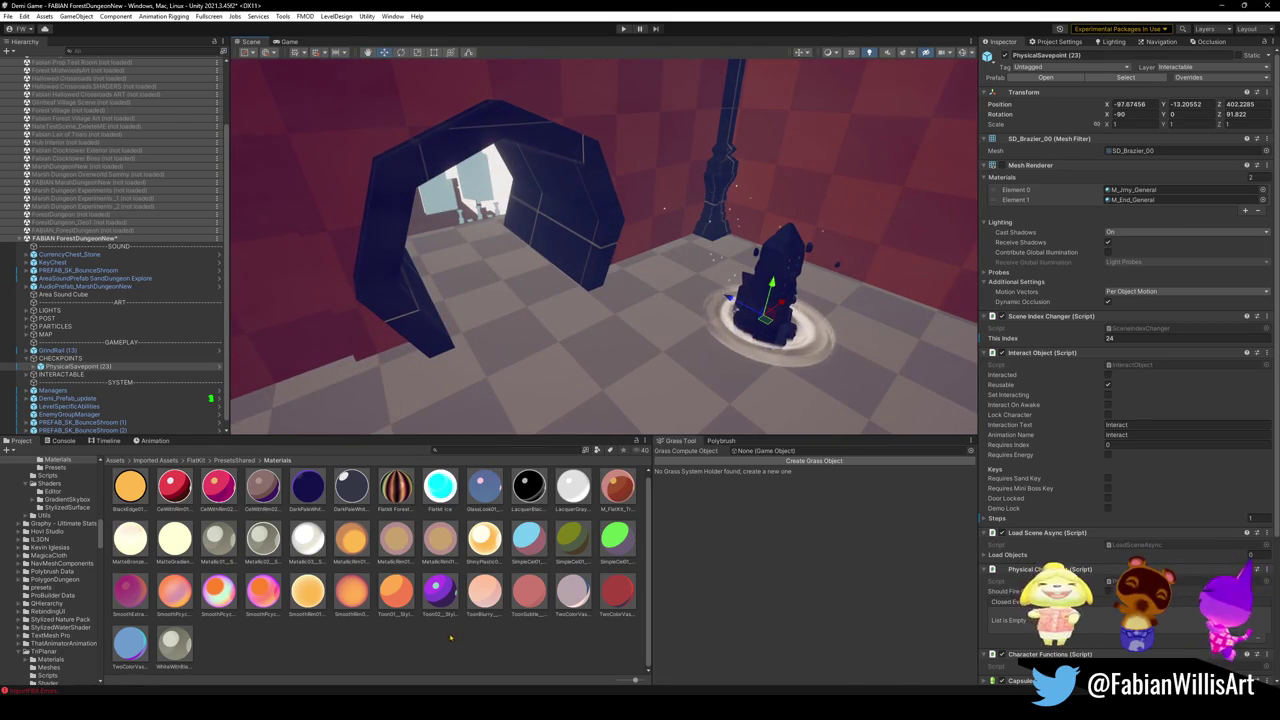
left_click(658, 339)
left_click_drag(540, 330, 240, 333)
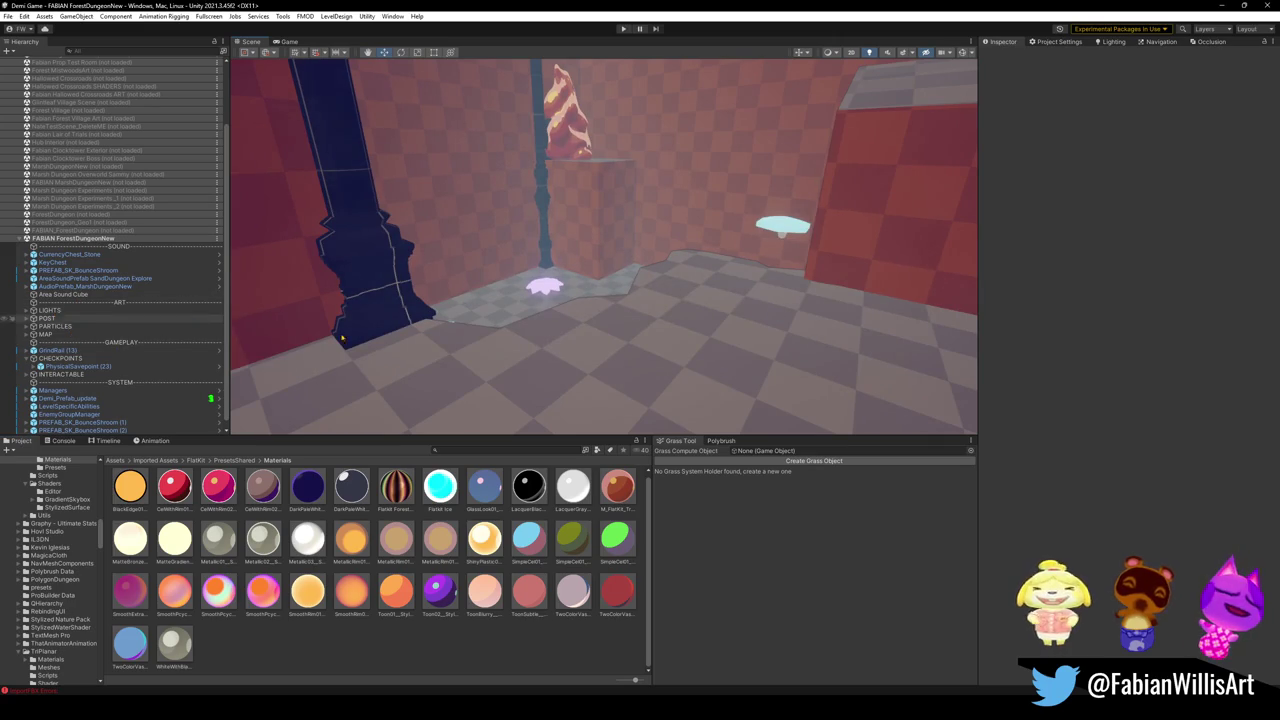
left_click(504, 367)
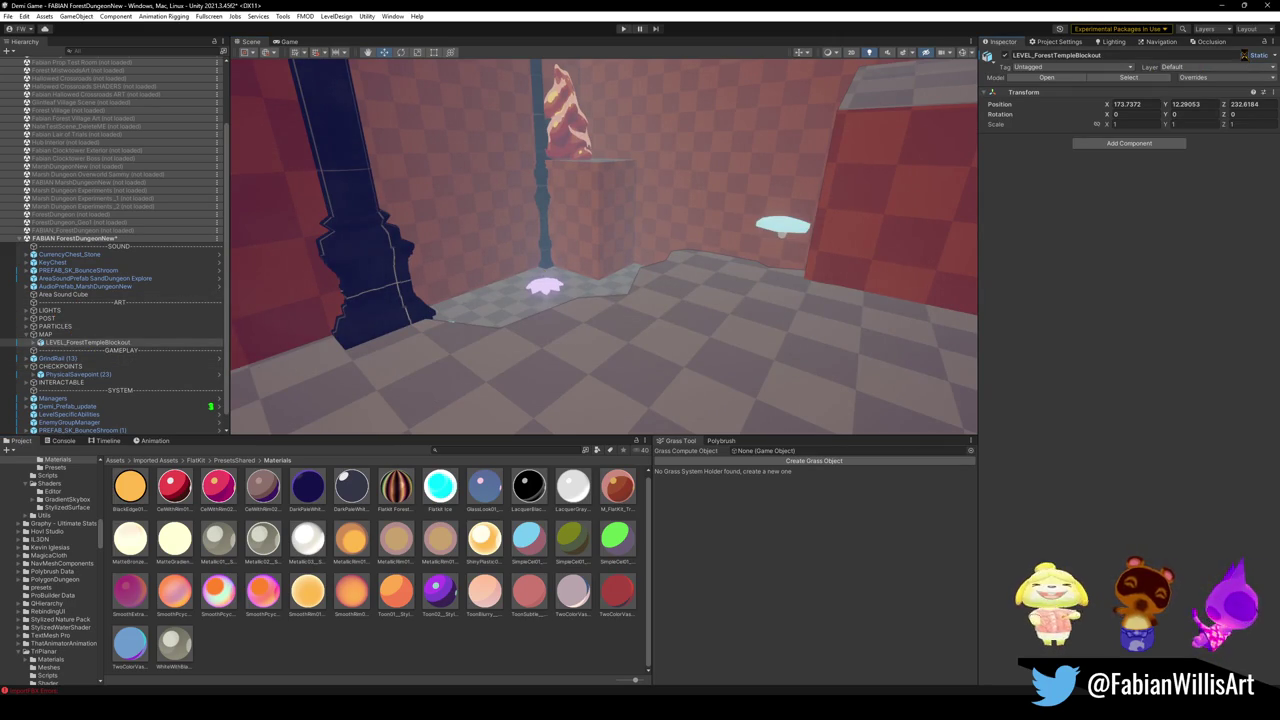
- Bake the blockout NavMesh with radius 0.5, height 2, 45° max slope and 0.4 step height
left_click(1140, 42)
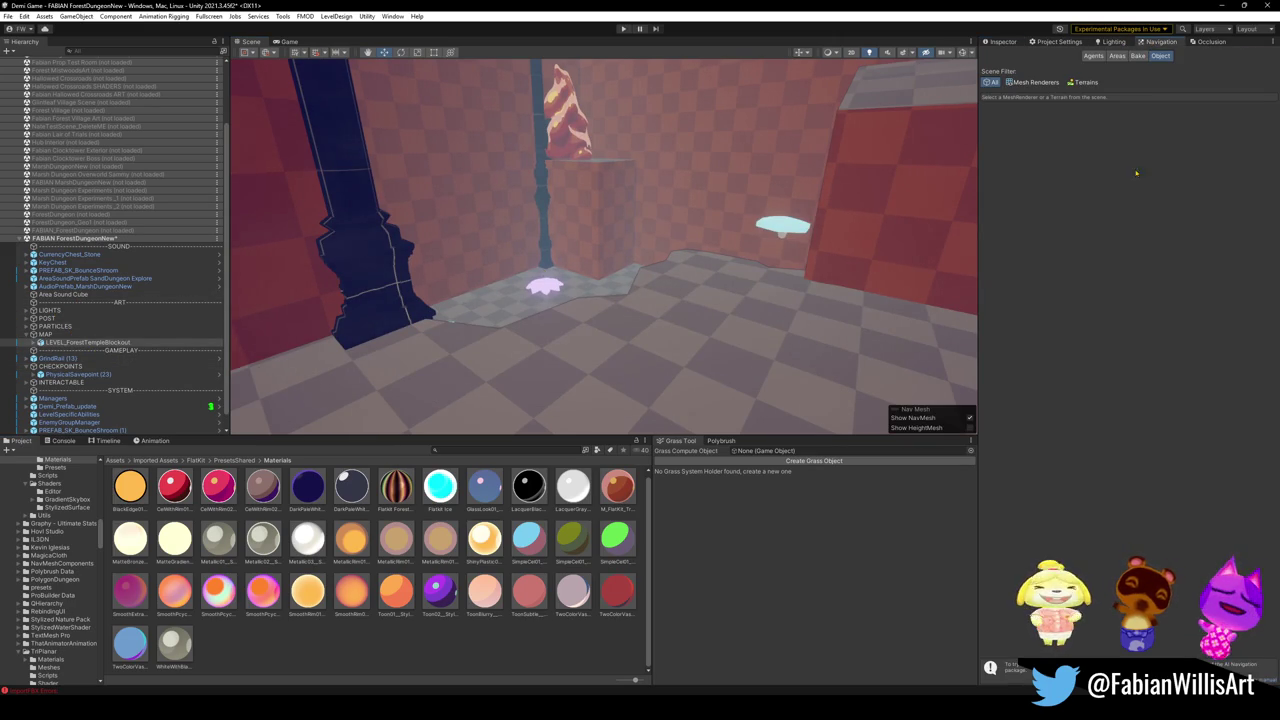
left_click(1136, 56)
left_click(1252, 228)
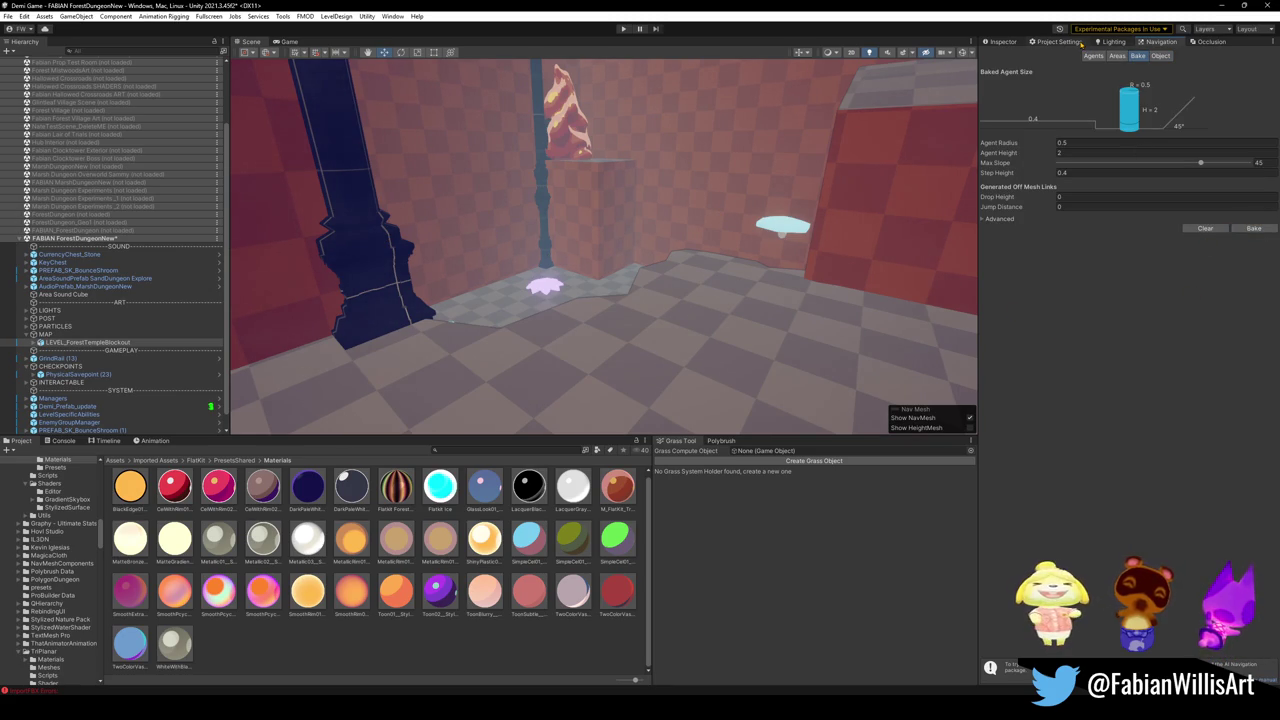
mouse_move(700, 240)
left_mouse_down()
mouse_move(679, 242)
mouse_move(712, 200)
left_mouse_up()
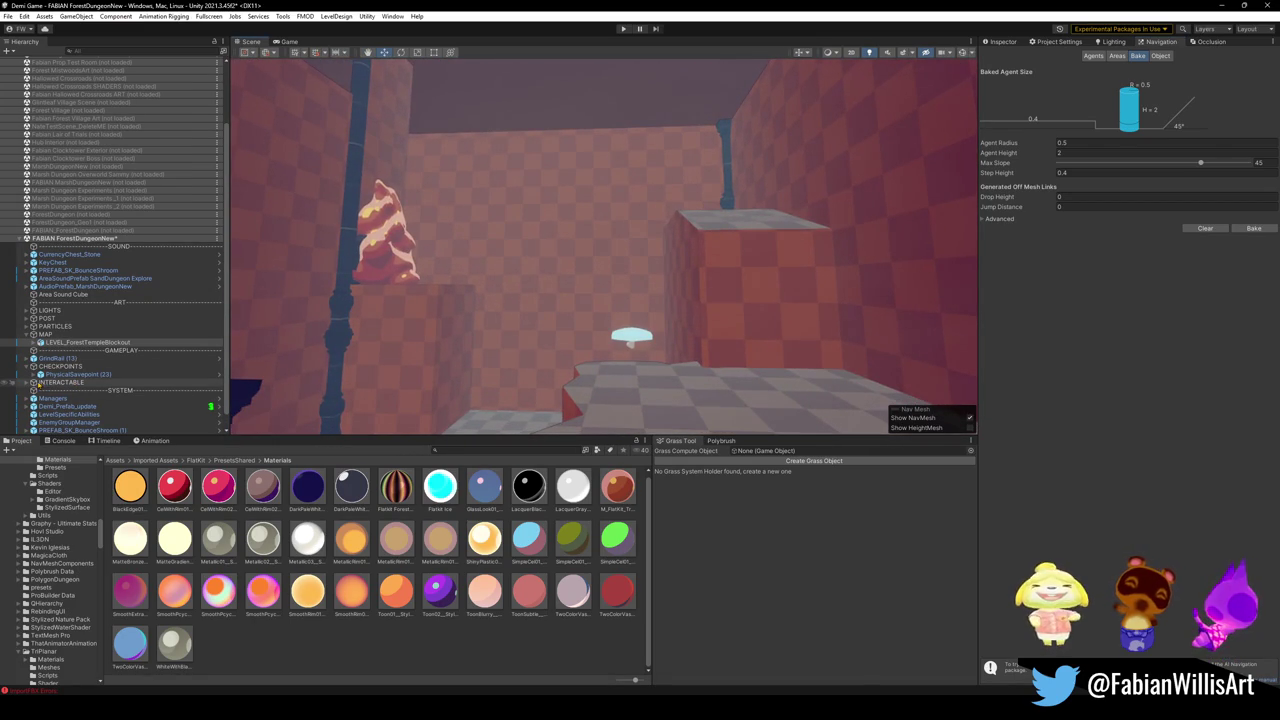
left_click(27, 334)
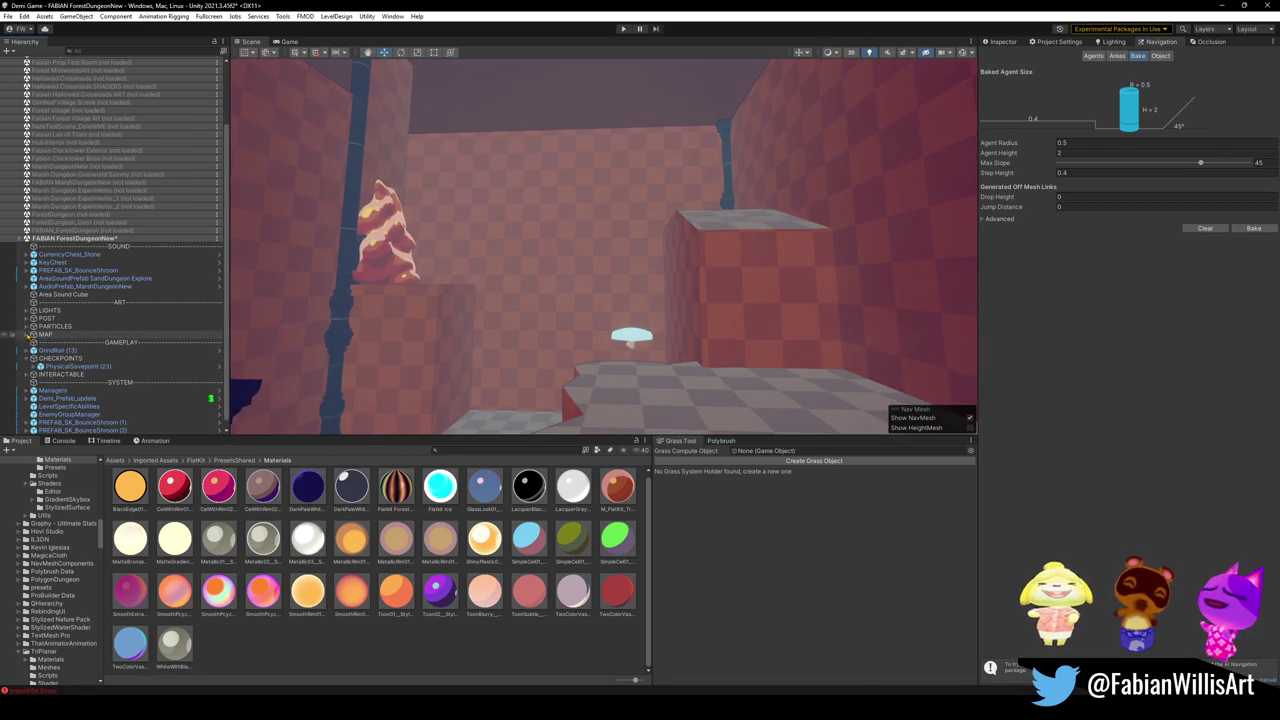
- Select IL3DN_GodRays (3) under PARTICLES > Godrays and tilt it
left_click(27, 326)
left_click(35, 342)
left_click(80, 350)
left_click(80, 358)
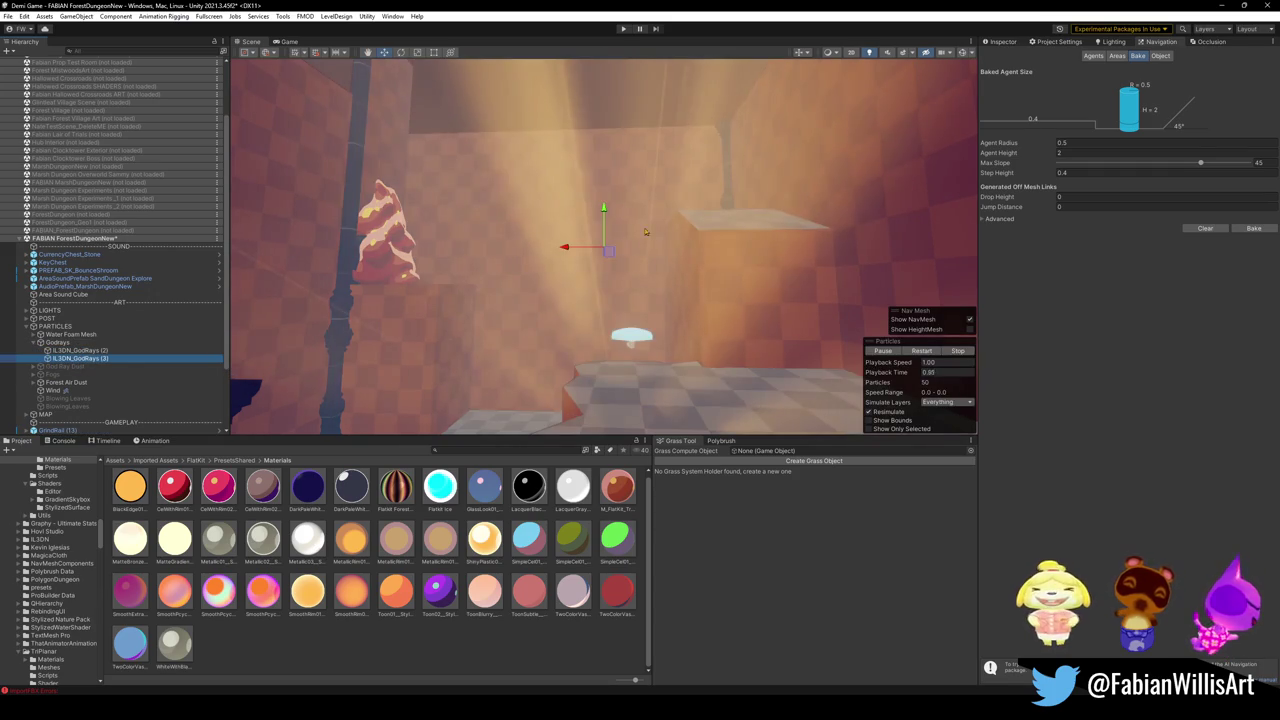
key("e")
left_click_drag(606, 222, 736, 247)
- Shrink the god rays and move them up and left toward the ceiling
key("w")
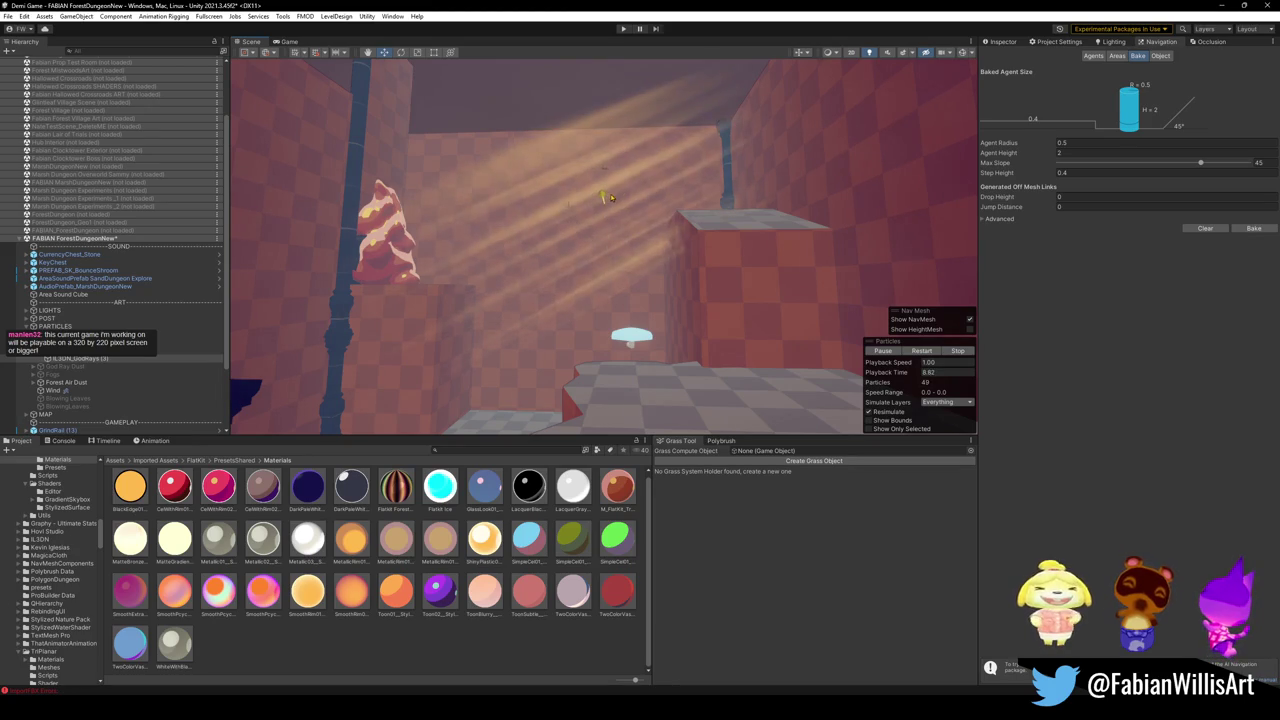
key("r")
left_click_drag(607, 215, 596, 221)
key("w")
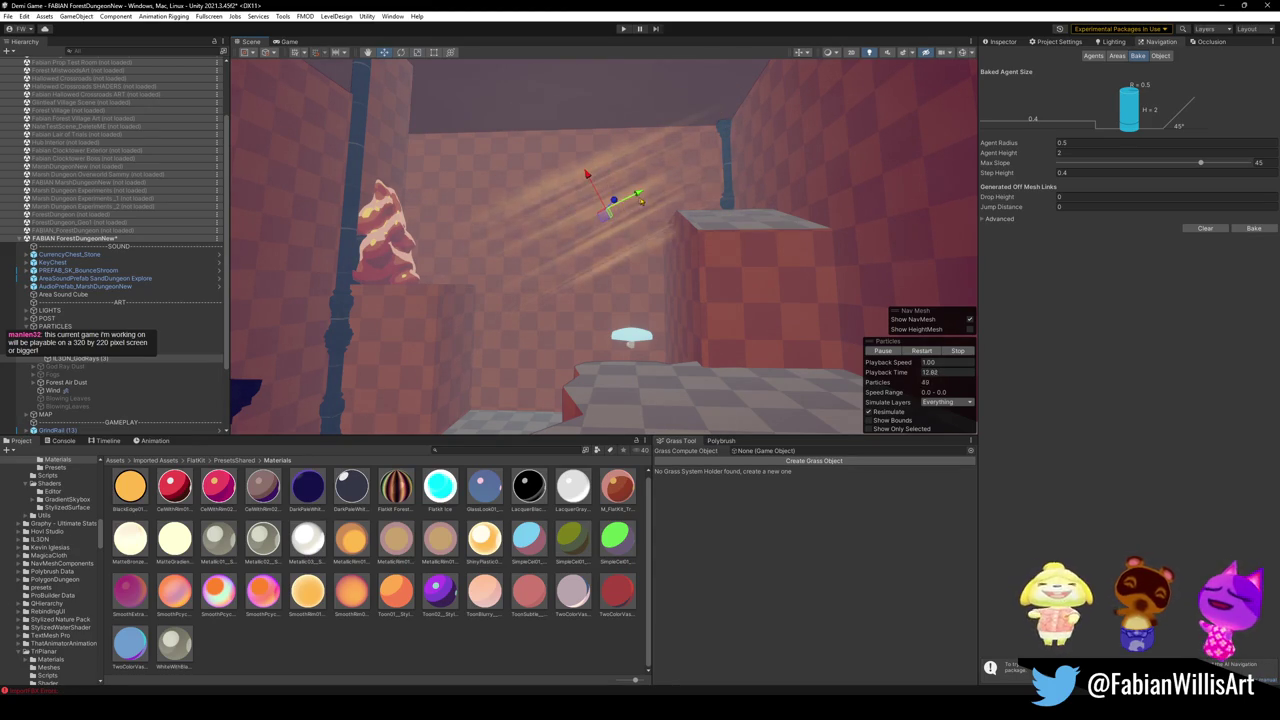
mouse_move(562, 190)
left_mouse_down()
mouse_move(529, 129)
mouse_move(540, 158)
mouse_move(536, 140)
left_mouse_up()
key("f")
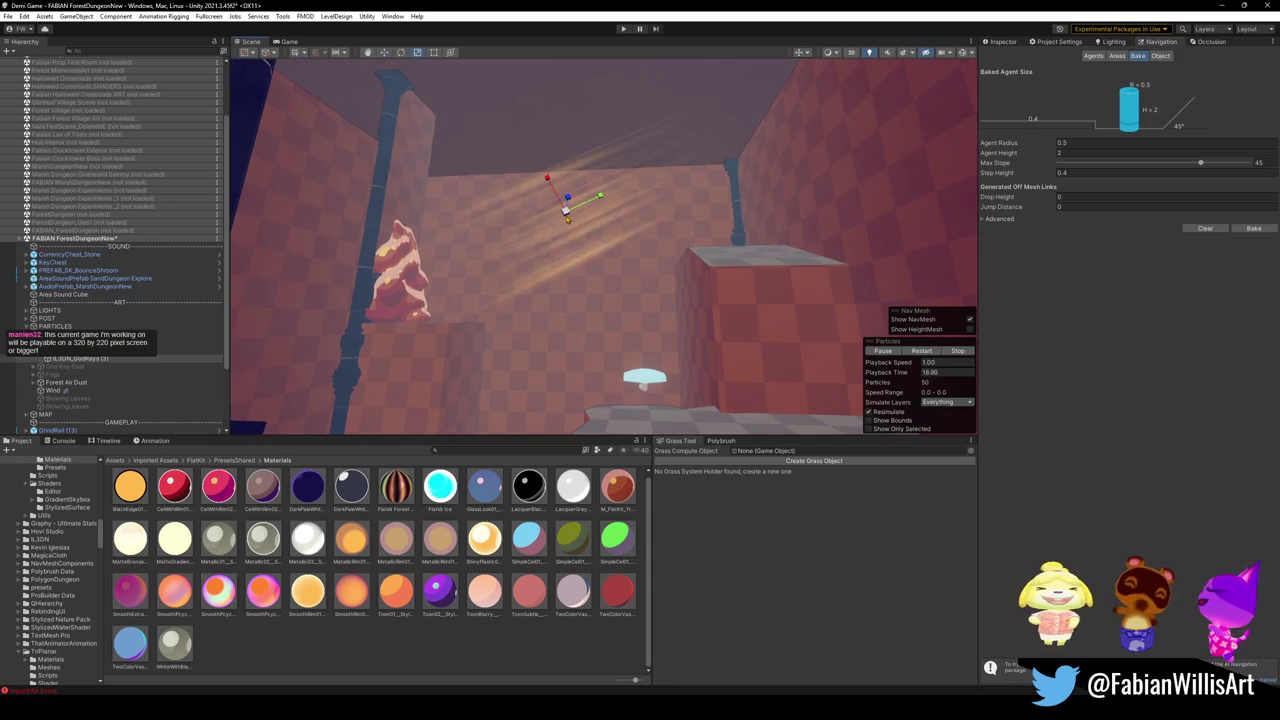
mouse_move(582, 221)
left_mouse_down()
mouse_move(624, 231)
mouse_move(555, 190)
mouse_move(520, 195)
mouse_move(718, 210)
mouse_move(567, 243)
mouse_move(571, 224)
left_mouse_up()
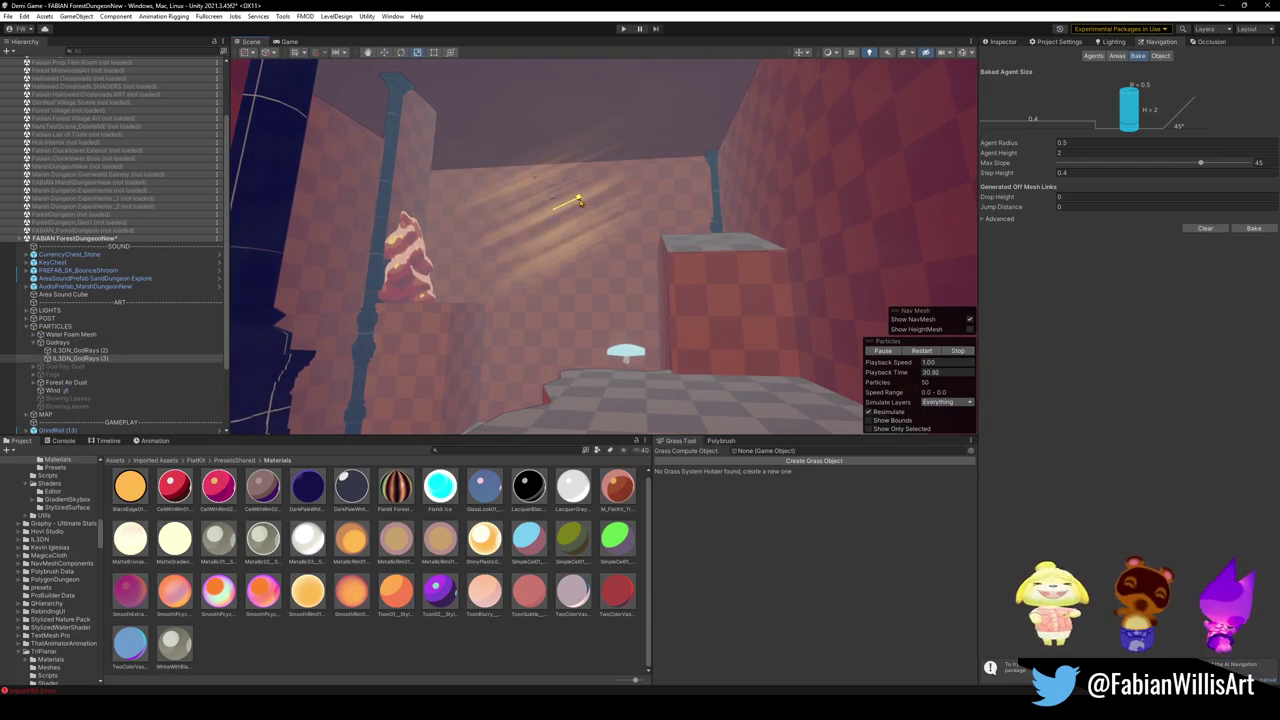
- Duplicate the god rays into IL3DN_GodRays (4) and reposition the copy
key("ctrl+d")
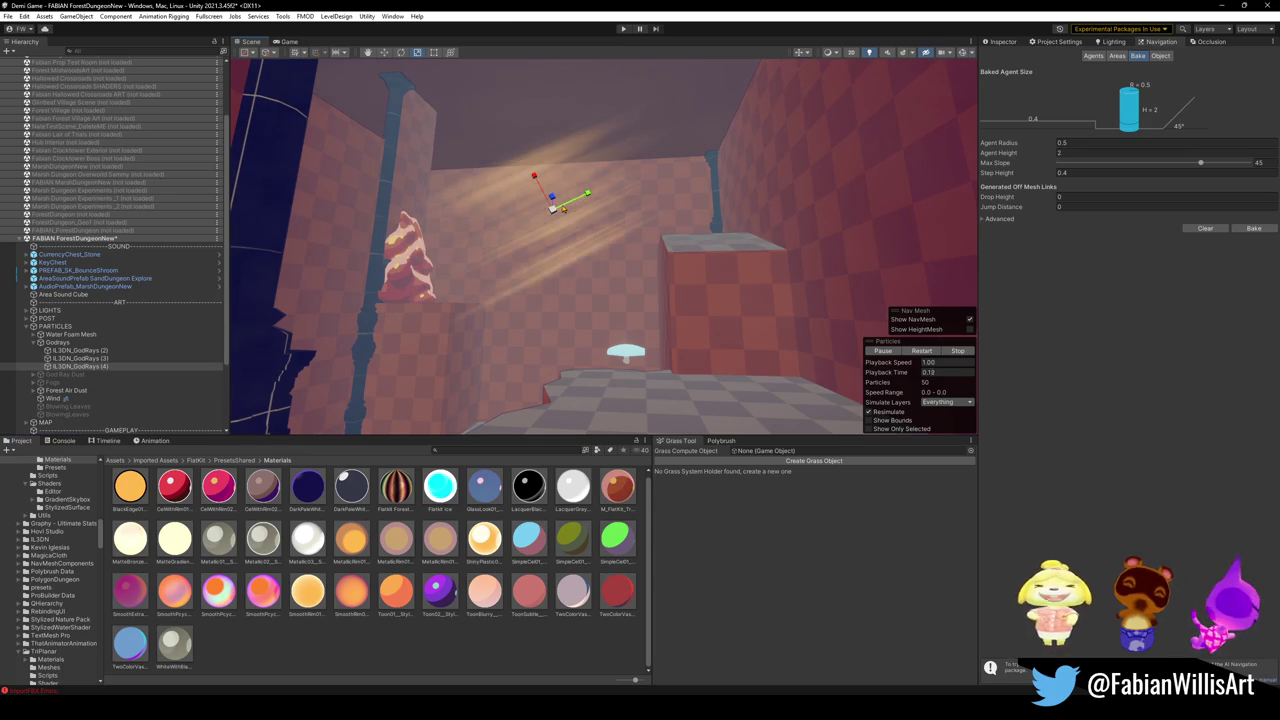
mouse_move(573, 208)
left_mouse_down()
mouse_move(640, 183)
mouse_move(633, 123)
mouse_move(634, 170)
left_mouse_up()
key("r")
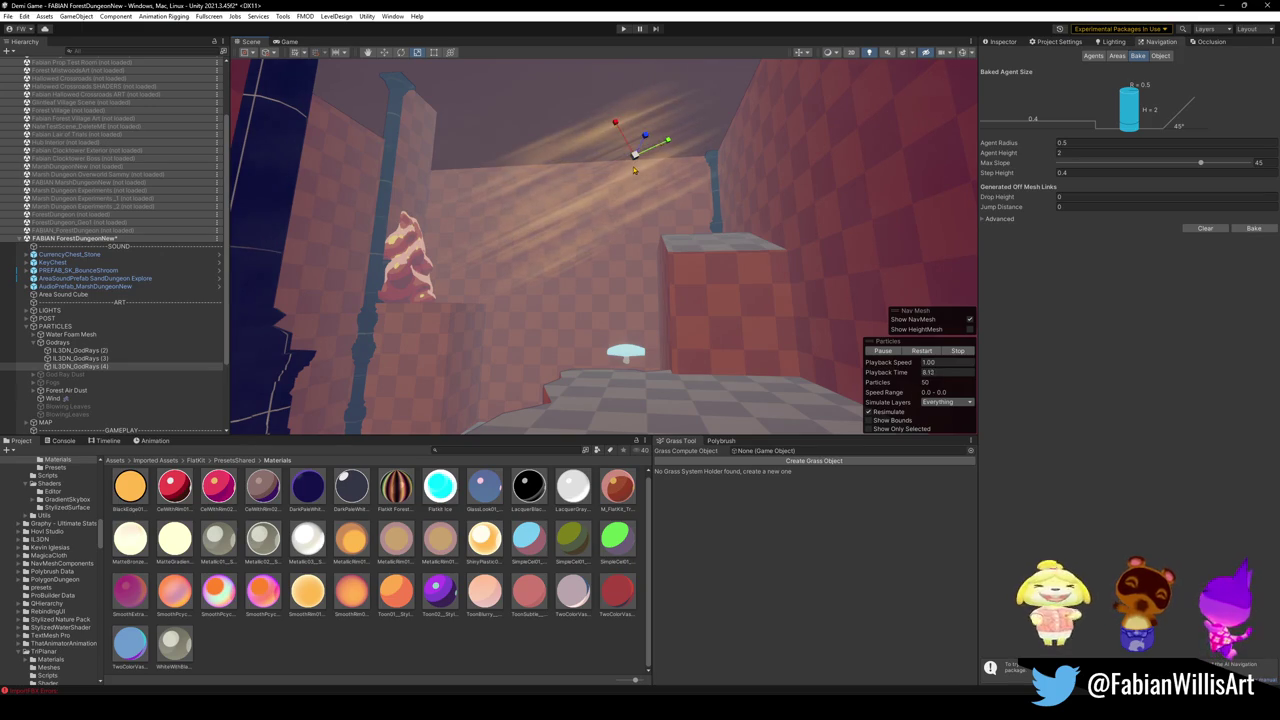
left_click_drag(617, 127, 590, 111)
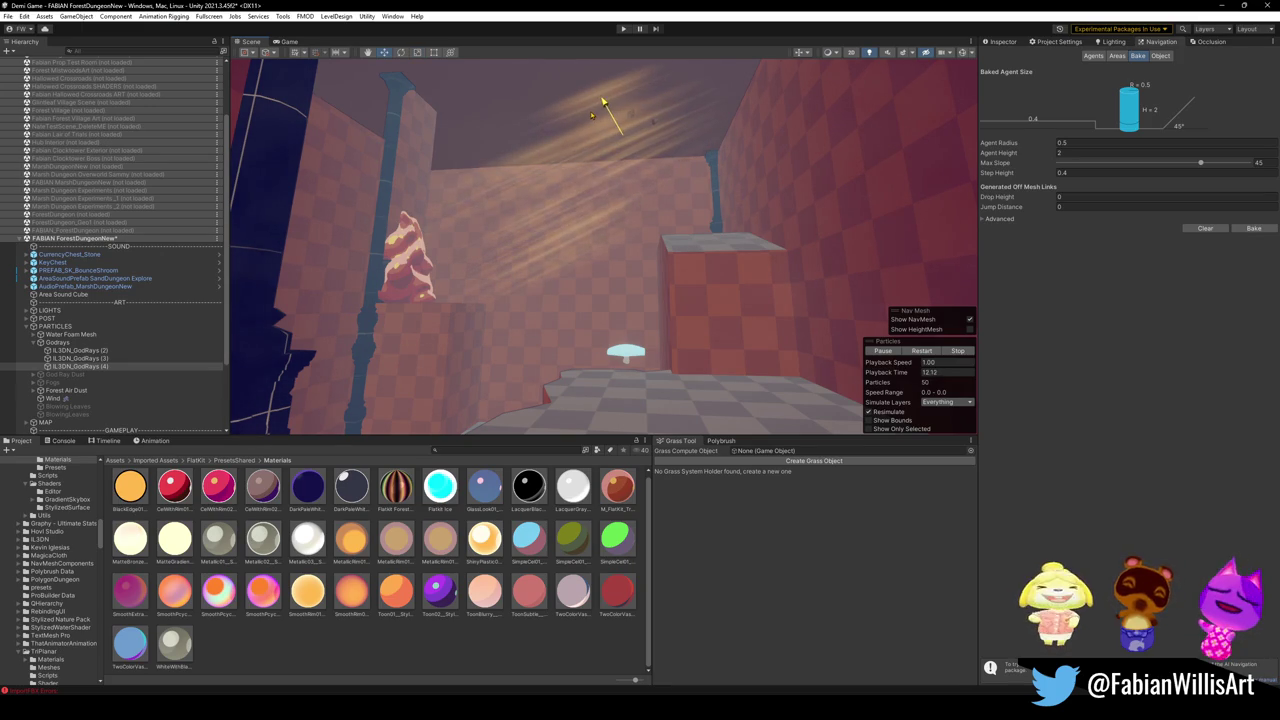
left_click_drag(661, 137, 648, 140)
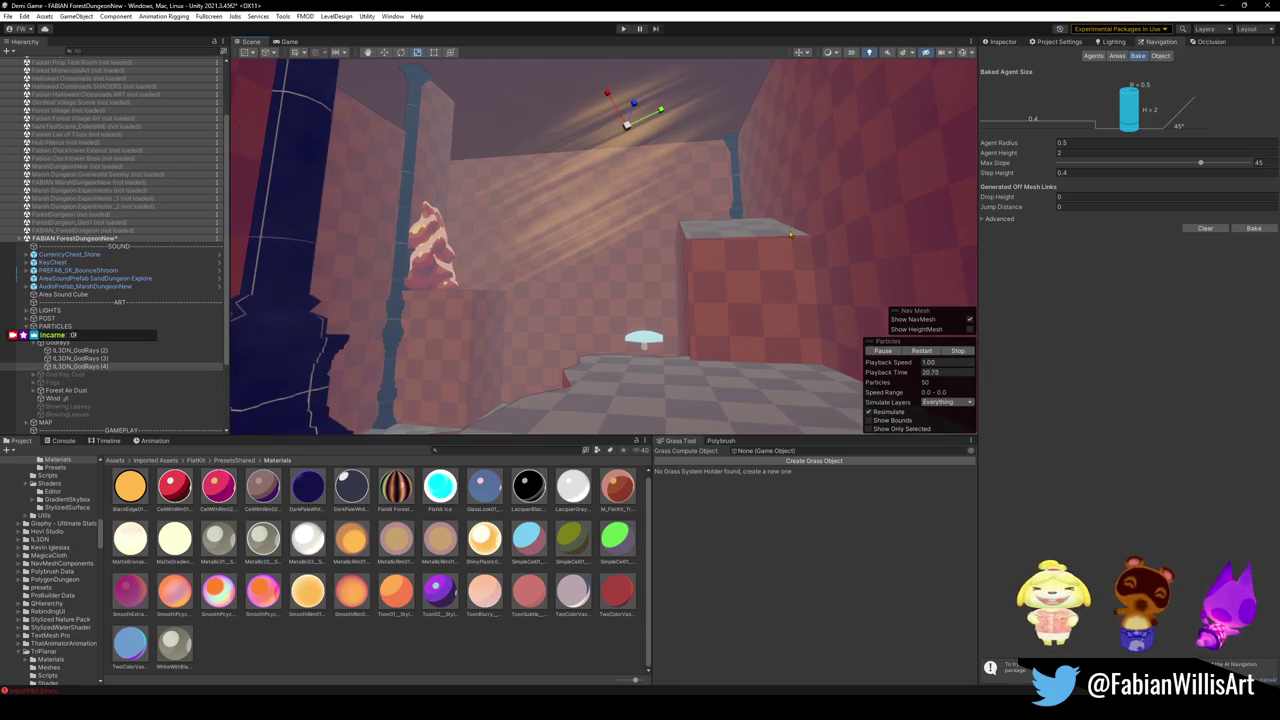
- Delete IL3DN_GodRays (4) and raise Forest Dungeon Air Particles (9) higher in the room
key("Delete")
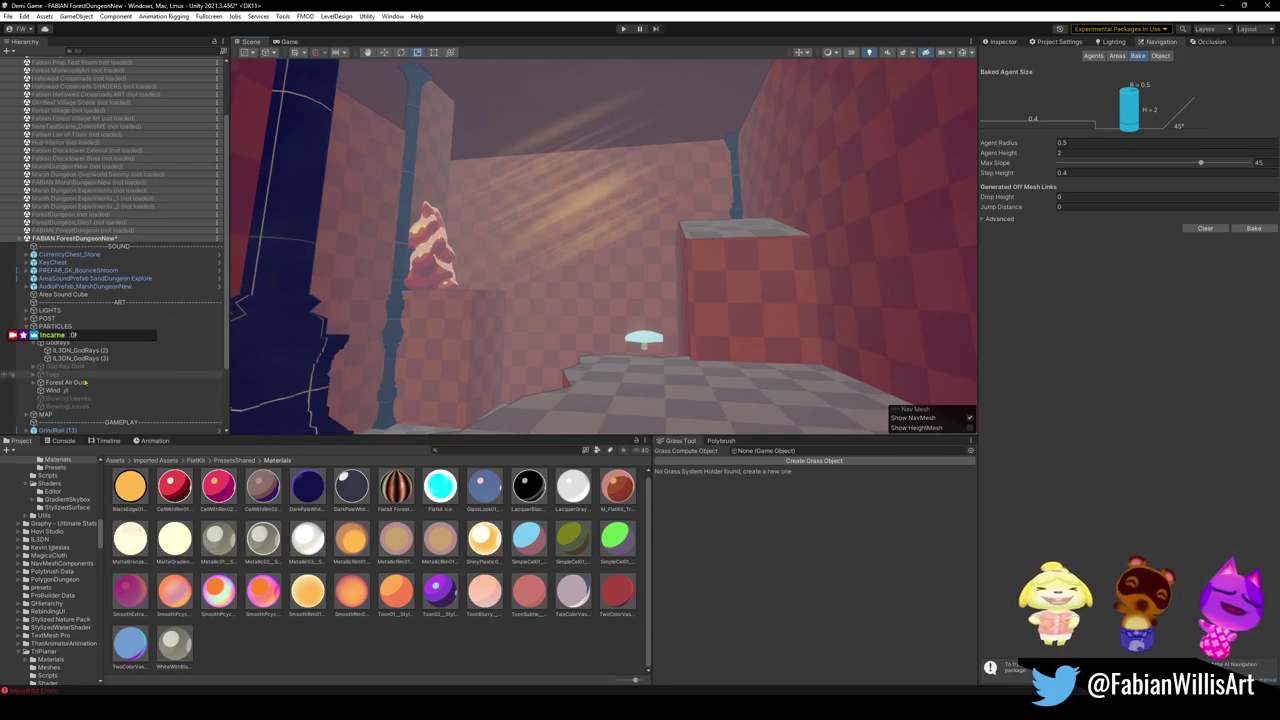
left_click(35, 382)
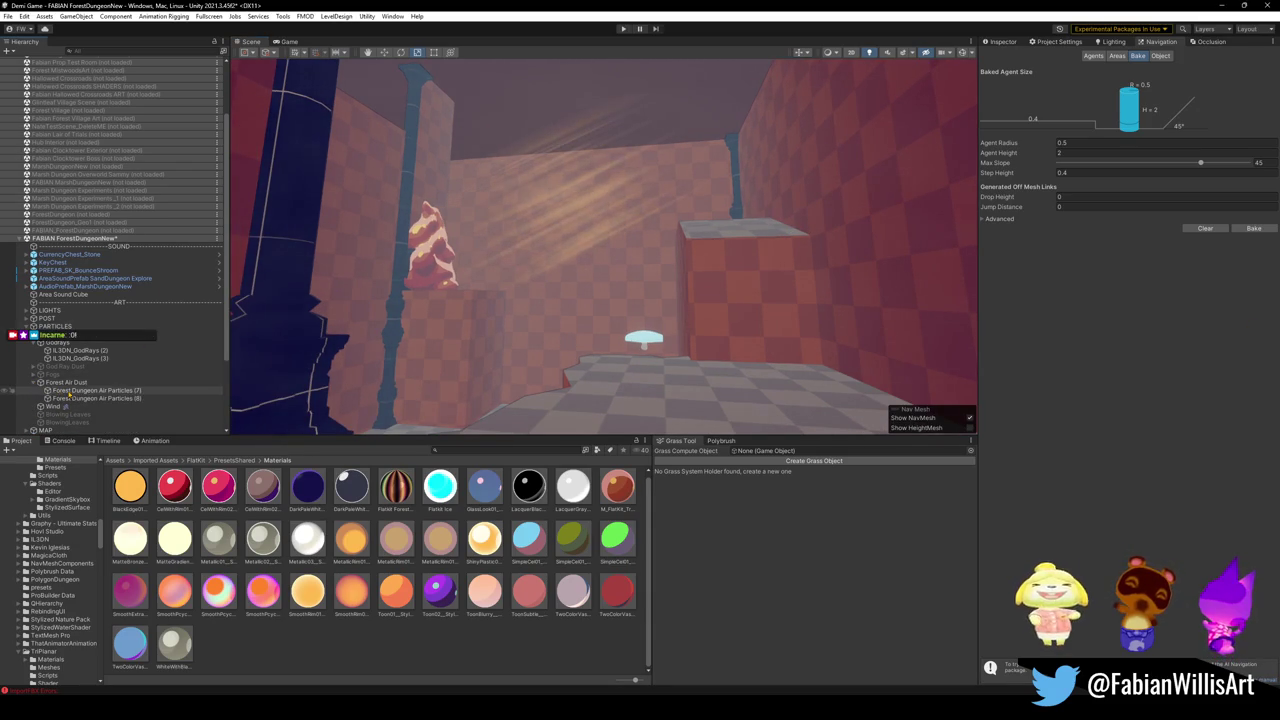
left_click(95, 406)
left_click(601, 352)
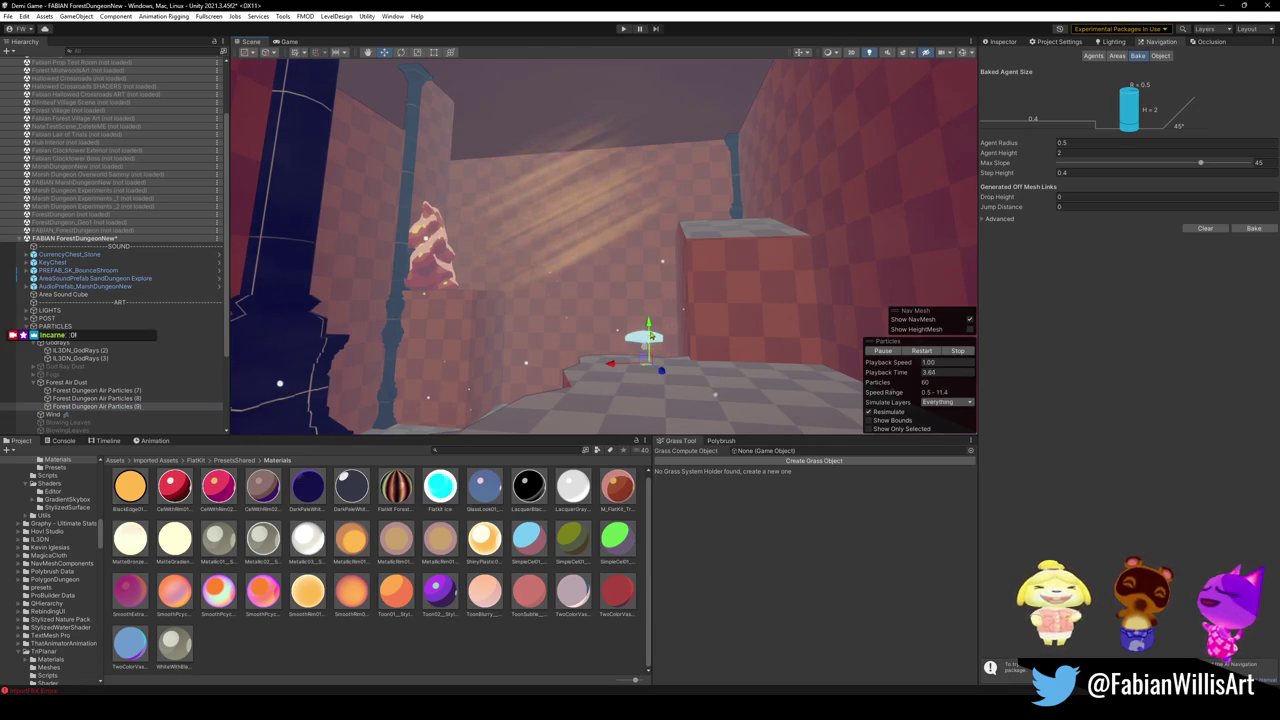
left_click(632, 205)
left_click(638, 325)
mouse_move(652, 276)
left_mouse_down()
mouse_move(647, 193)
mouse_move(632, 243)
left_mouse_up()
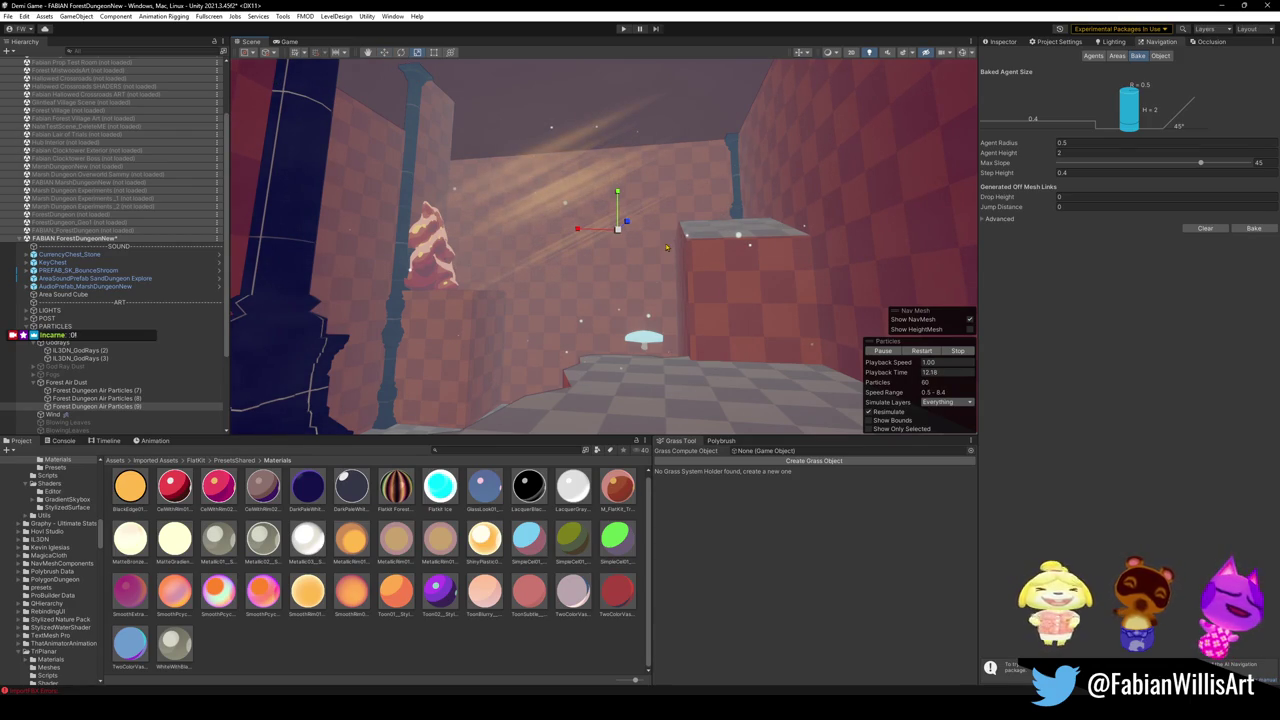
- Orbit the view toward the pillar and platform, then minimize Unity
mouse_move(666, 247)
left_mouse_down()
mouse_move(539, 261)
mouse_move(620, 266)
left_mouse_up()
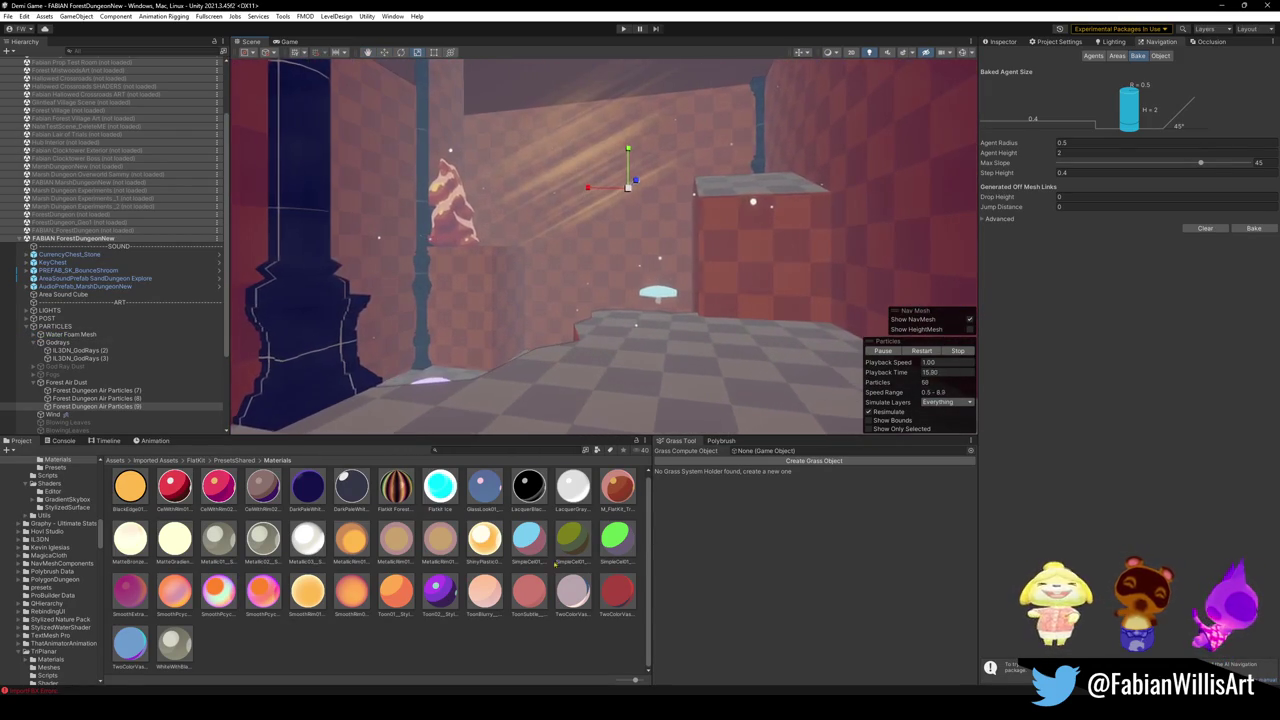
left_click(483, 644)
left_click_drag(617, 340, 390, 278)
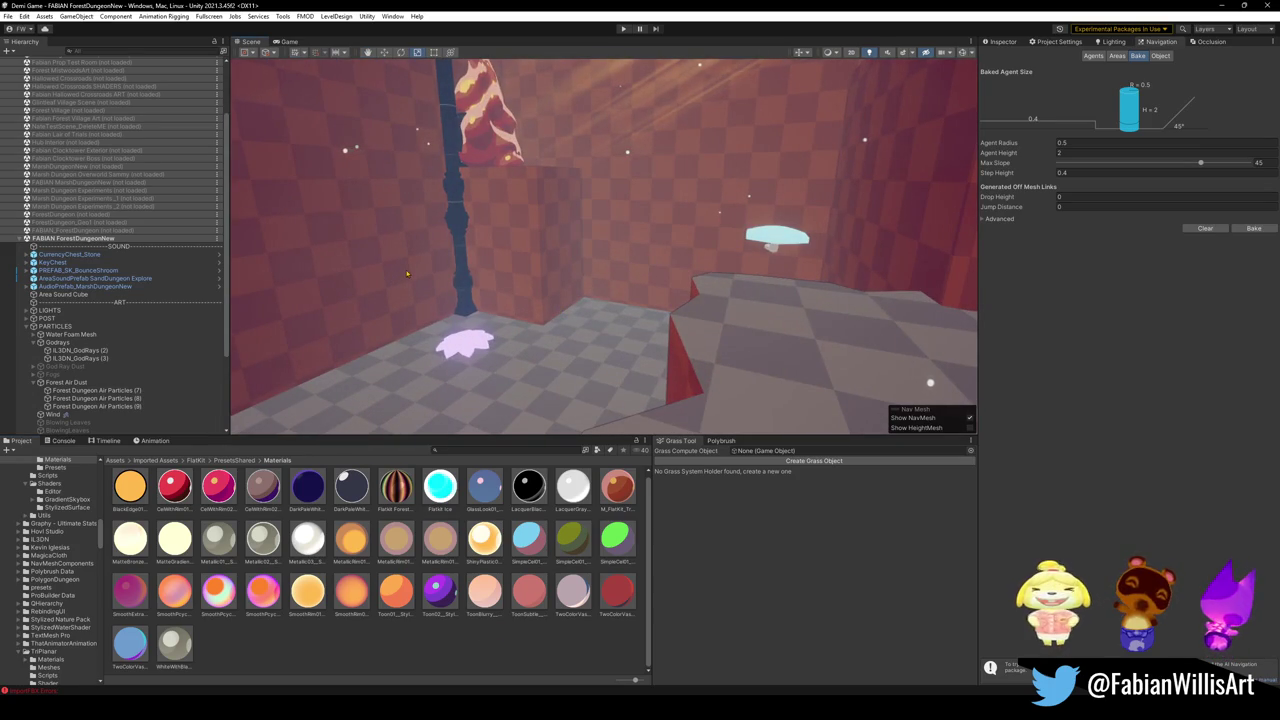
mouse_move(407, 273)
left_mouse_down()
mouse_move(423, 286)
mouse_move(446, 257)
mouse_move(614, 226)
left_mouse_up()
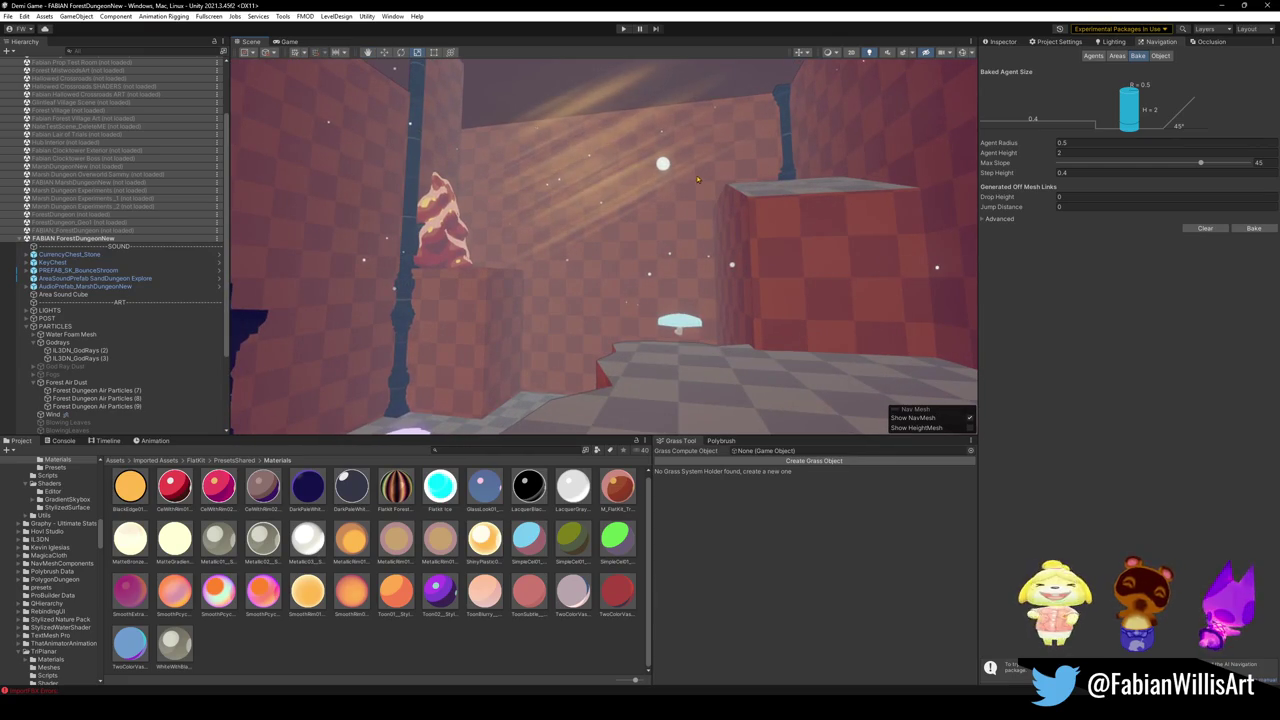
left_click(1224, 7)
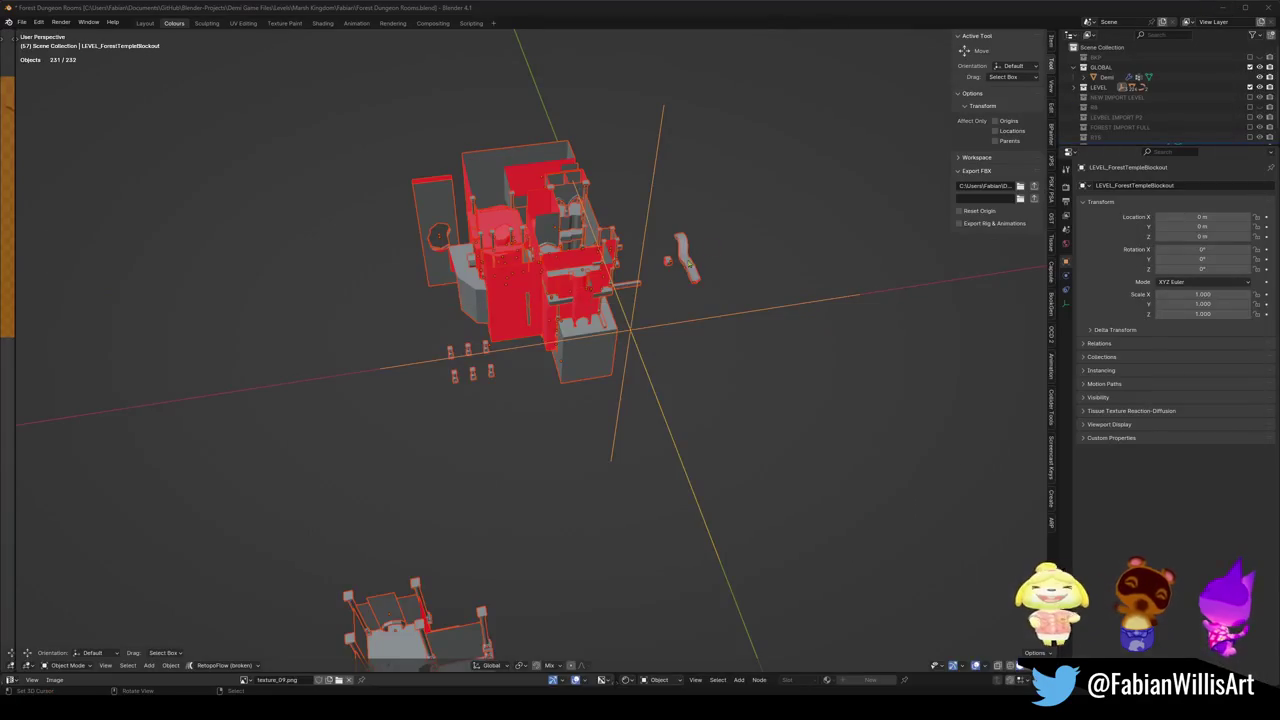
- In Material Preview, copy pillar SD_Wall_08.072 further along the wall on X
left_click_drag(510, 360, 470, 541)
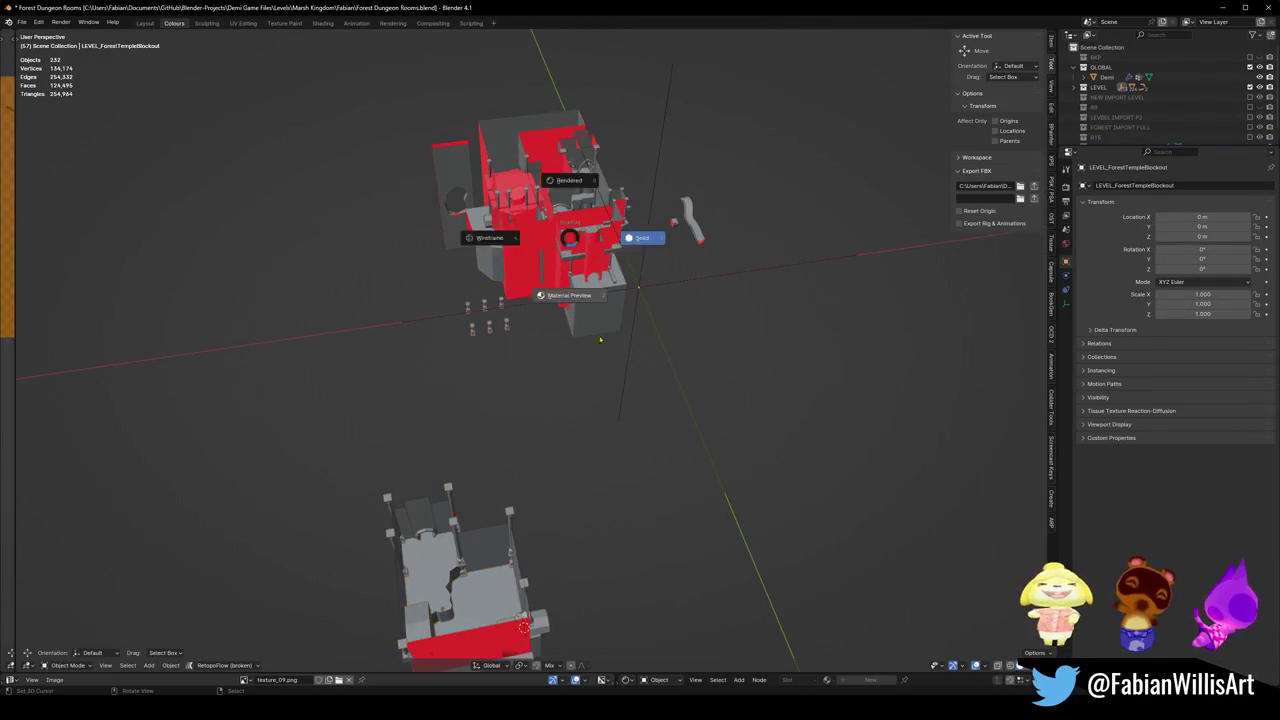
key("shift+grave")
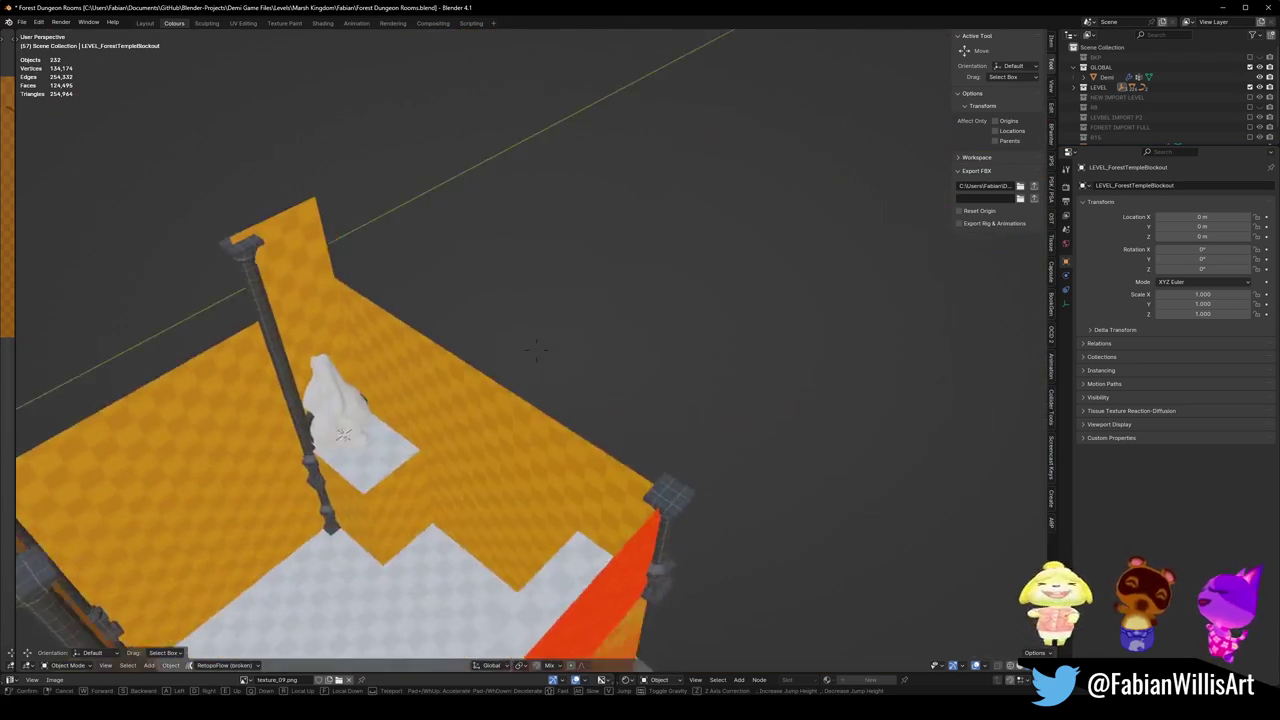
key("s")
left_click(490, 417)
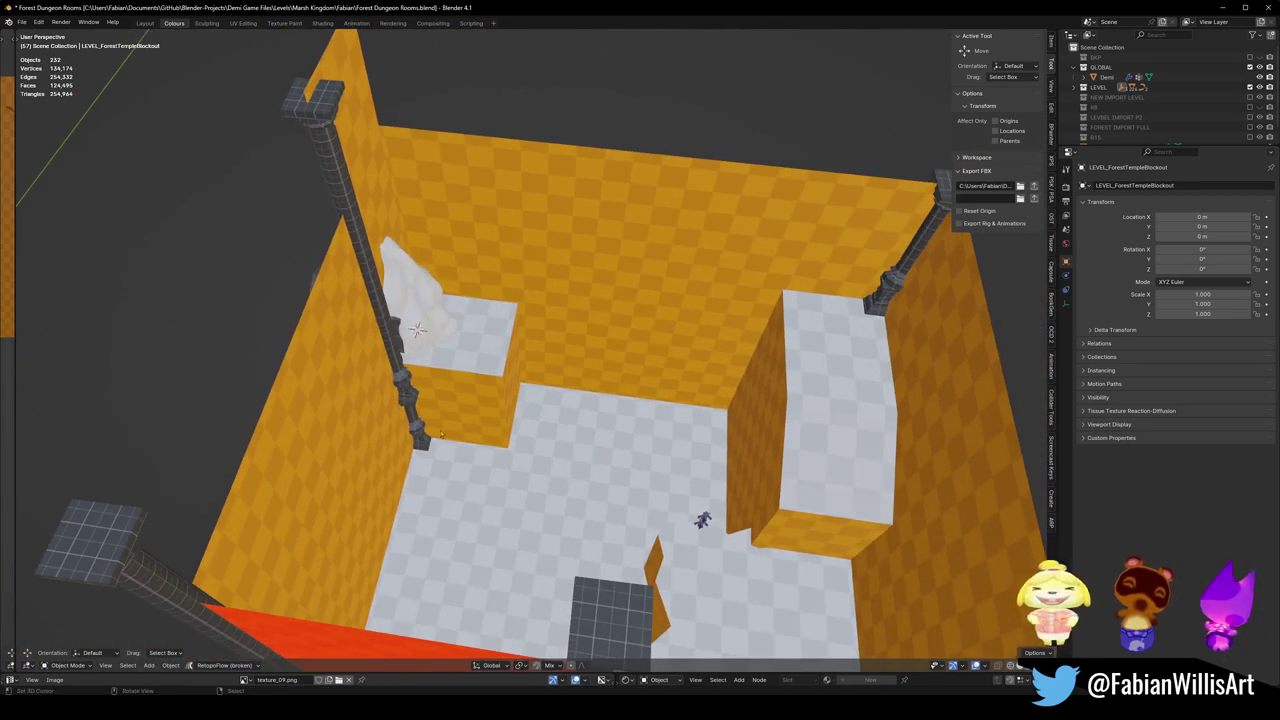
left_click(415, 428)
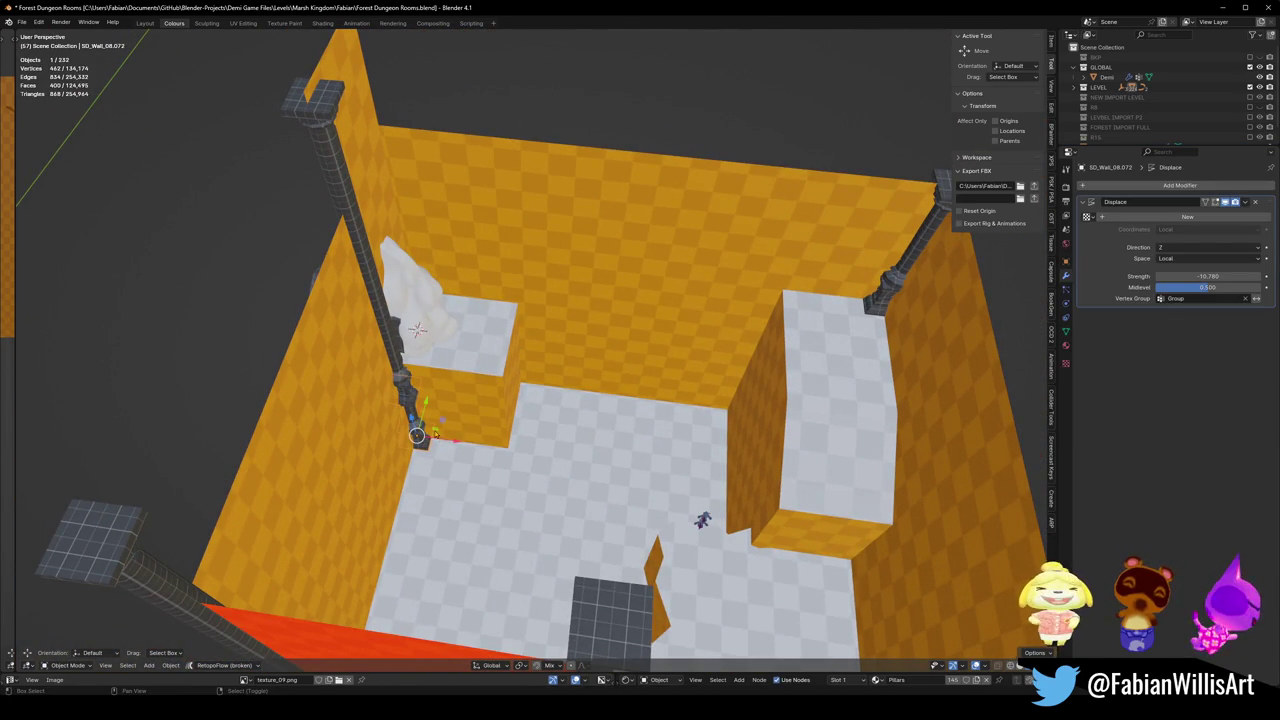
key("shift+d")
key("x")
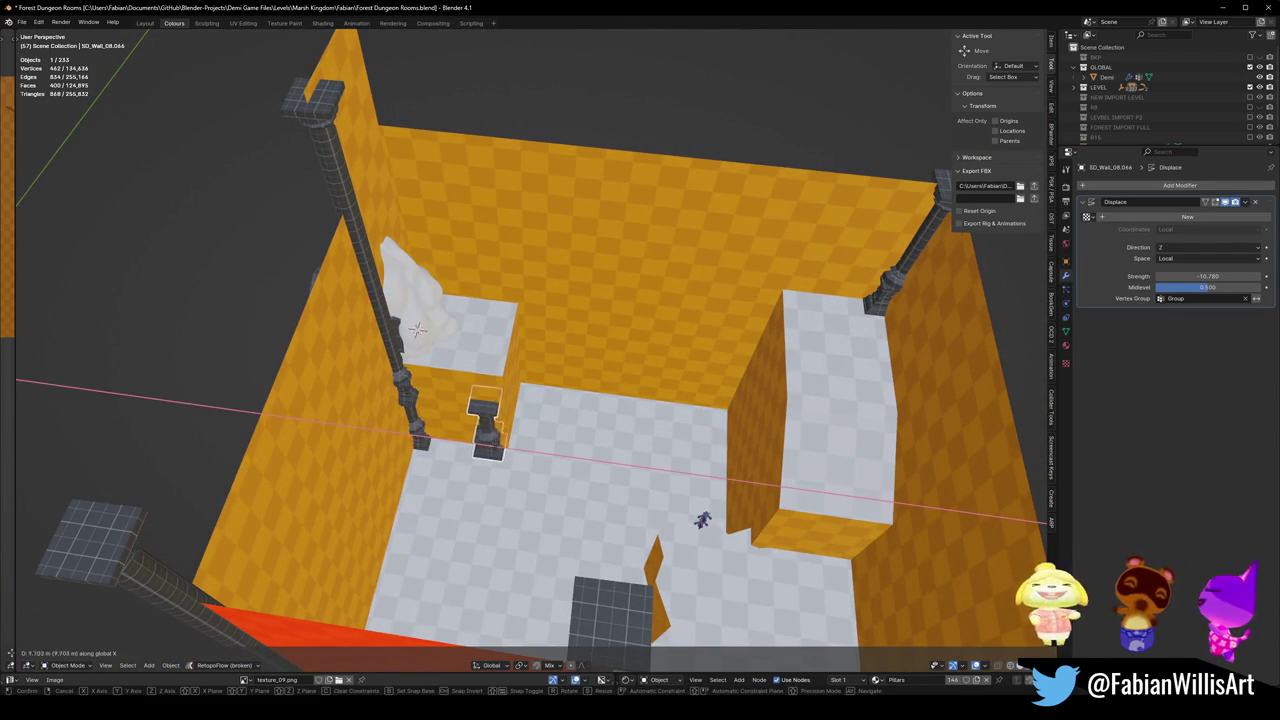
left_click(507, 445)
- Delete the tall pillar, then undo to bring it back
key("shift+grave")
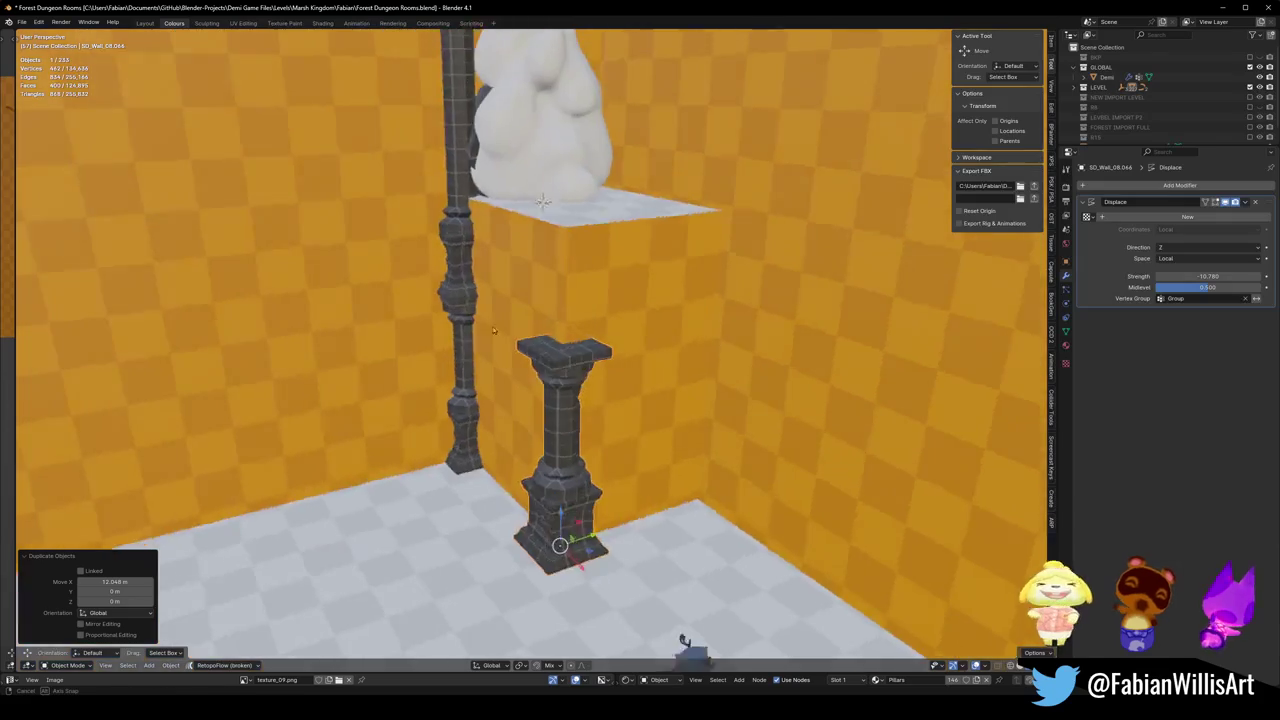
key("s")
key("Return")
left_click(433, 385)
key("Delete")
left_click(446, 483)
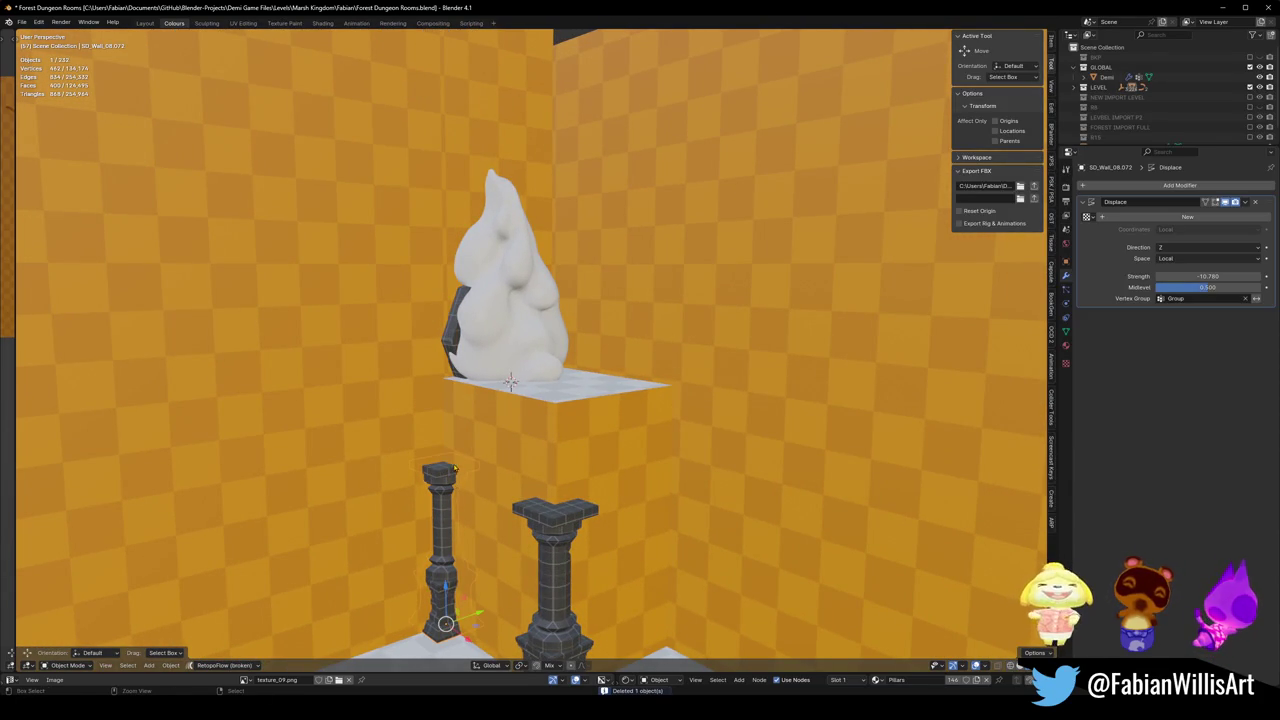
key("ctrl+z")
key("ctrl+z")
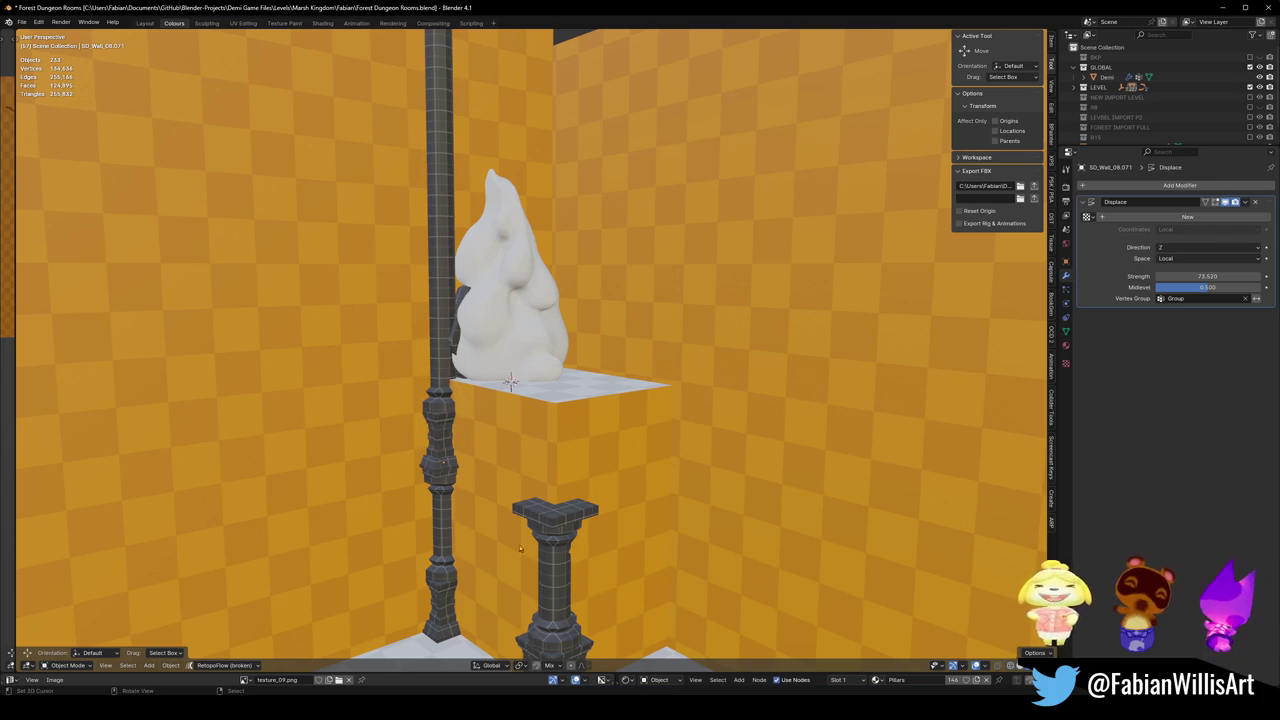
- Stretch the short pillar to the crystal's ledge with Displace strength 4.420 and save
left_click(554, 578)
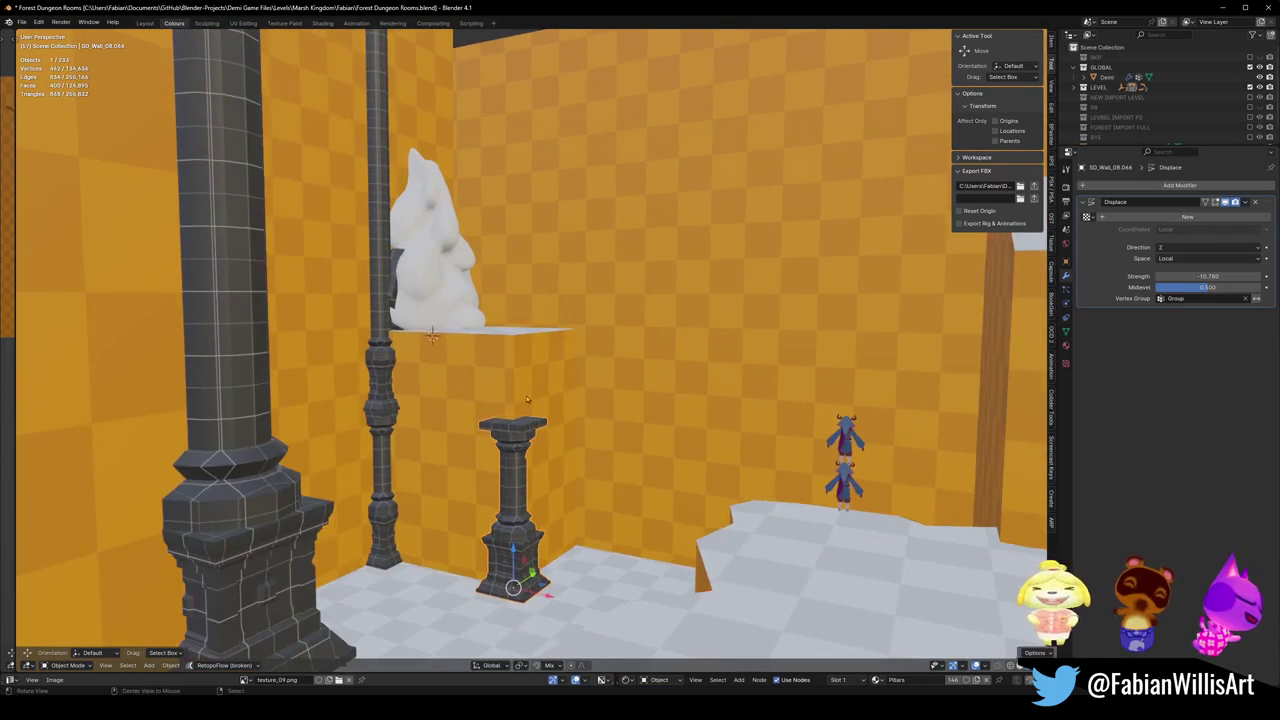
left_click_drag(527, 399, 527, 409)
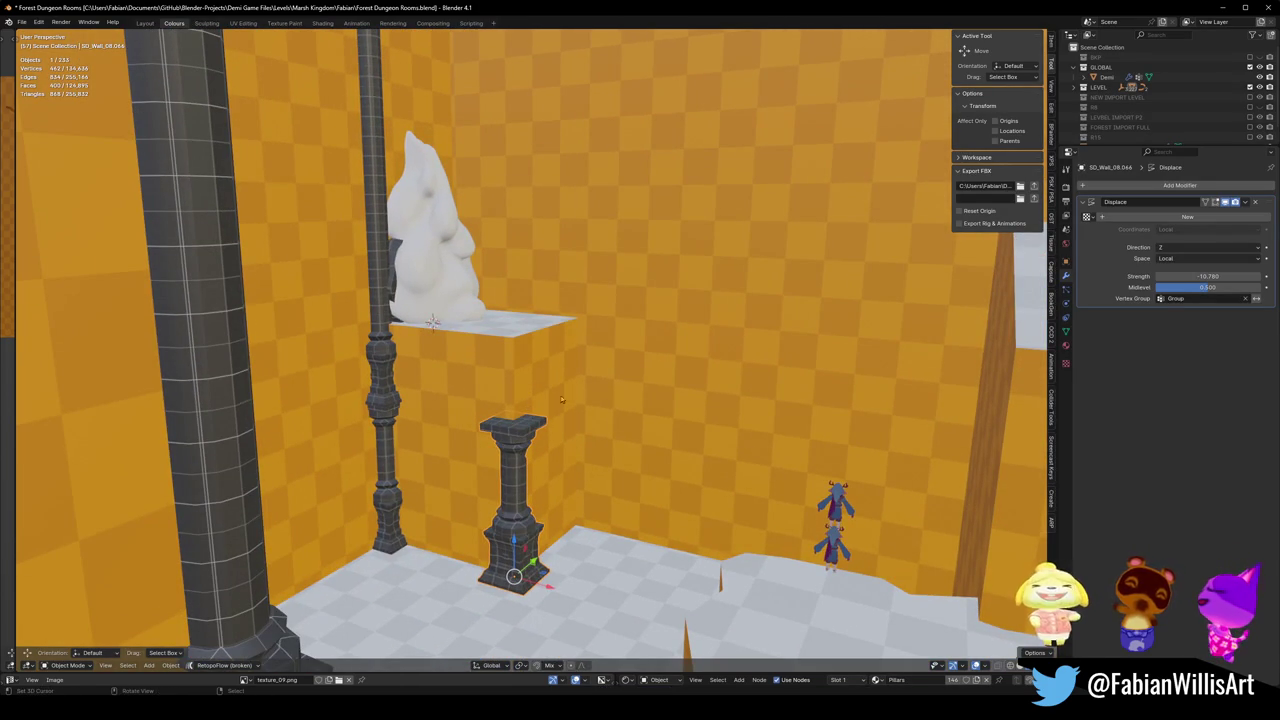
left_click_drag(1208, 276, 1262, 276)
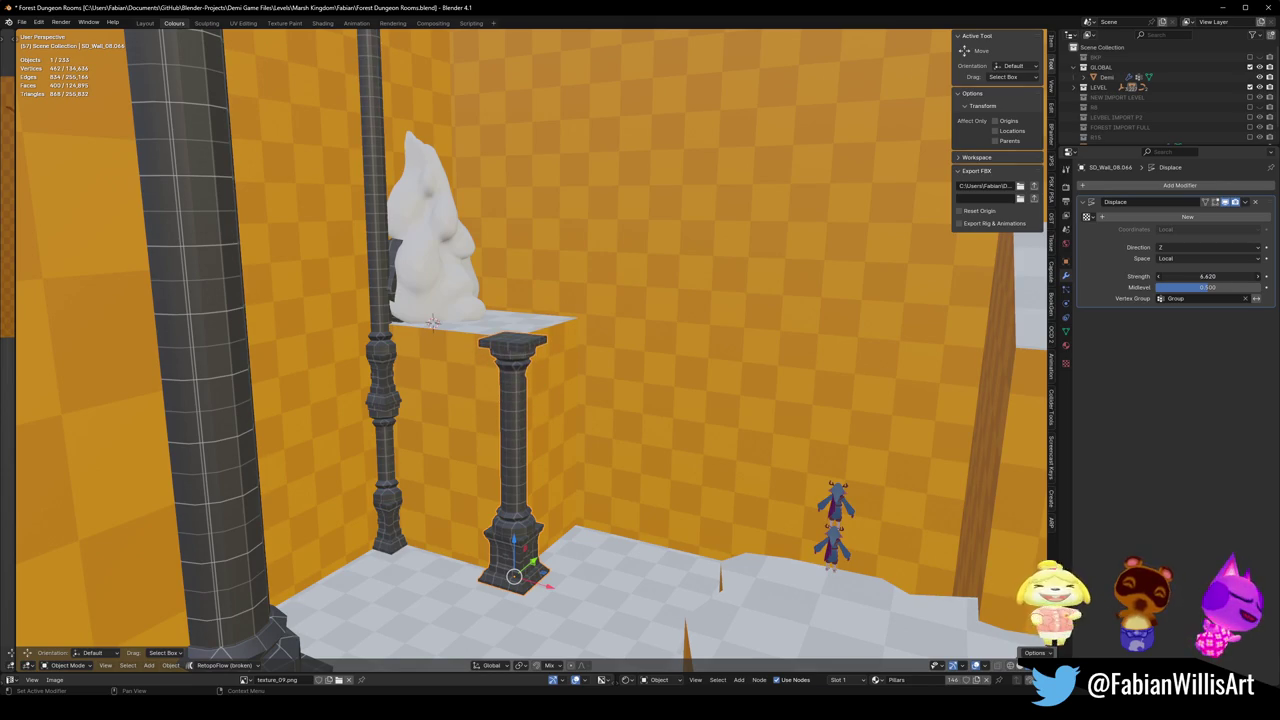
mouse_move(595, 435)
left_mouse_down()
mouse_move(631, 400)
mouse_move(481, 389)
left_mouse_up()
key("ctrl+s")
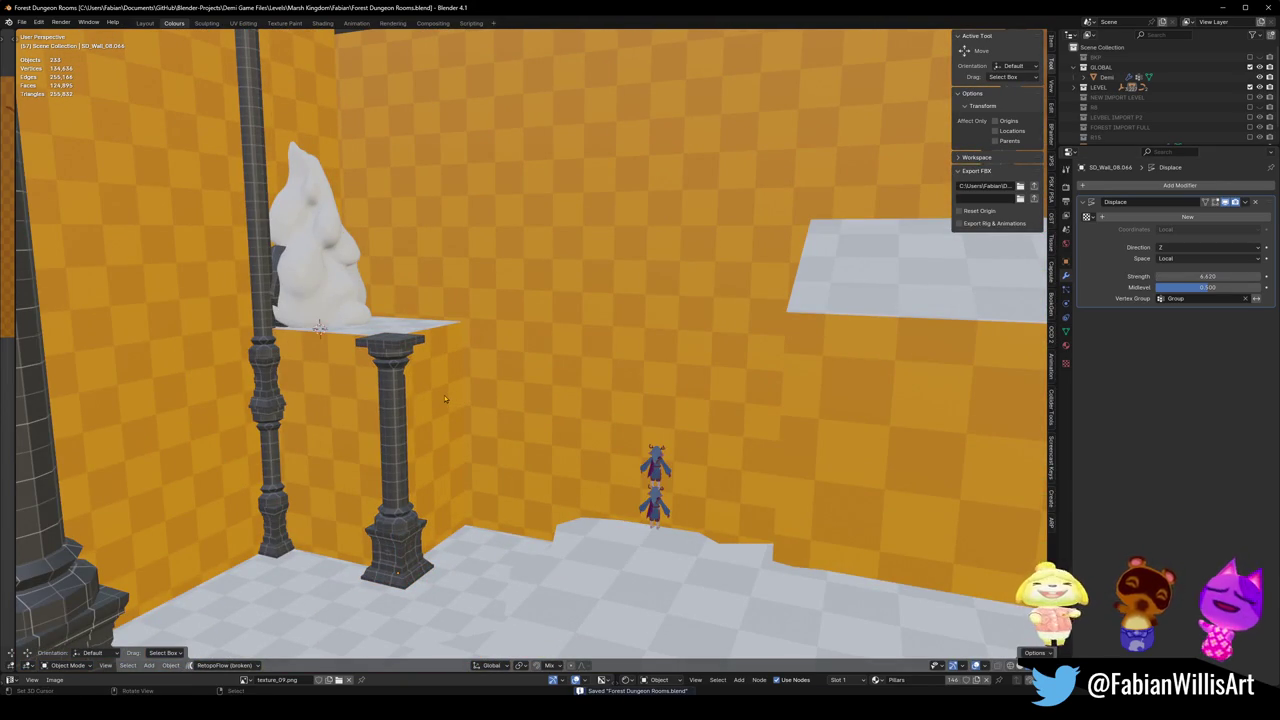
- Fly over the room and select the column to copy
key("shift+grave")
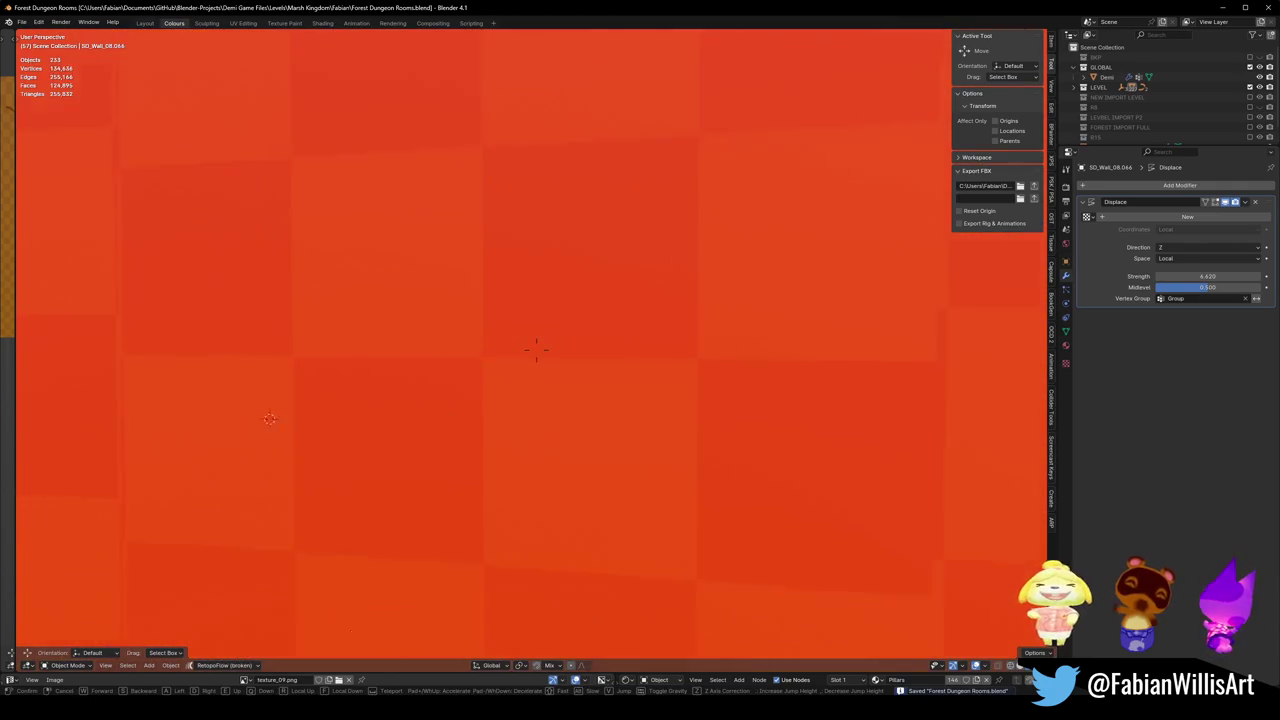
key("w")
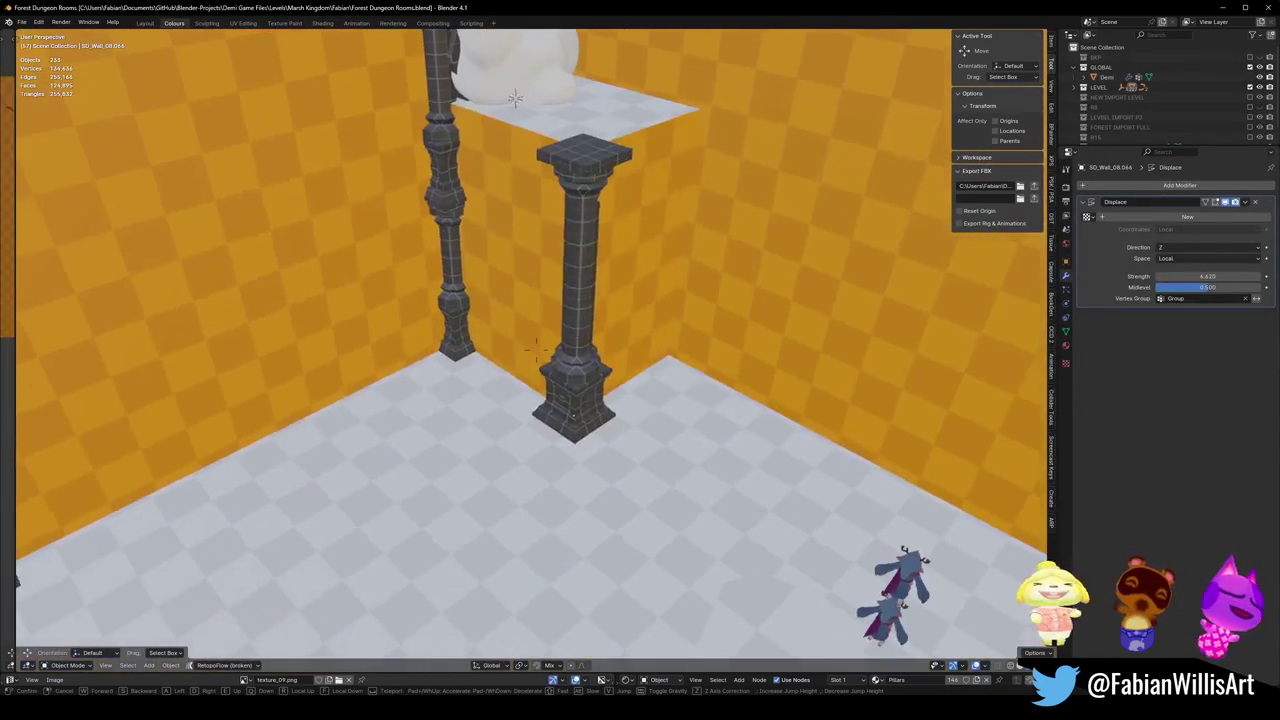
left_click(536, 347)
left_click(566, 432)
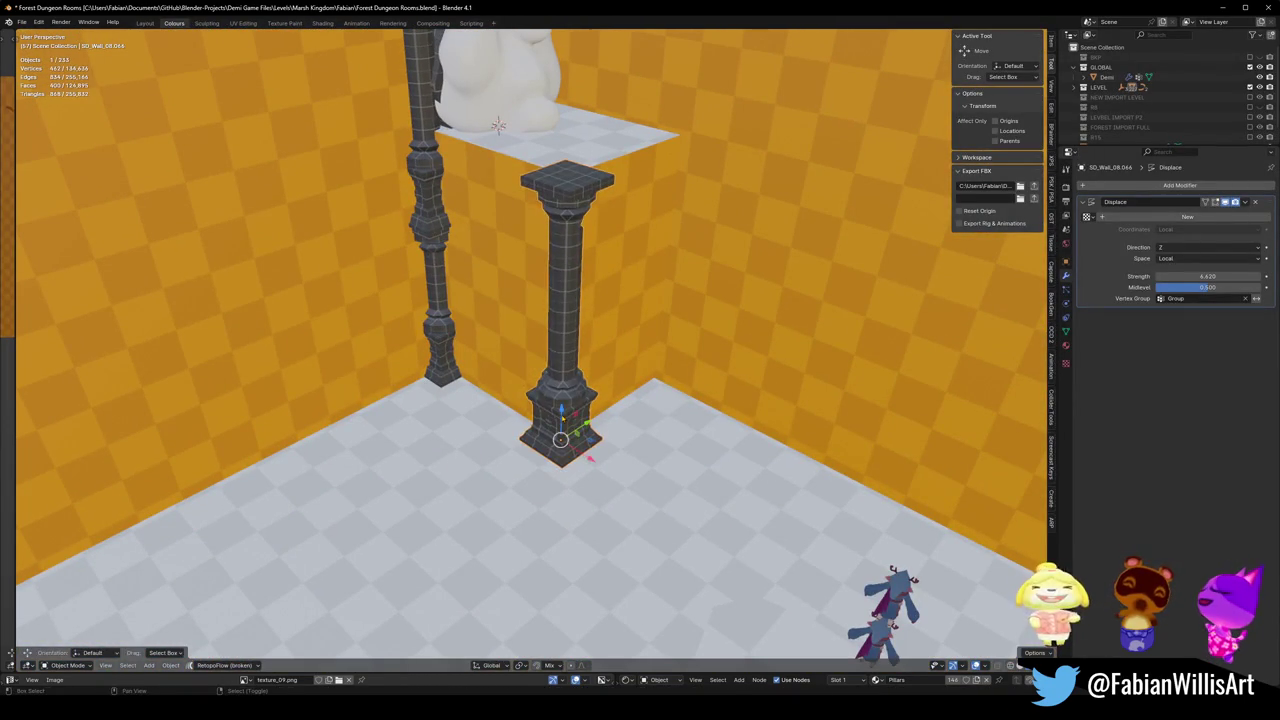
- Copy the column 10 m along Y, then again 27.896 m along X, and save
key("shift+d")
type("y10")
key("Return")
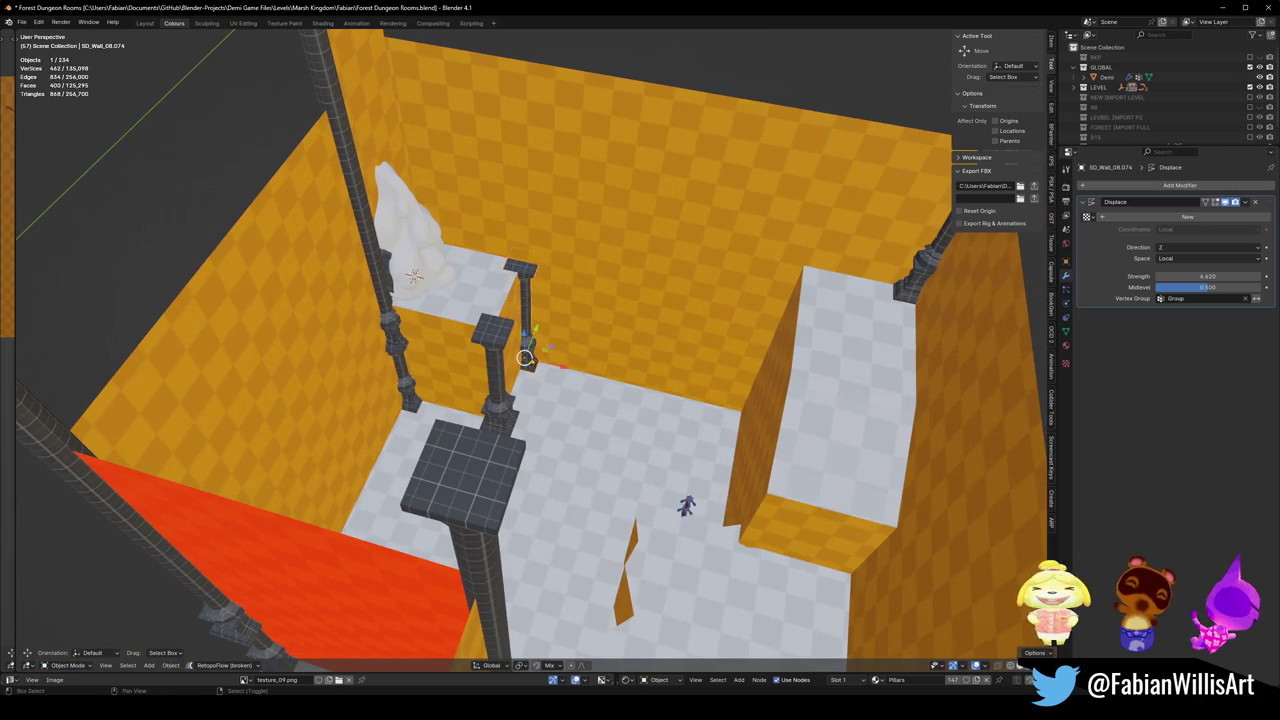
key("shift+d")
key("x")
left_click(765, 403)
key("alt+a")
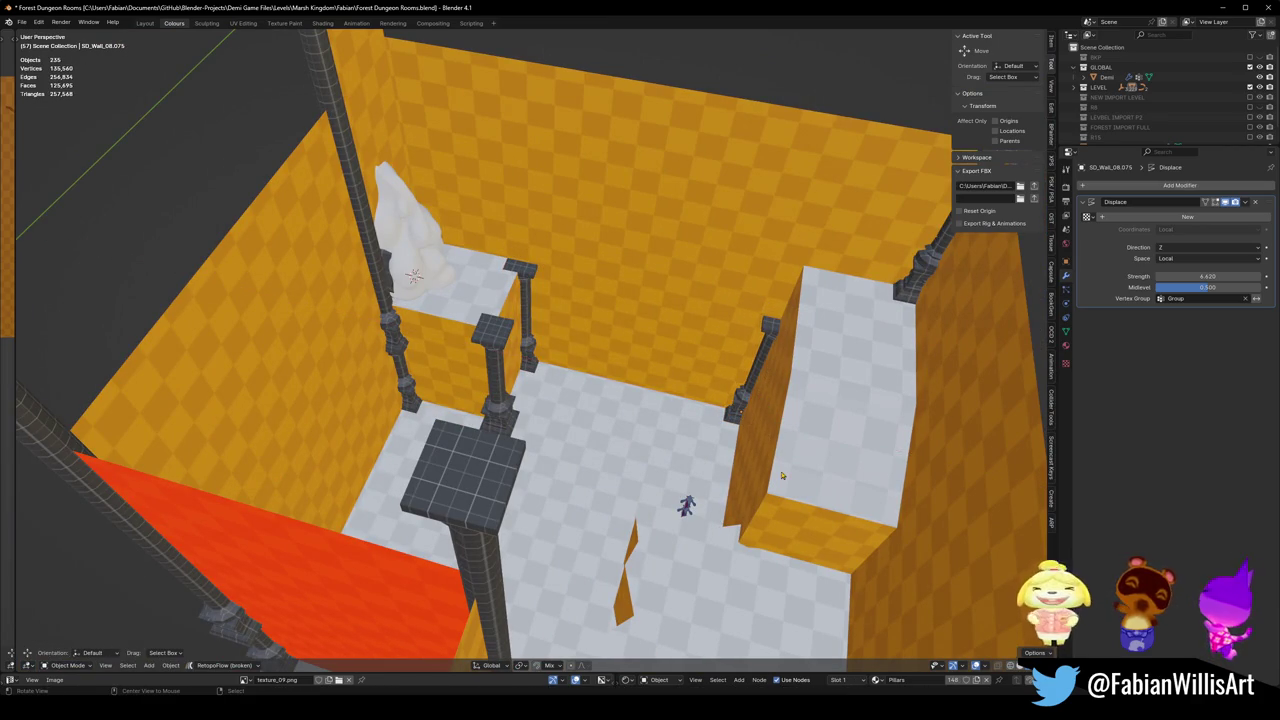
key("ctrl+s")
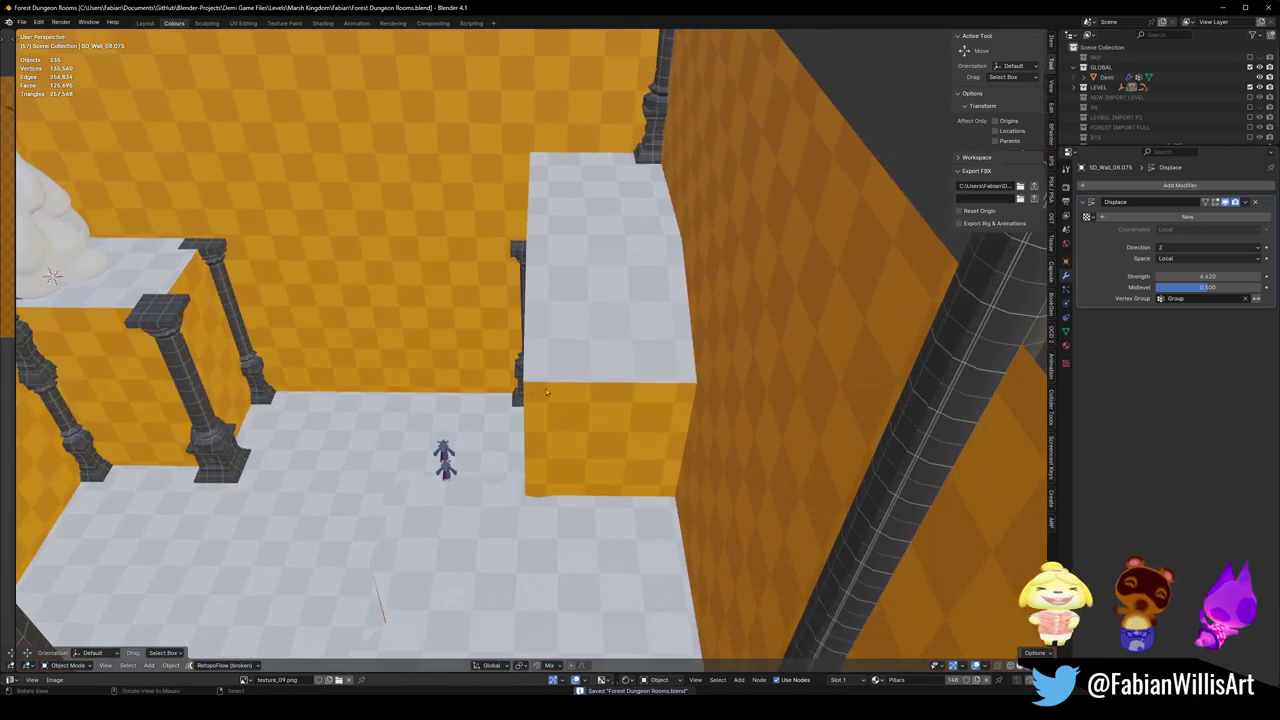
- Place another pillar copy at the doorway and shift it along Y
left_click(253, 376)
key("shift+d")
left_click(678, 507)
key("alt+a")
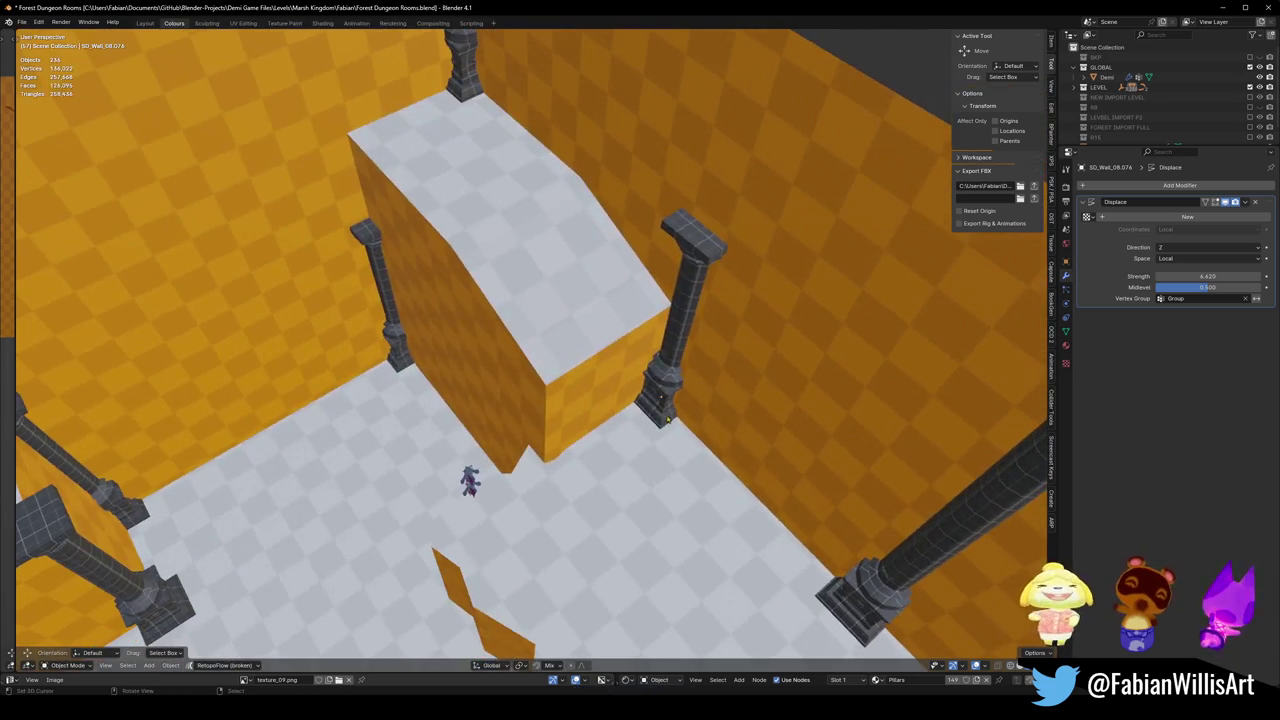
right_click(666, 412)
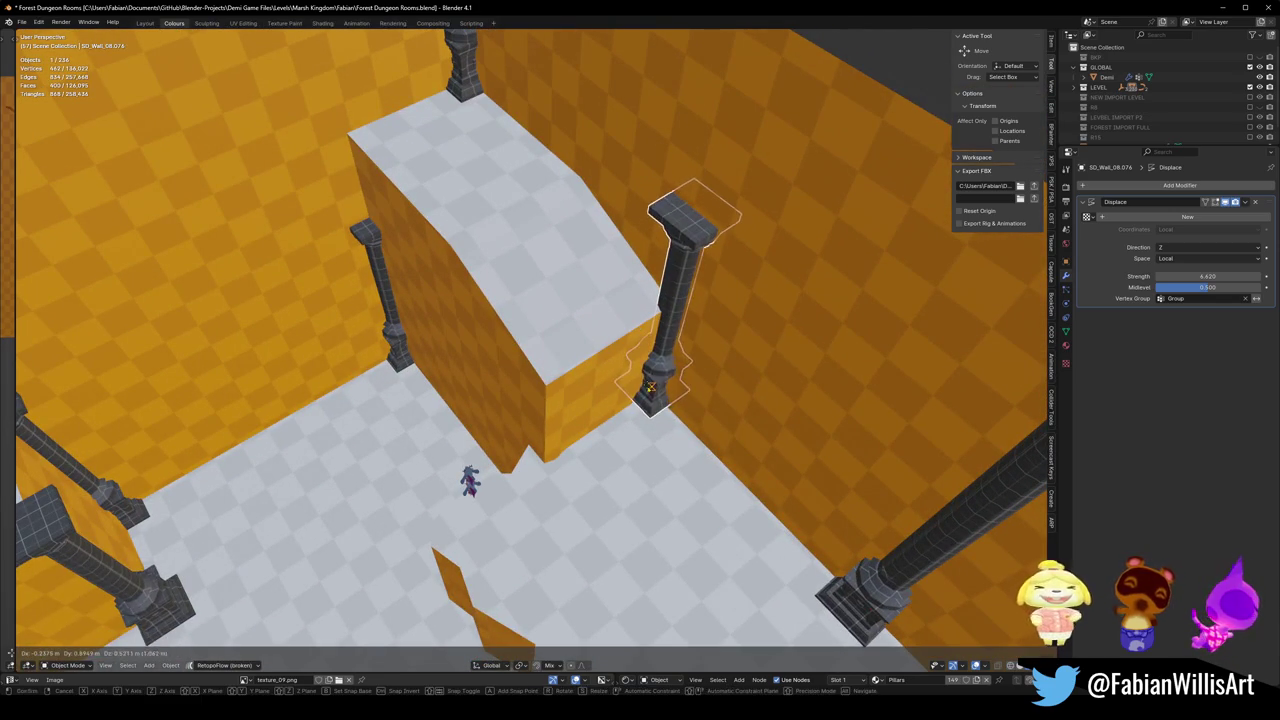
left_click(652, 388)
key("g")
key("y")
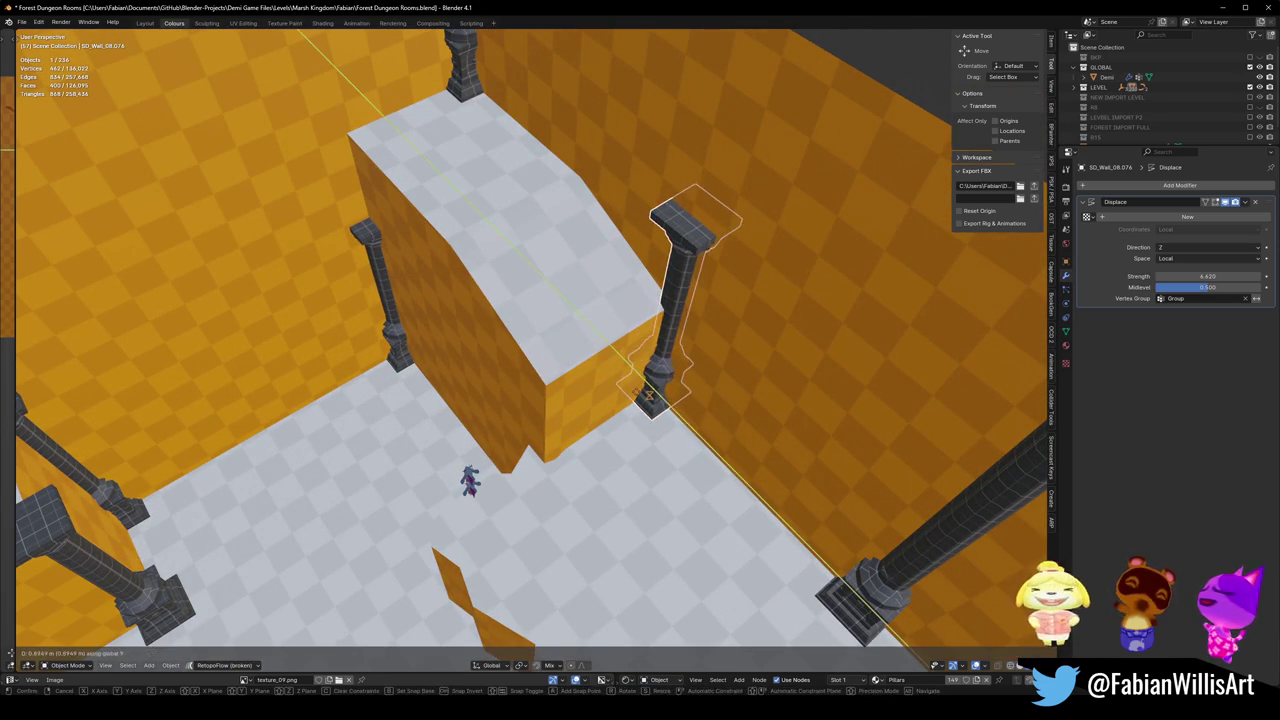
left_click(657, 428)
- Lower the wall's Displace strength to -15.880 so it sits at pillar height
scroll(666, 425, "up", 5)
scroll(666, 425, "down", 5)
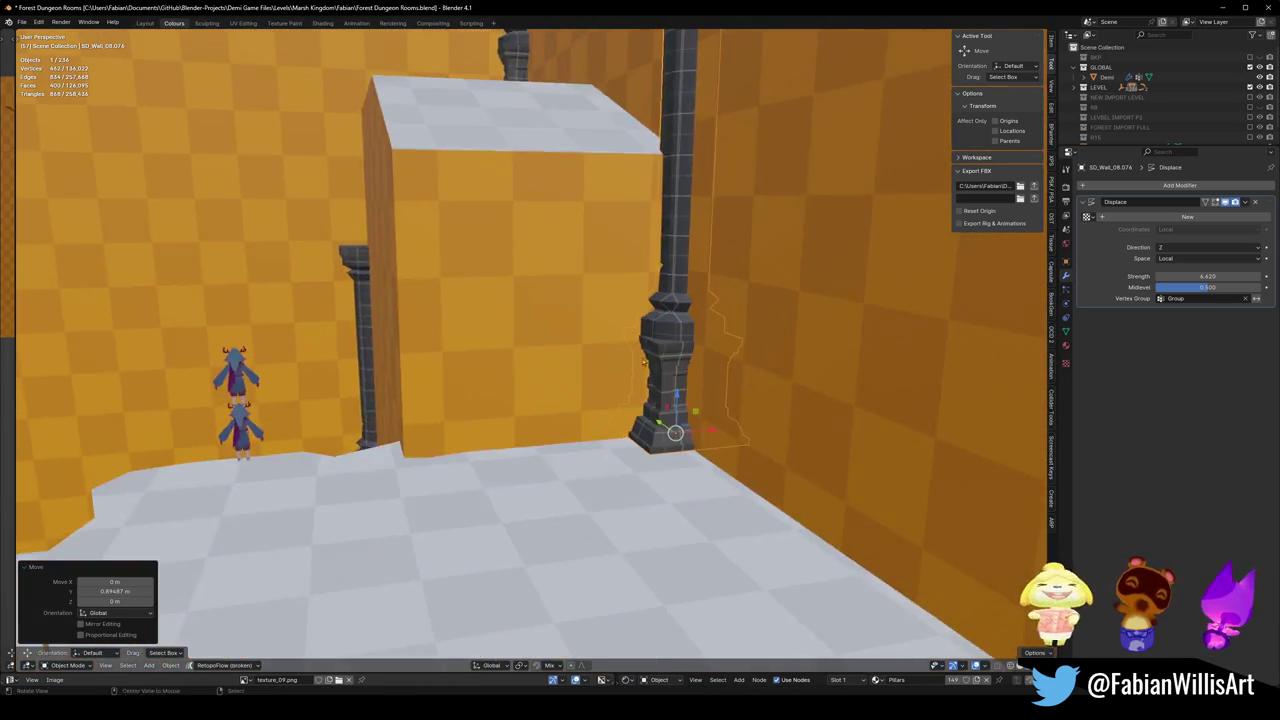
scroll(614, 376, "up", 2)
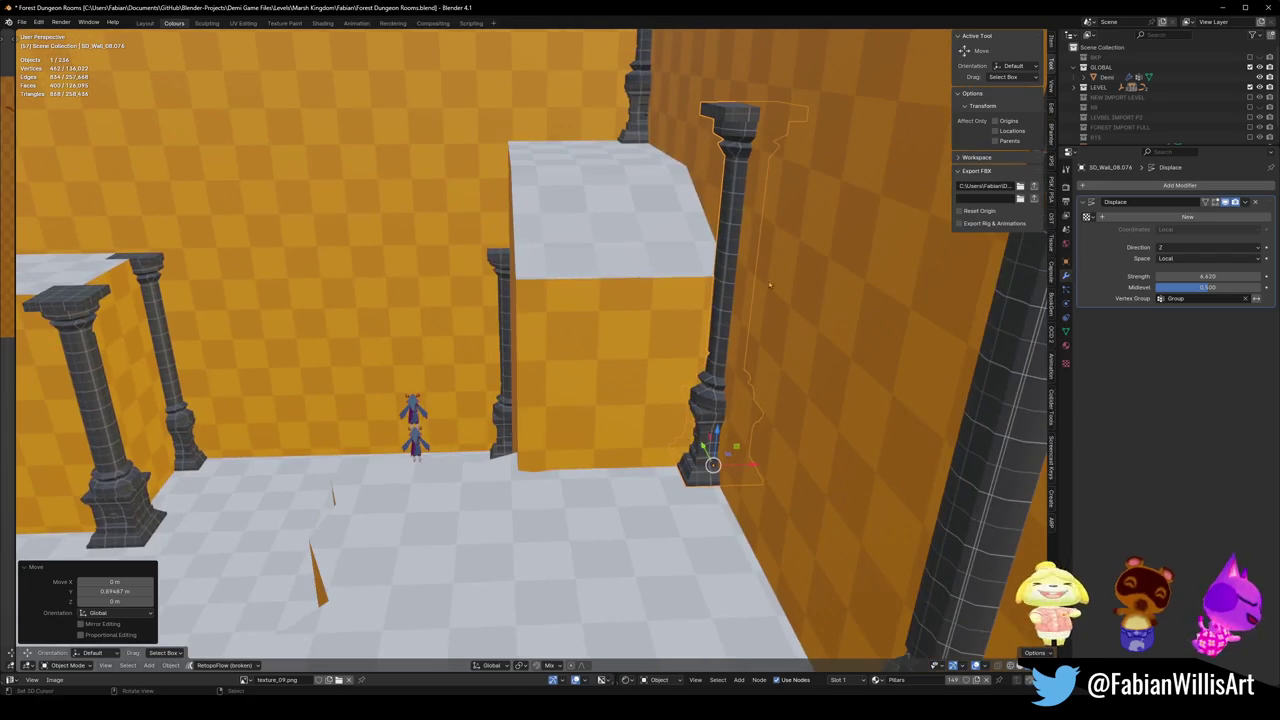
mouse_move(1208, 287)
left_mouse_down()
mouse_move(1190, 287)
mouse_move(1262, 287)
mouse_move(1142, 276)
left_mouse_up()
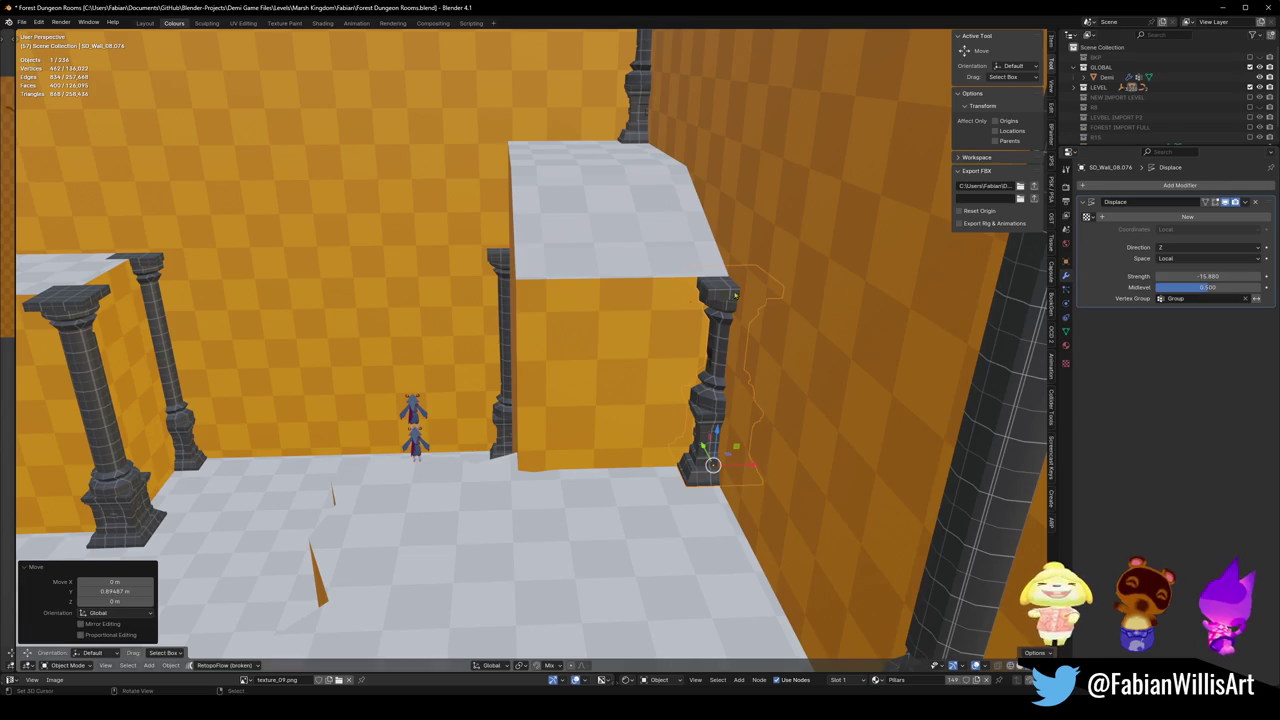
scroll(721, 355, "down", 10)
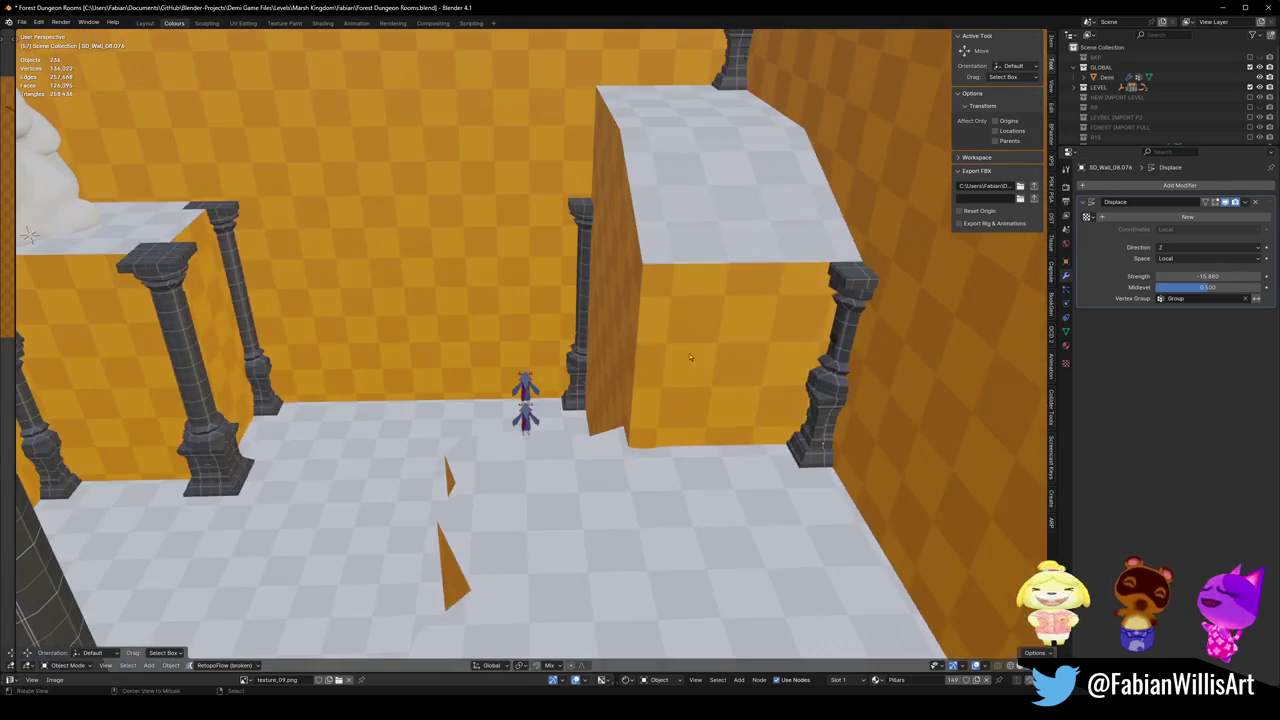
left_click(835, 370)
- Copy the pillar -10.24 m along X
key("shift+d")
key("x")
left_click(631, 403)
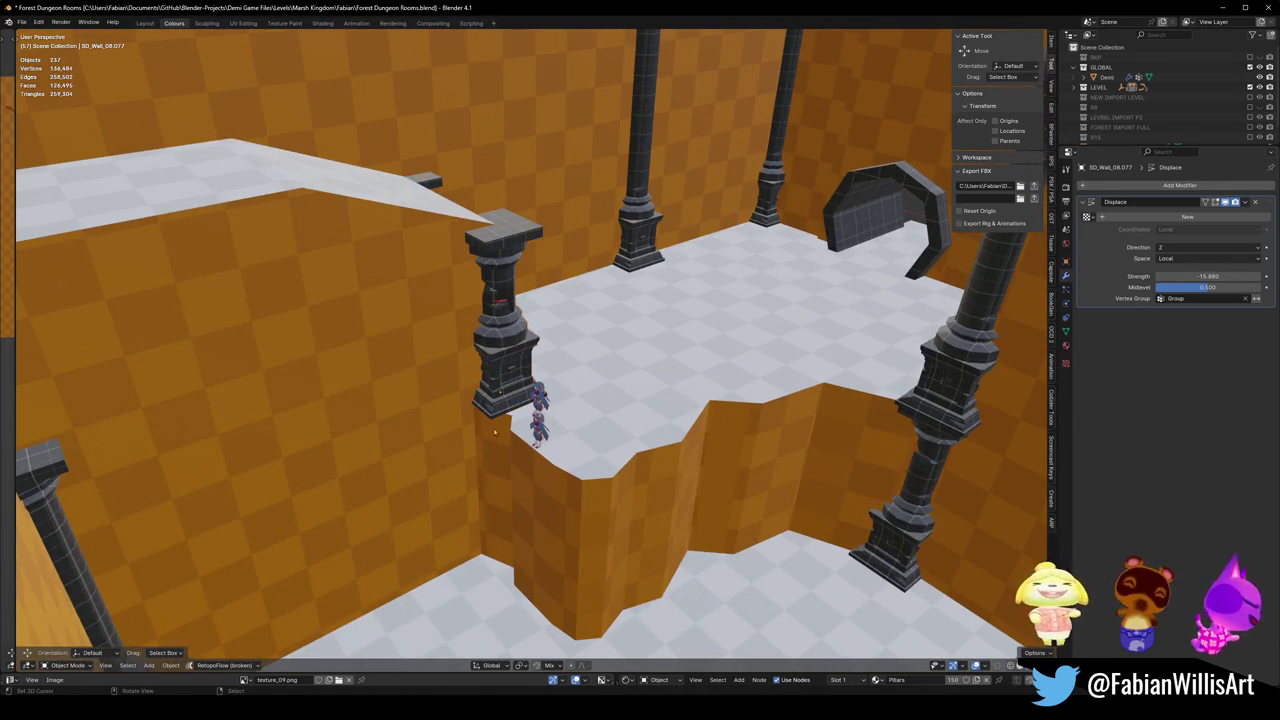
- Reshape Cylinder_408_018's jagged ledge by moving two vertices with proportional editing
left_click(700, 286)
key("Tab")
scroll(512, 454, "down", 3)
left_click(485, 440)
key("g")
key("shift+z")
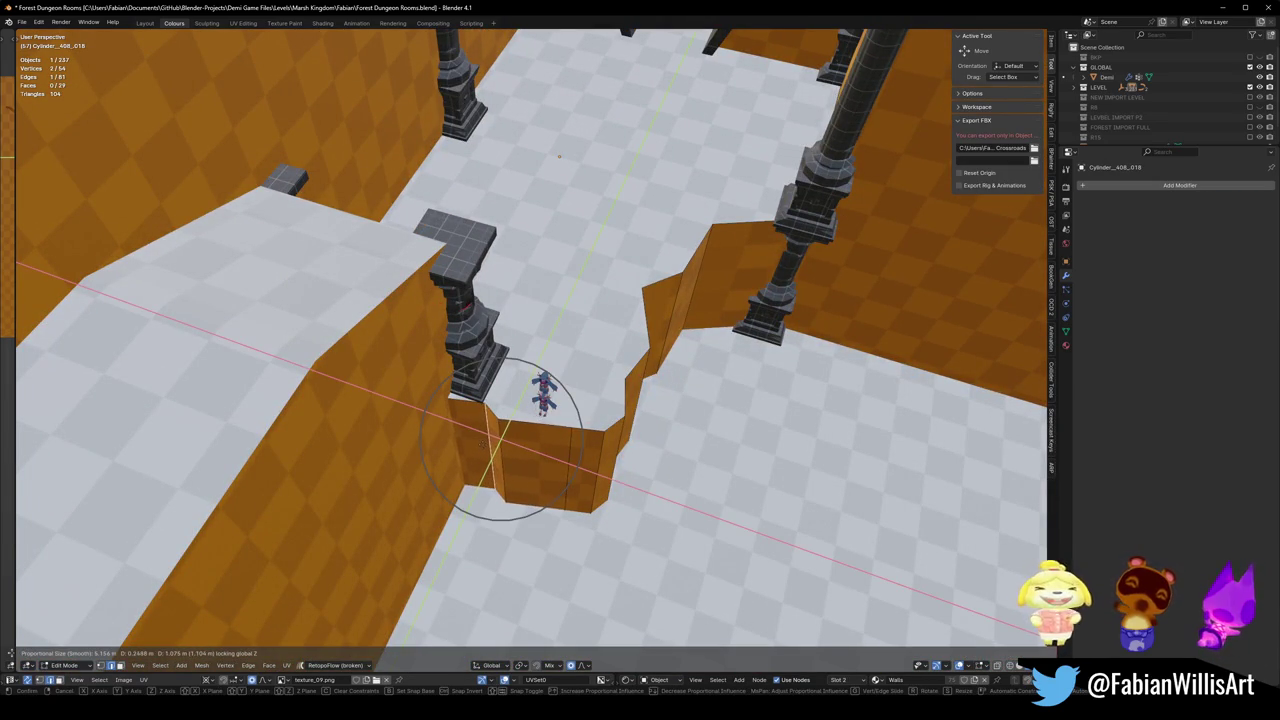
scroll(453, 430, "down", 3)
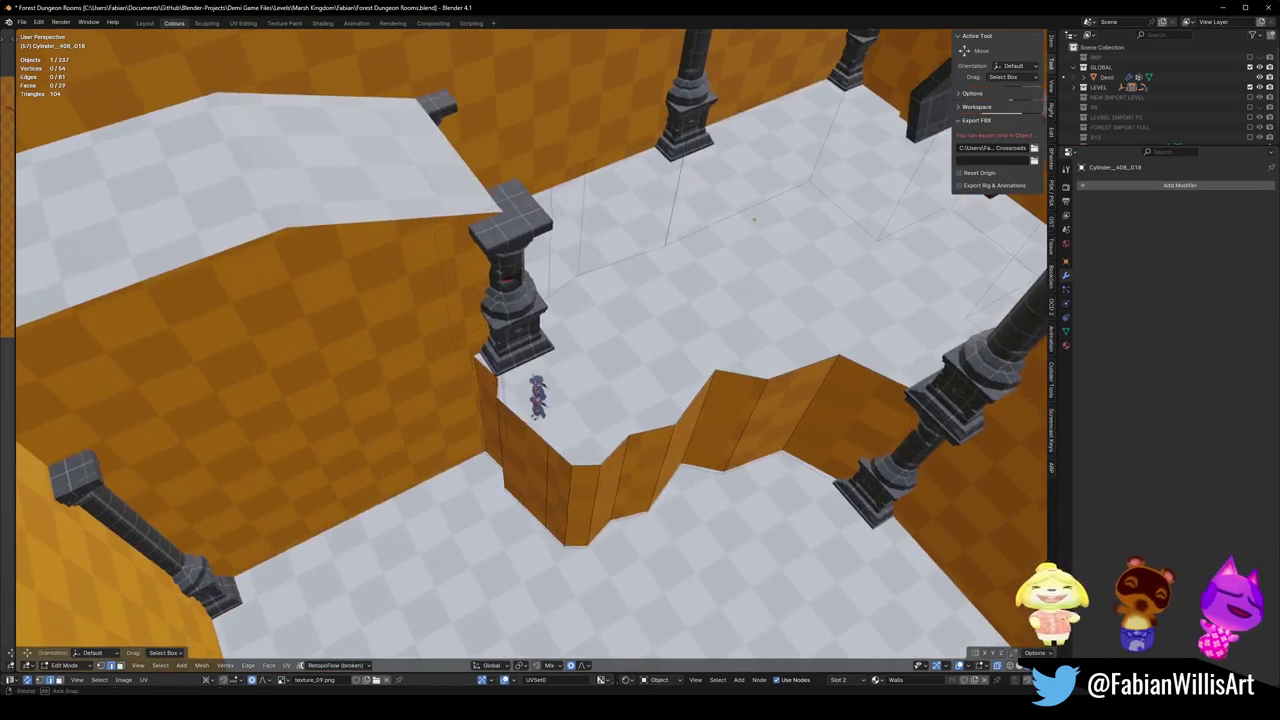
scroll(300, 350, "up", 5)
scroll(494, 313, "up", 3)
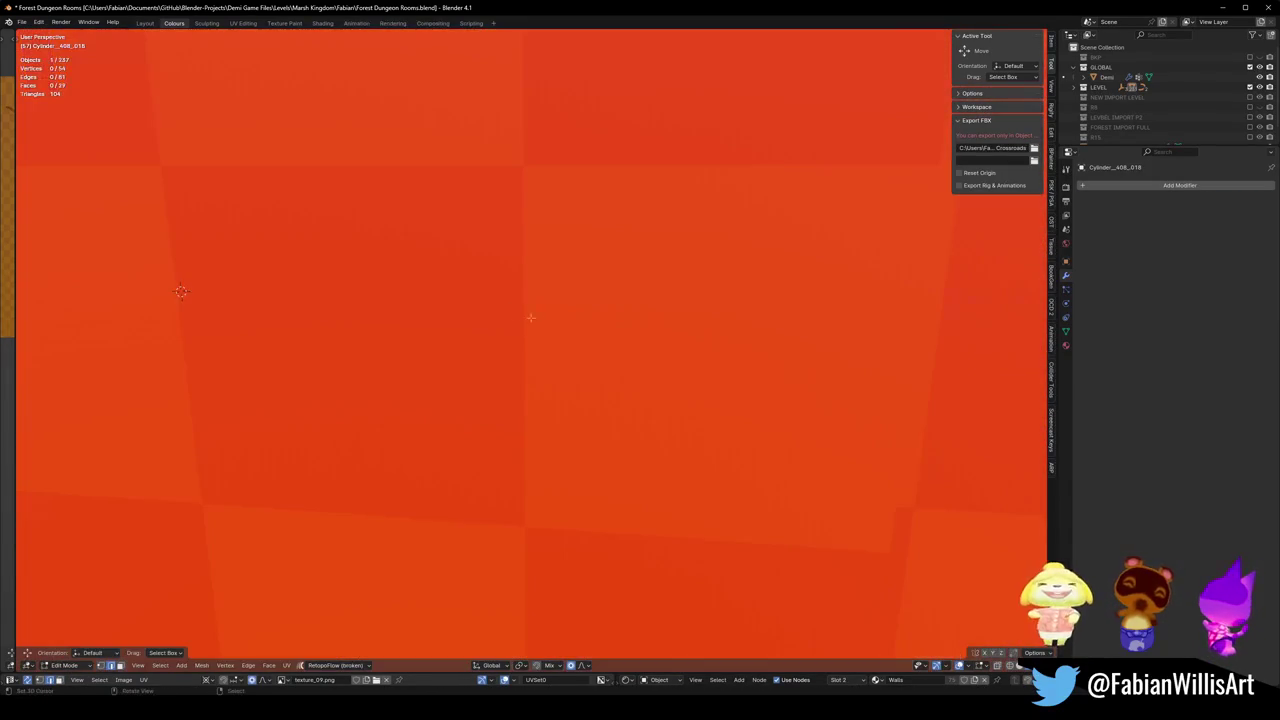
scroll(530, 315, "down", 4)
scroll(560, 318, "up", 4)
key("Tab")
- Save the file and inspect the room from top and low side views
scroll(570, 320, "up", 3)
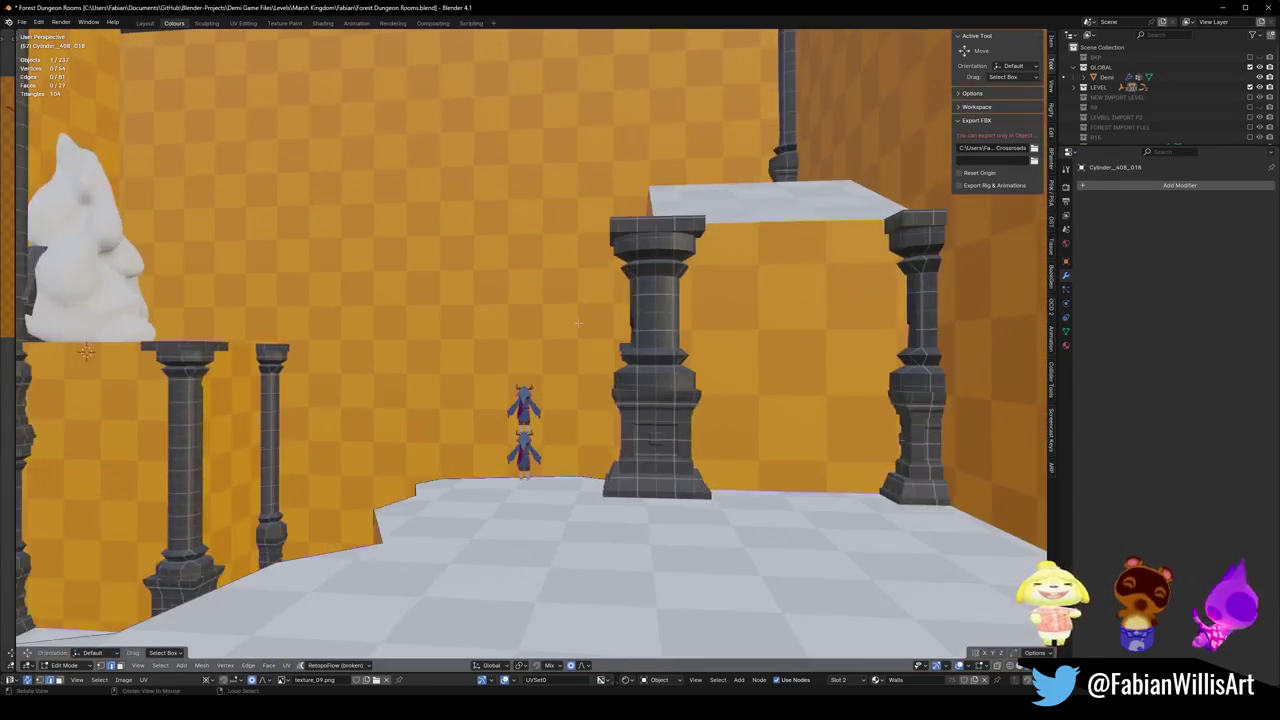
scroll(585, 325, "down", 4)
scroll(591, 327, "down", 3)
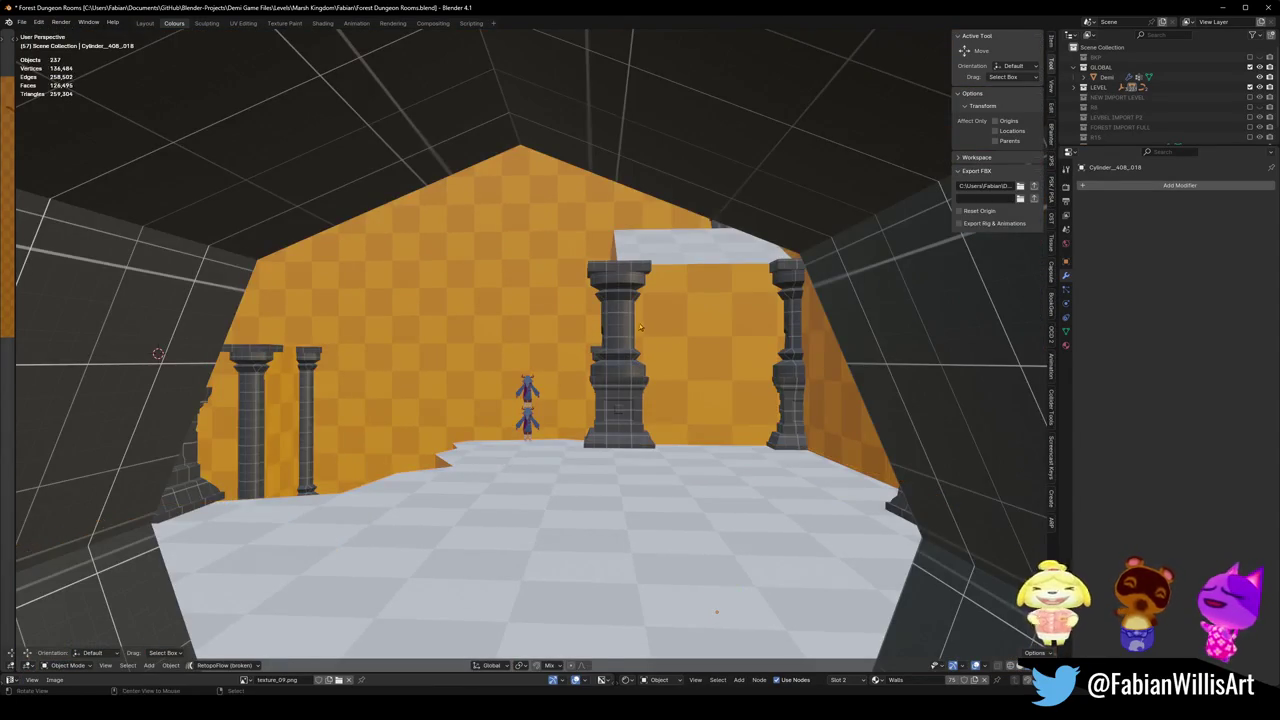
scroll(687, 356, "up", 5)
scroll(687, 356, "down", 6)
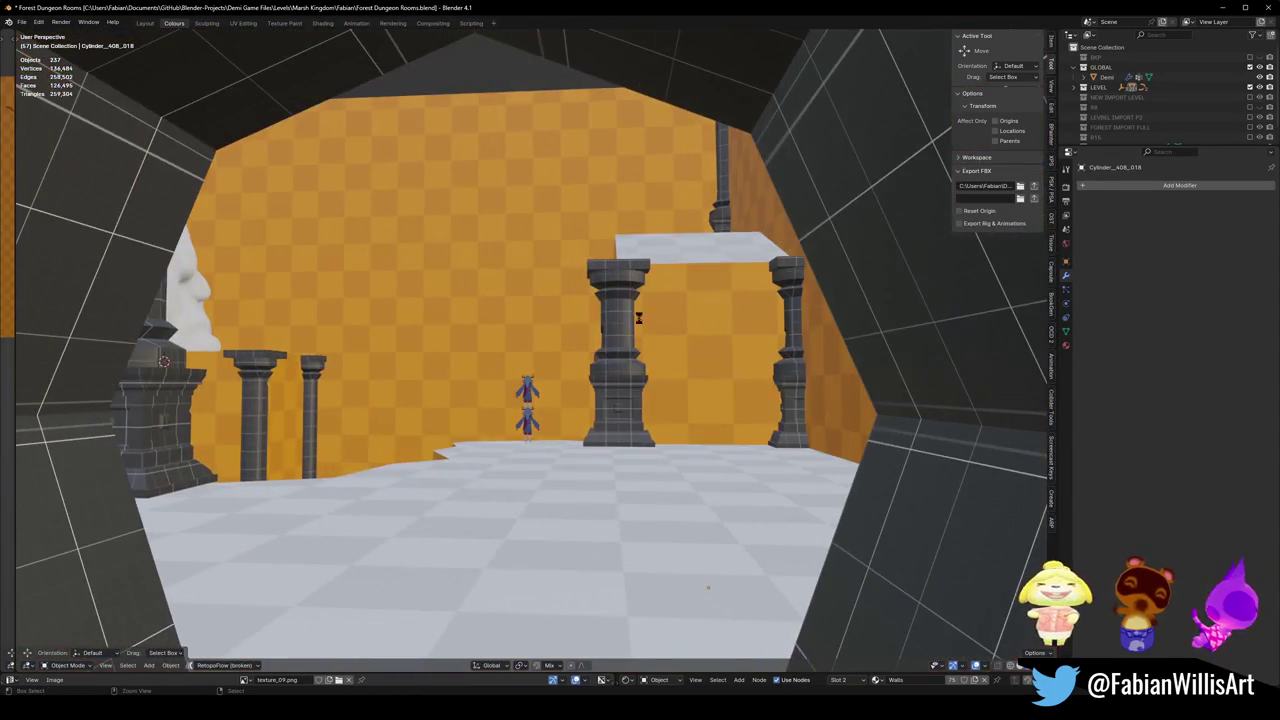
key("ctrl+s")
scroll(638, 318, "up", 2)
mouse_move(638, 318)
left_mouse_down()
mouse_move(591, 344)
mouse_move(812, 490)
left_mouse_up()
left_click_drag(659, 377, 469, 416)
left_click(316, 490)
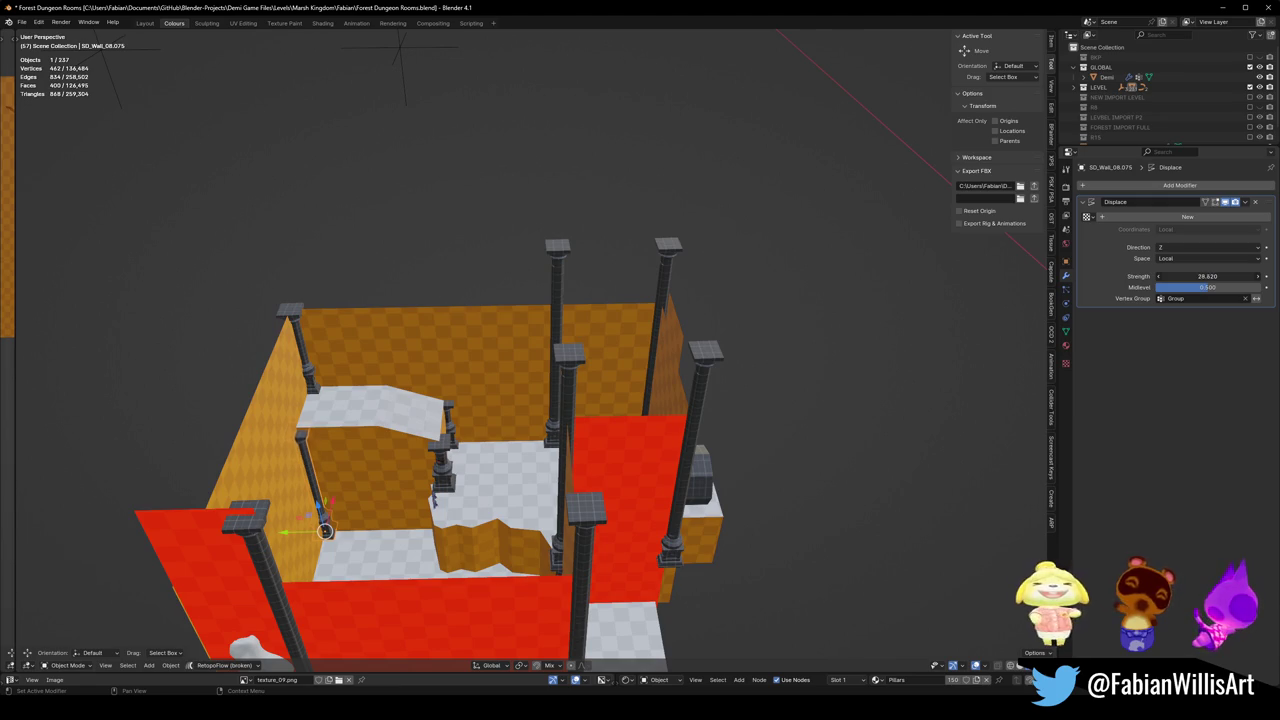
- Set SD_Wall_08.075's Displace strength to 30.020, save, then select Cube.027
key("alt+a")
scroll(458, 428, "up", 3)
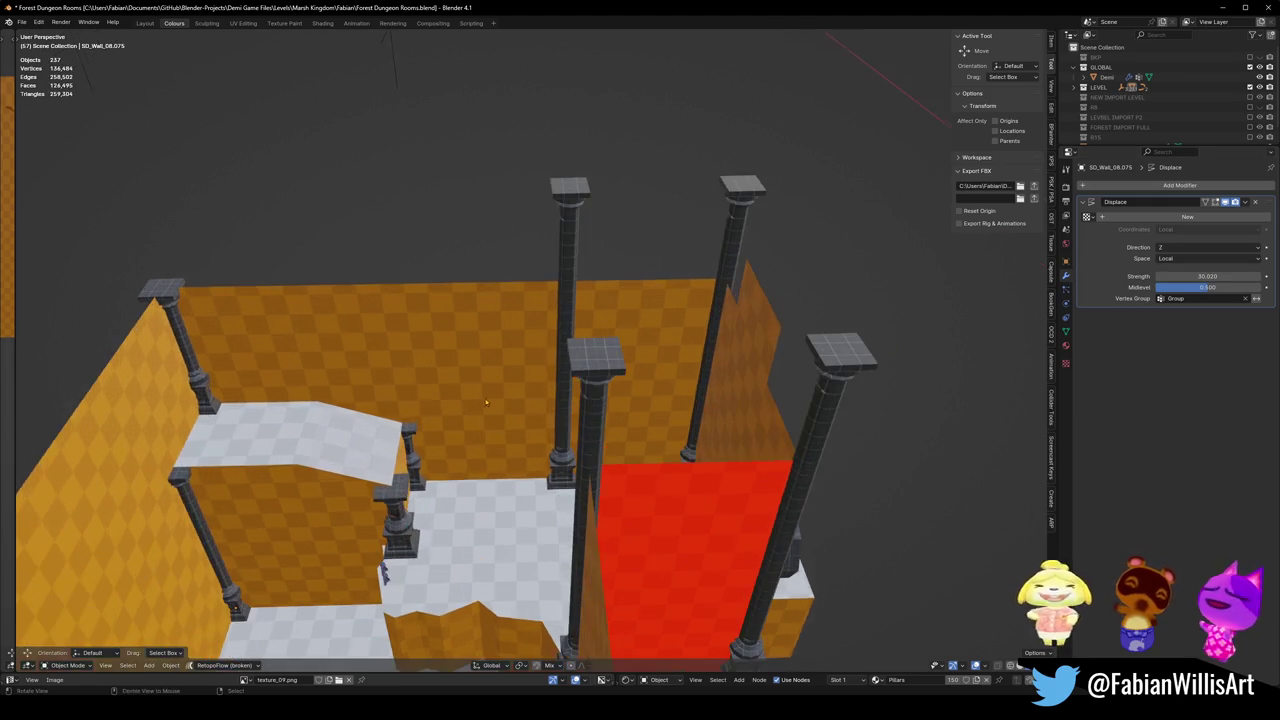
scroll(458, 428, "down", 3)
key("ctrl+s")
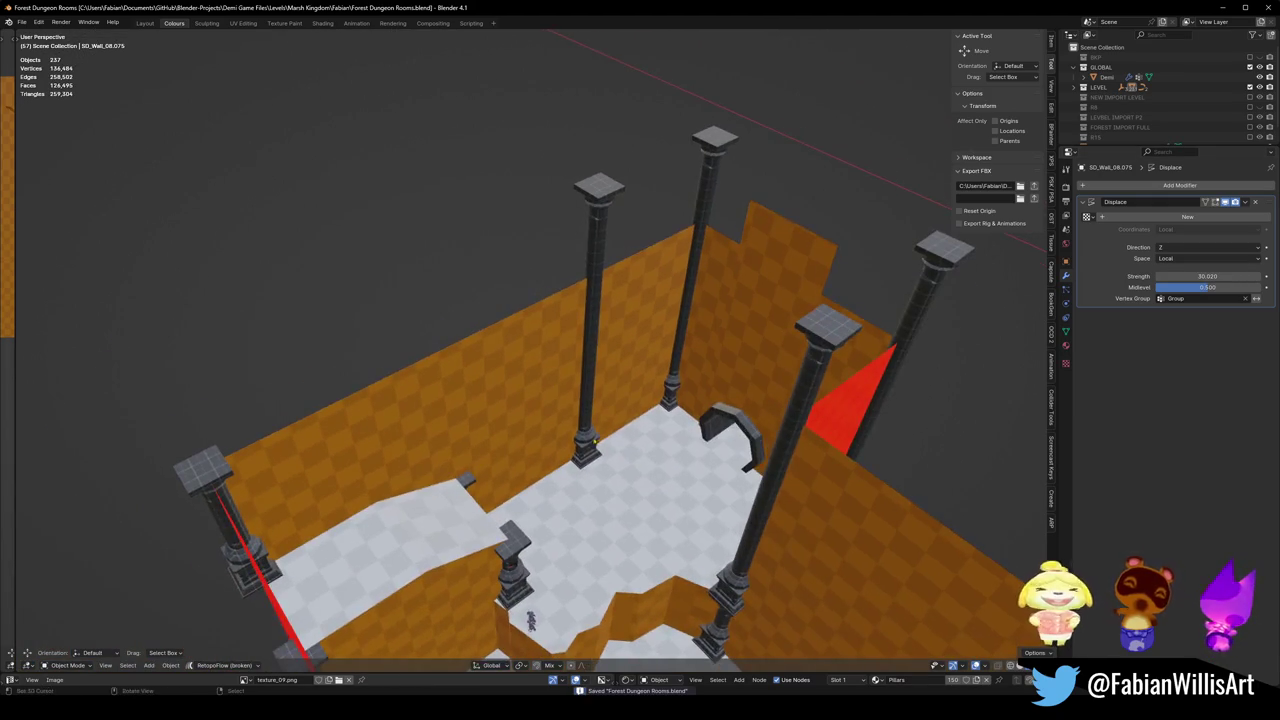
scroll(499, 436, "up", 3)
scroll(499, 436, "down", 5)
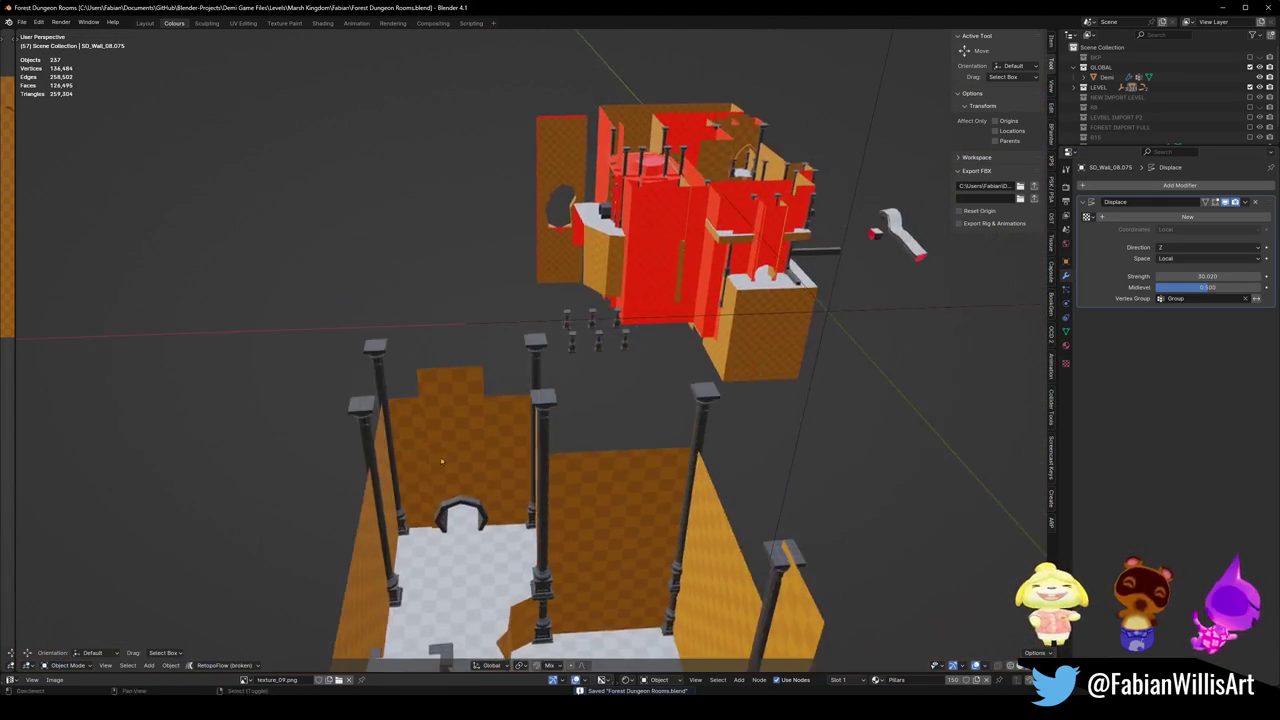
scroll(492, 406, "up", 3)
left_click(643, 279)
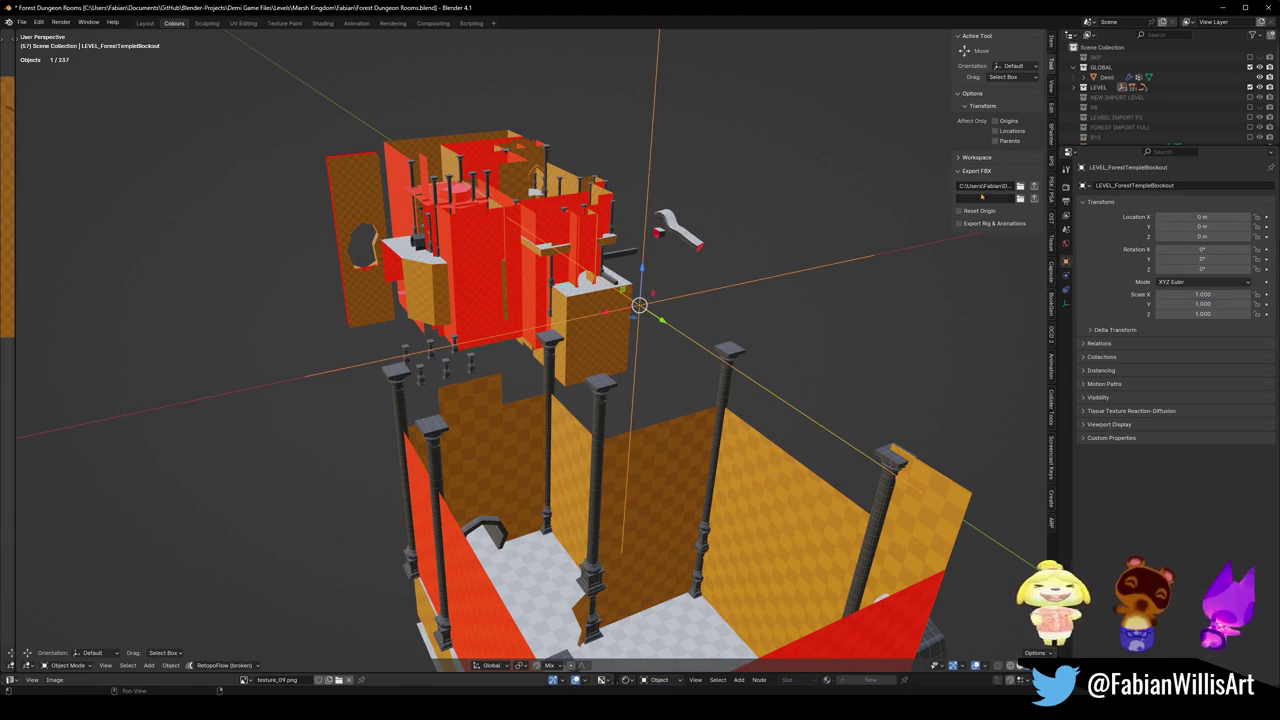
left_click(620, 259)
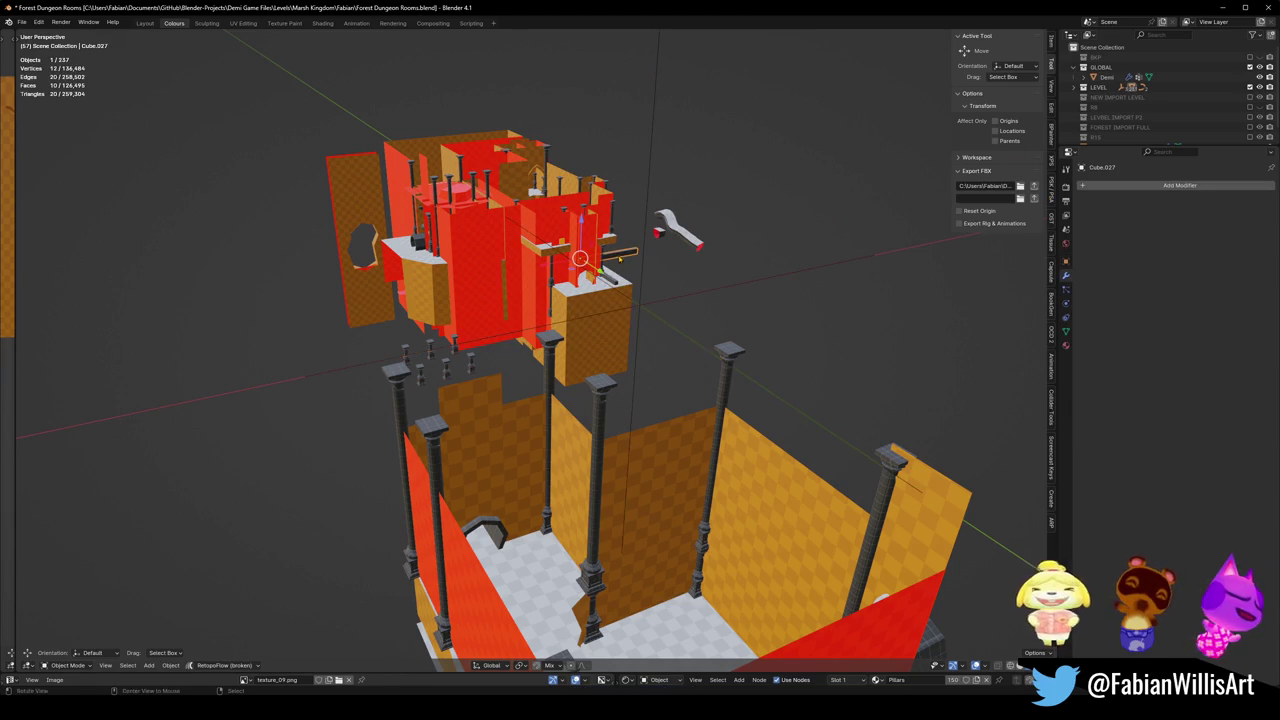
- Duplicate Cube.027, snap the copy to the 3D cursor on the floor, and turn it 90° about Z
key("shift+d")
key("Escape")
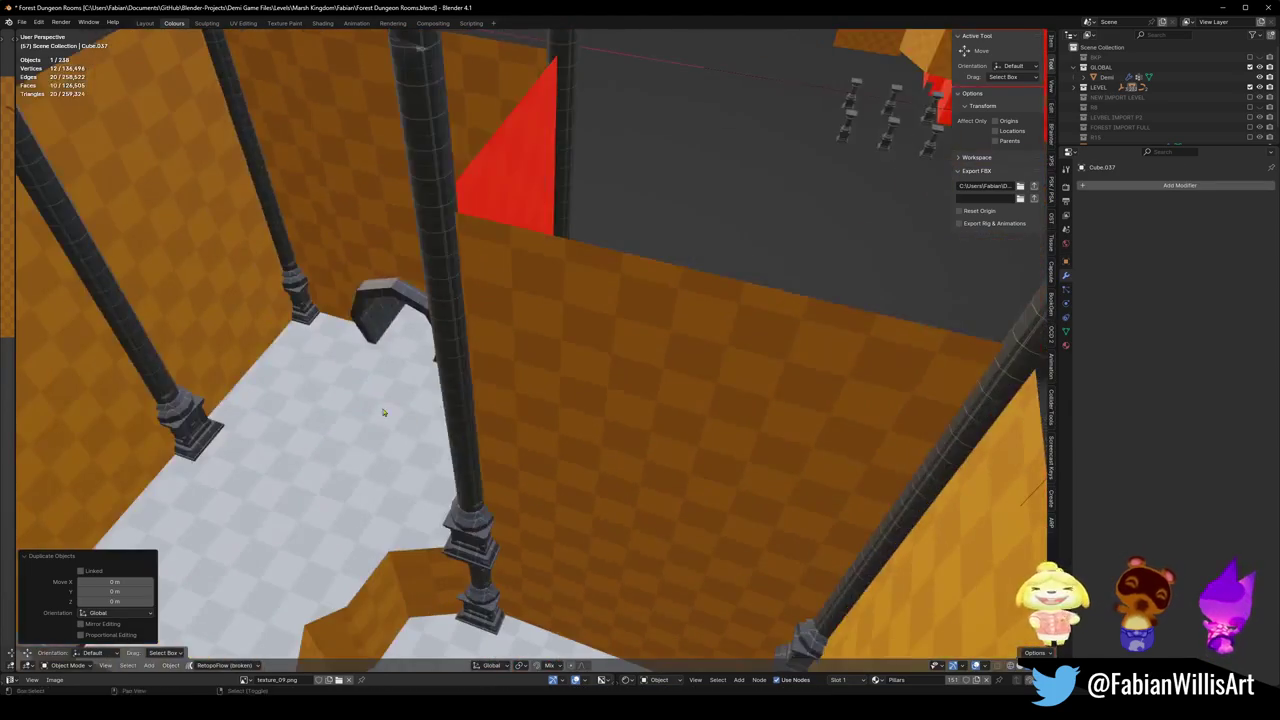
right_click(399, 388, "shift")
key("shift+s")
key("8")
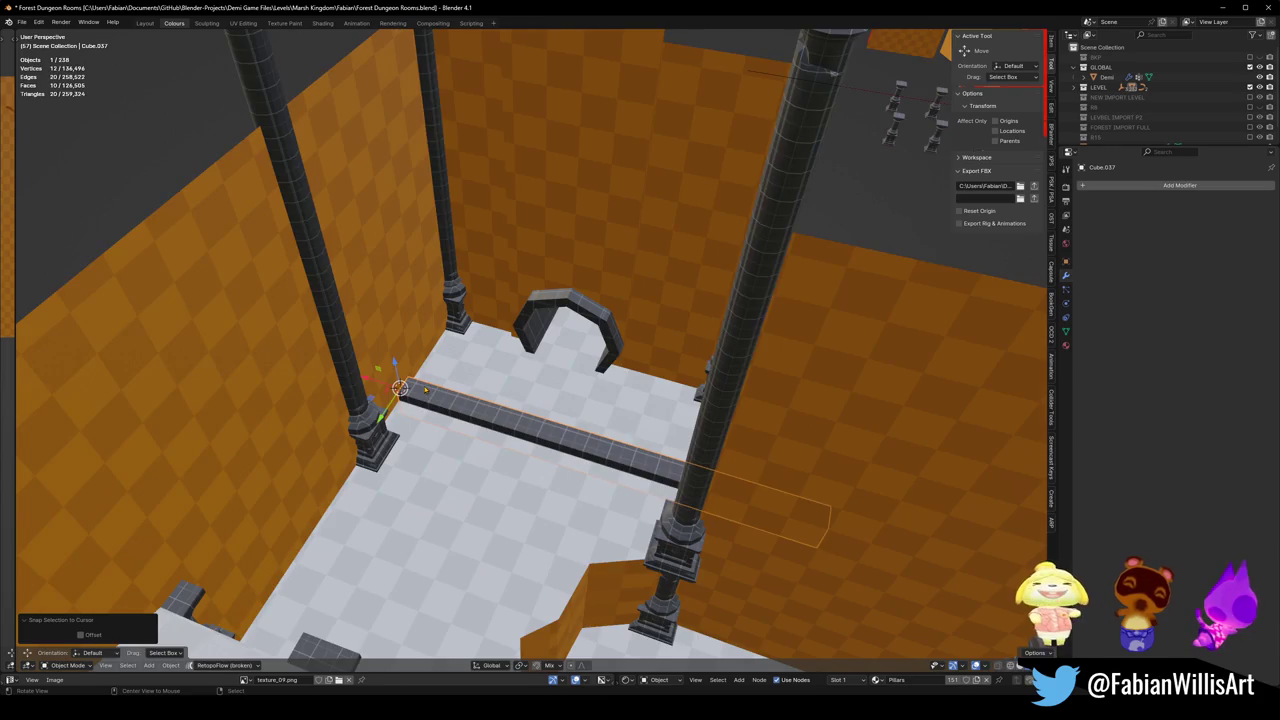
scroll(412, 360, "up", 4)
type("rz")
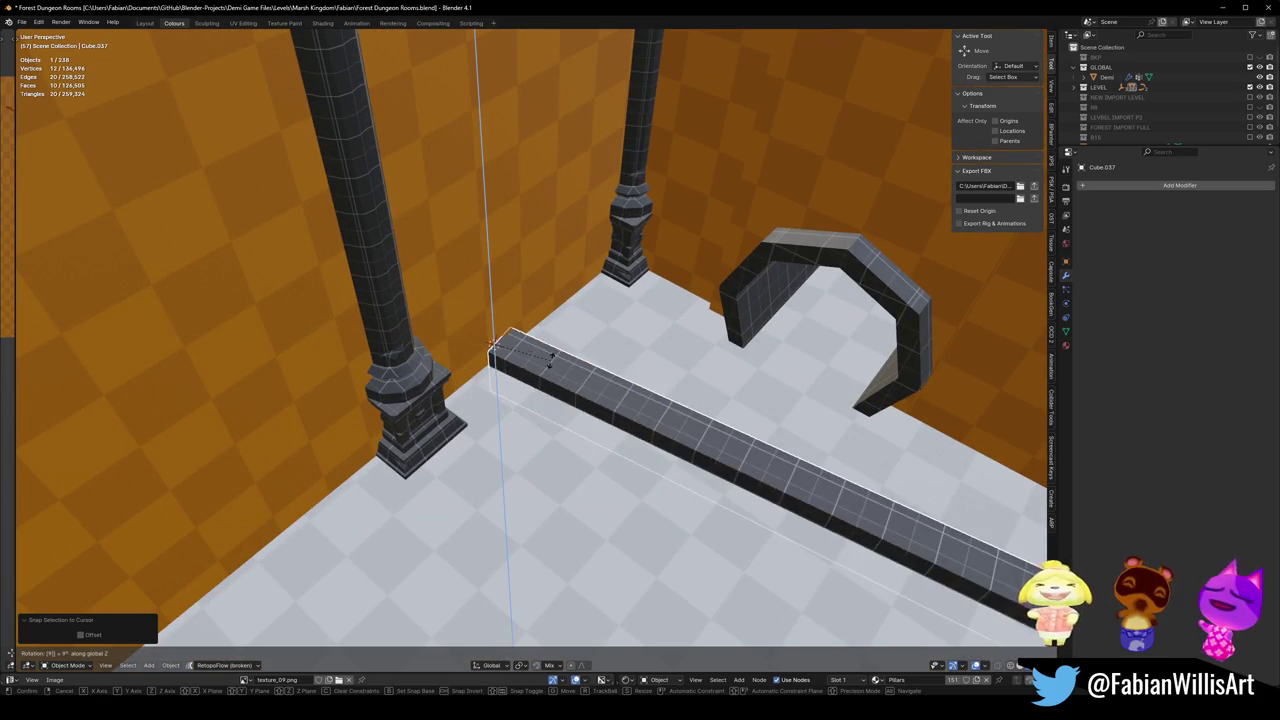
type("90")
key("Return")
- Slide the beam along Y to the wall base and set its height on Z
key("g")
key("y")
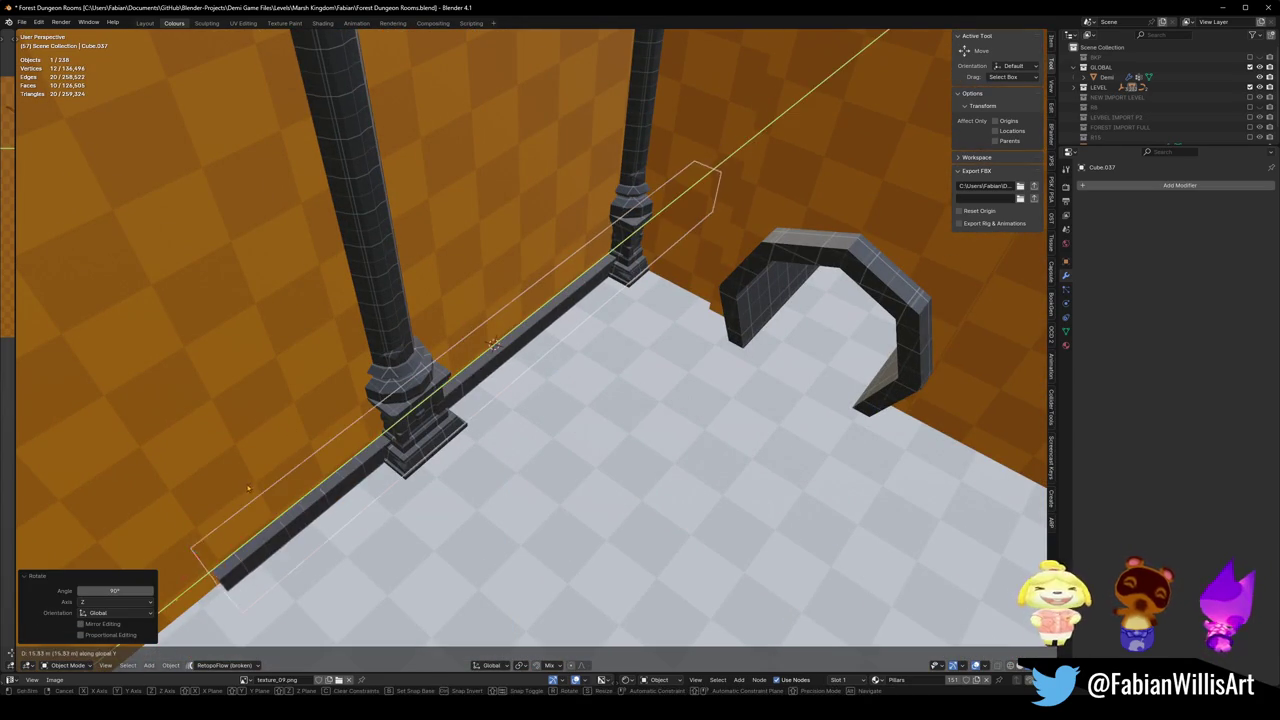
key("Return")
scroll(542, 346, "up", 3)
key("g")
key("y")
key("Return")
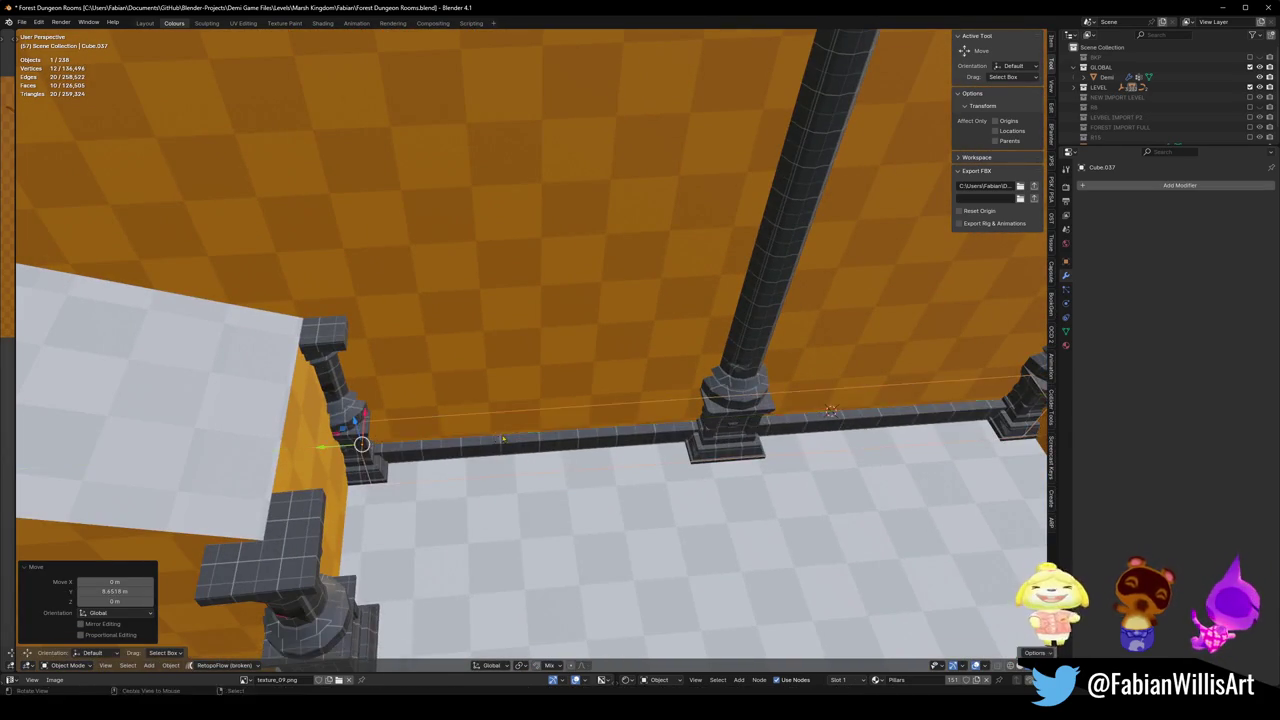
scroll(820, 409, "up", 3)
key("g")
key("z")
key("Return")
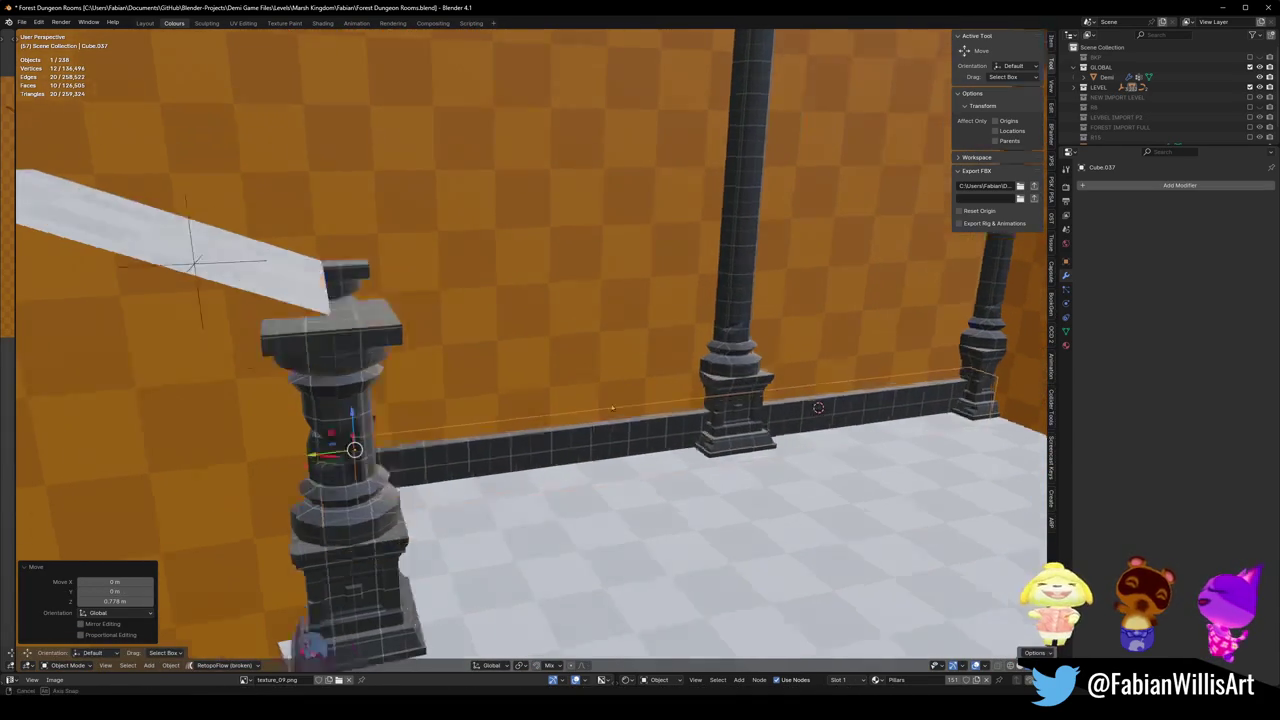
- Add a second kerb turned 90°, placed along X and Y, stretched on X, with rotation and scale applied
key("shift+d")
key("Escape")
type("rz90")
key("Return")
key("g")
key("x")
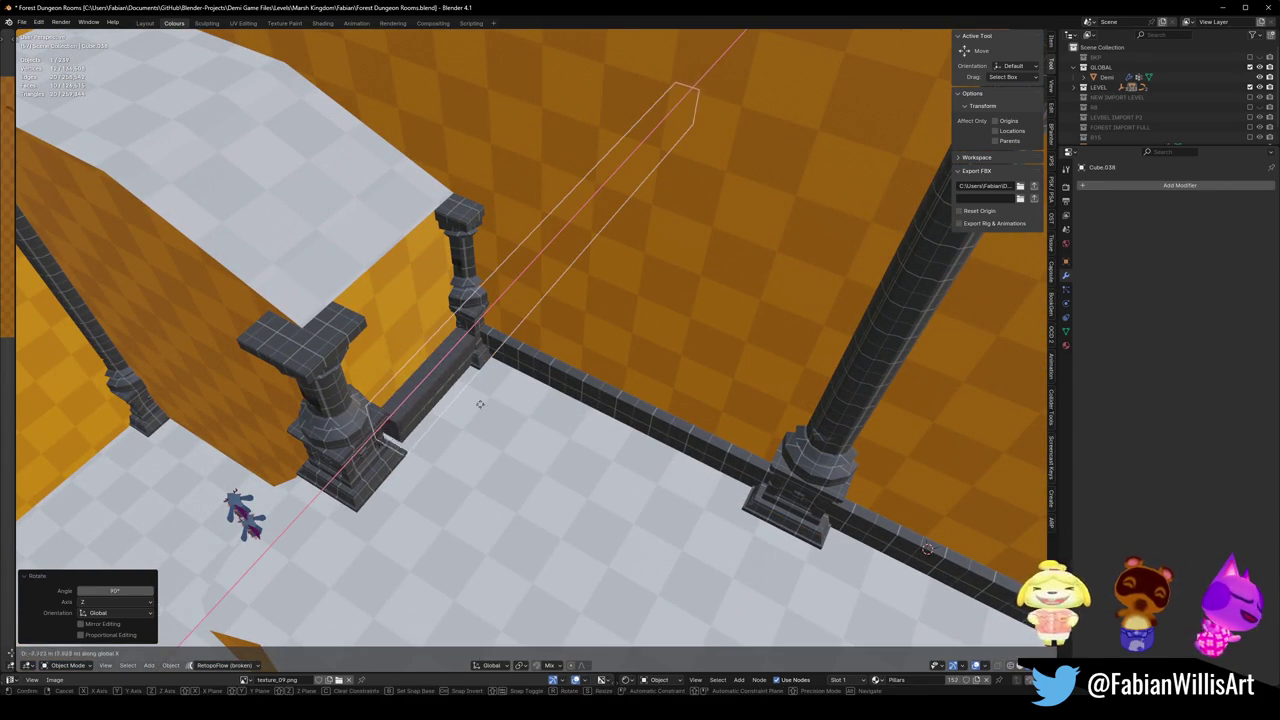
left_click(458, 417)
key("g")
key("y")
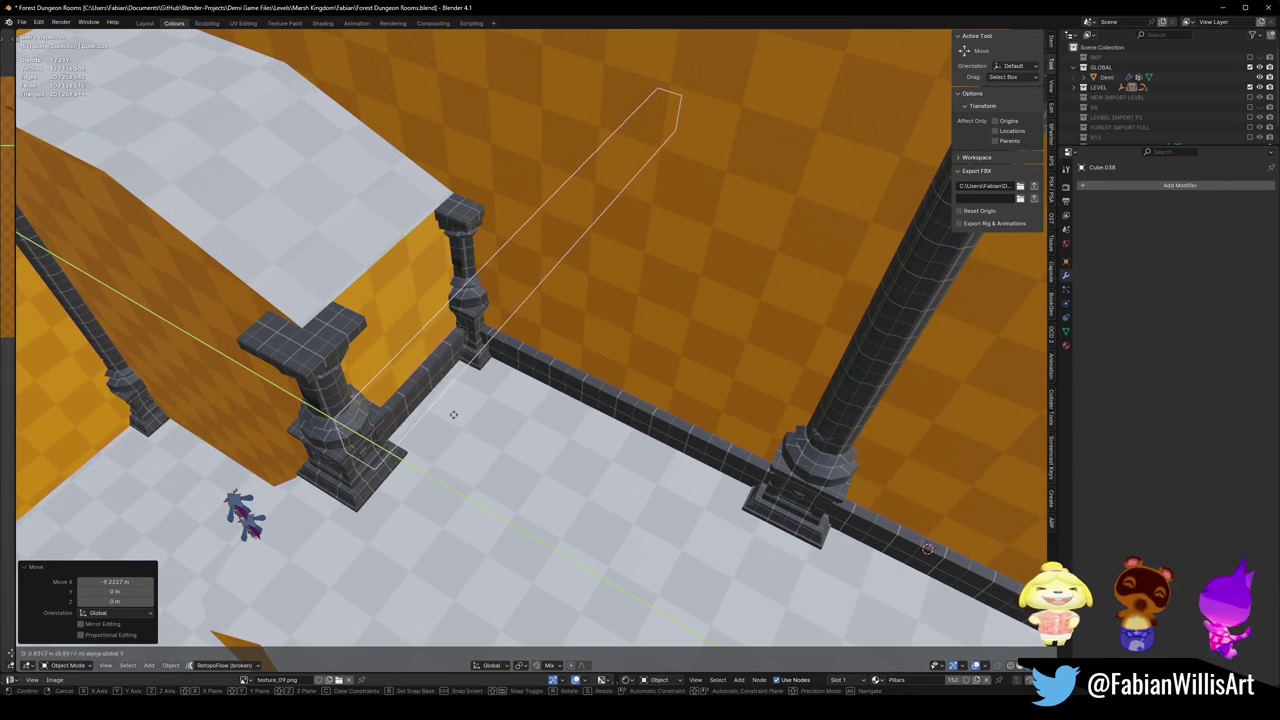
left_click(455, 416)
key("s")
key("x")
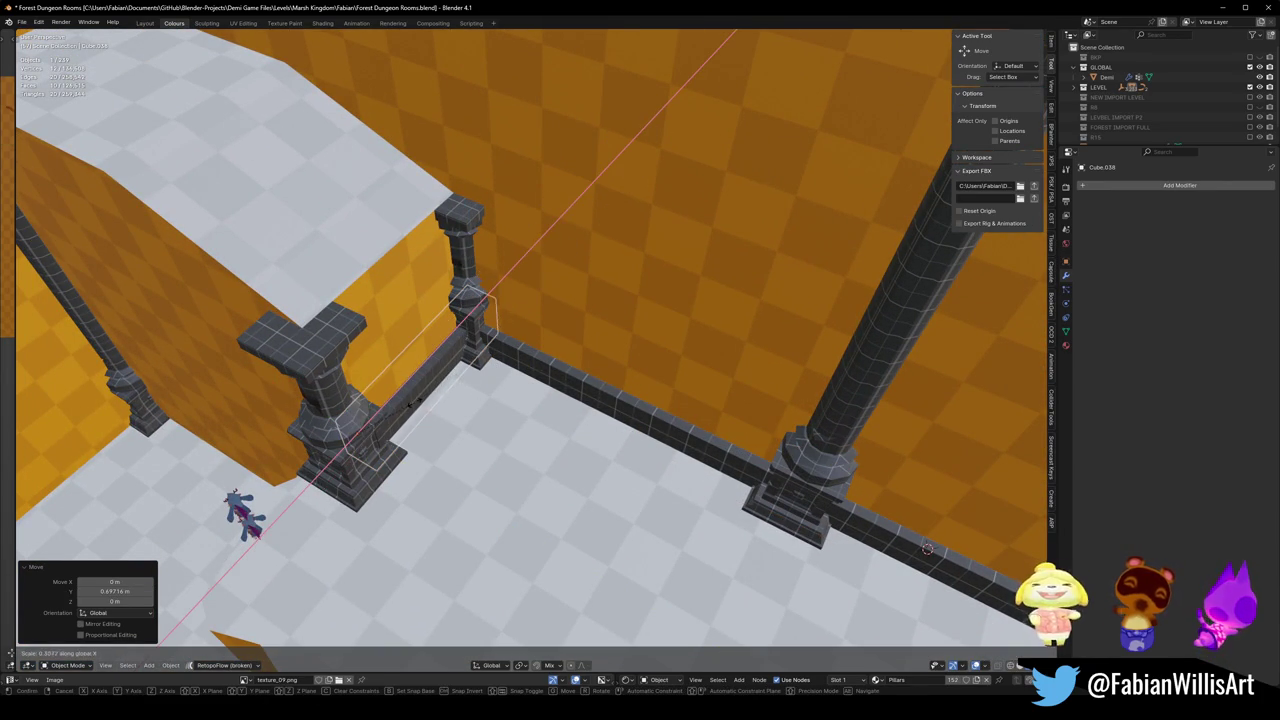
left_click(409, 403)
key("ctrl+a")
left_click(409, 403)
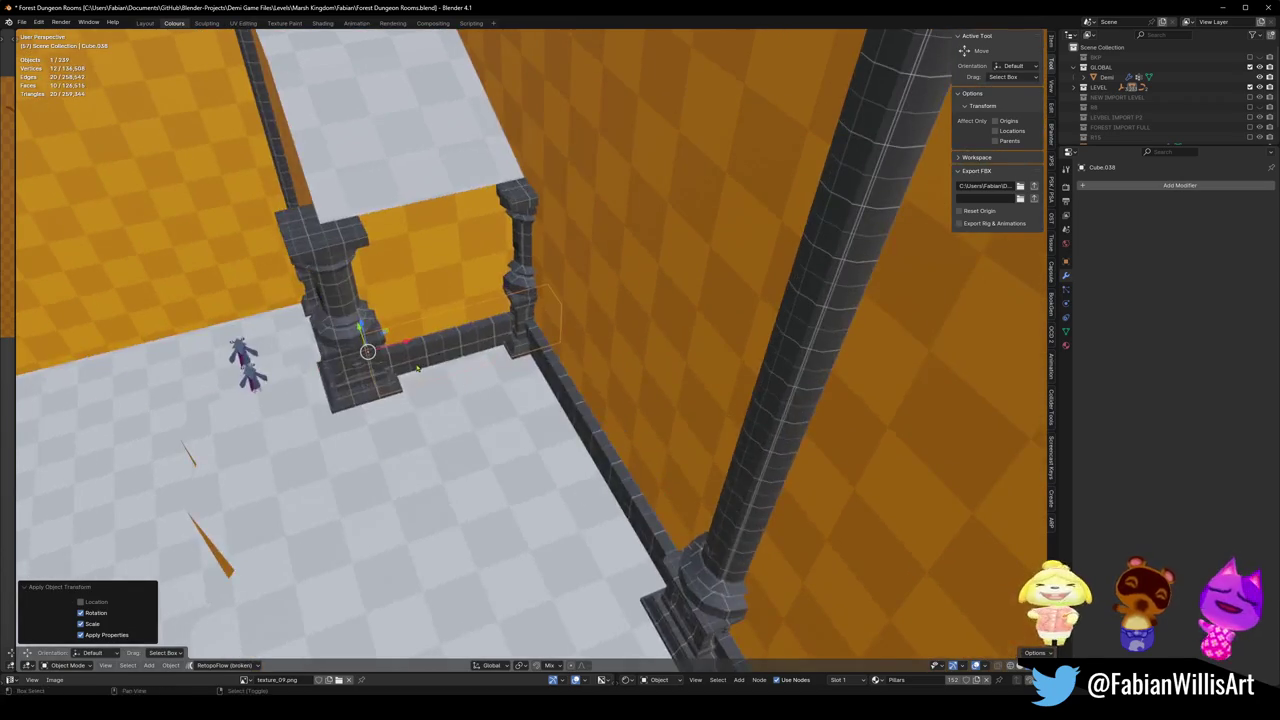
- Copy the beam to the 3D cursor, raise it onto the platform edge and slide it along X as a railing
mouse_move(418, 369)
left_mouse_down()
mouse_move(688, 351)
mouse_move(649, 396)
mouse_move(660, 440)
mouse_move(703, 478)
left_mouse_up()
key("shift+d")
key("Escape")
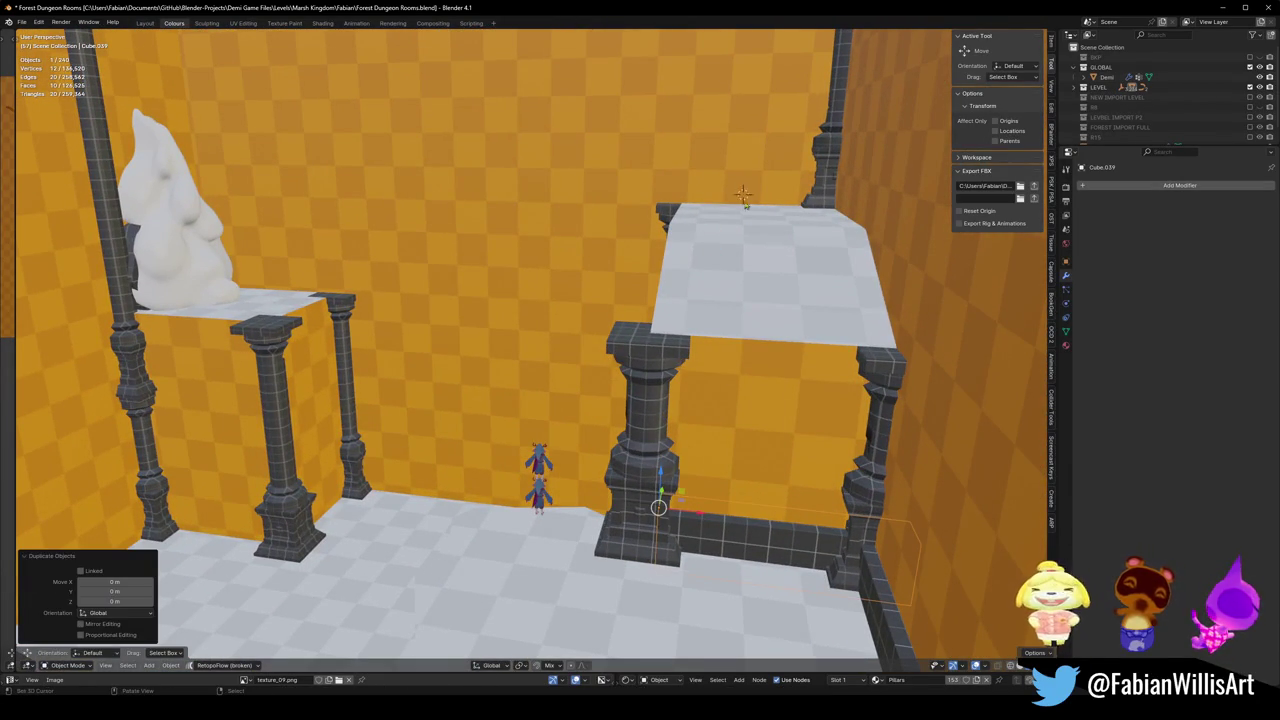
key("shift+s")
left_click_drag(743, 199, 634, 319)
key("g")
key("z")
left_click(641, 282)
key("g")
key("x")
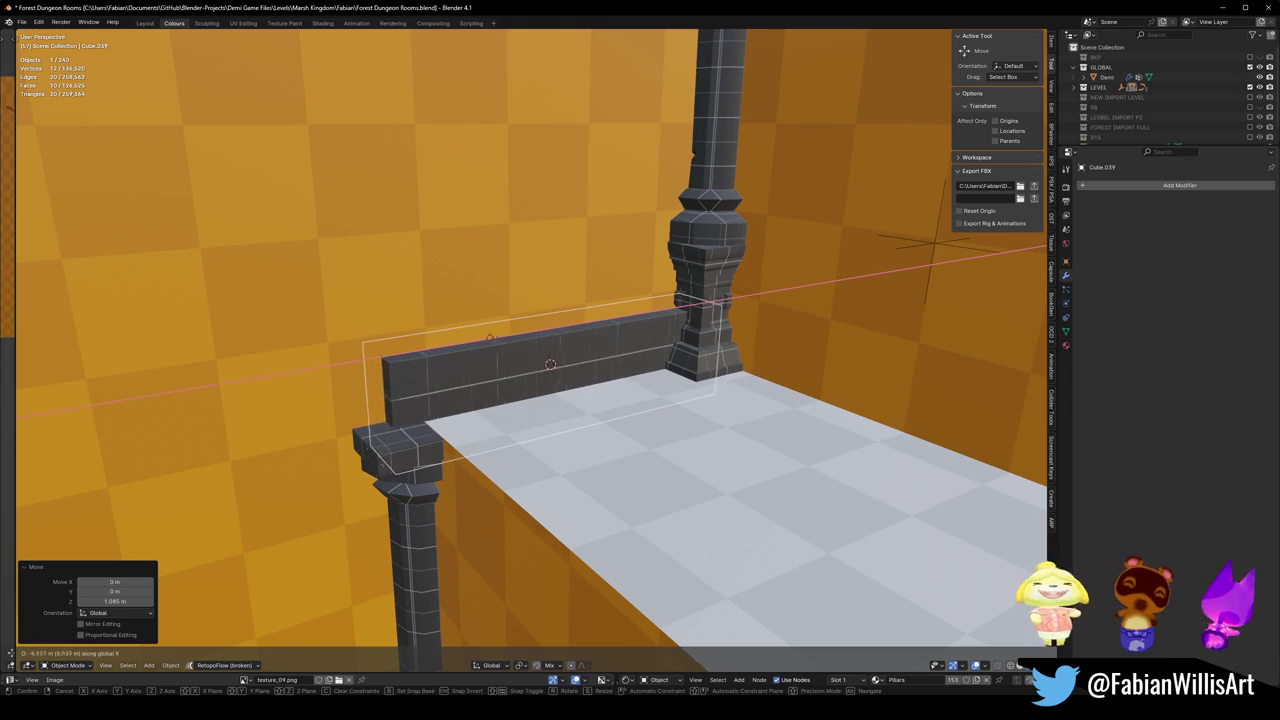
left_click(550, 364)
left_click_drag(550, 364, 704, 345)
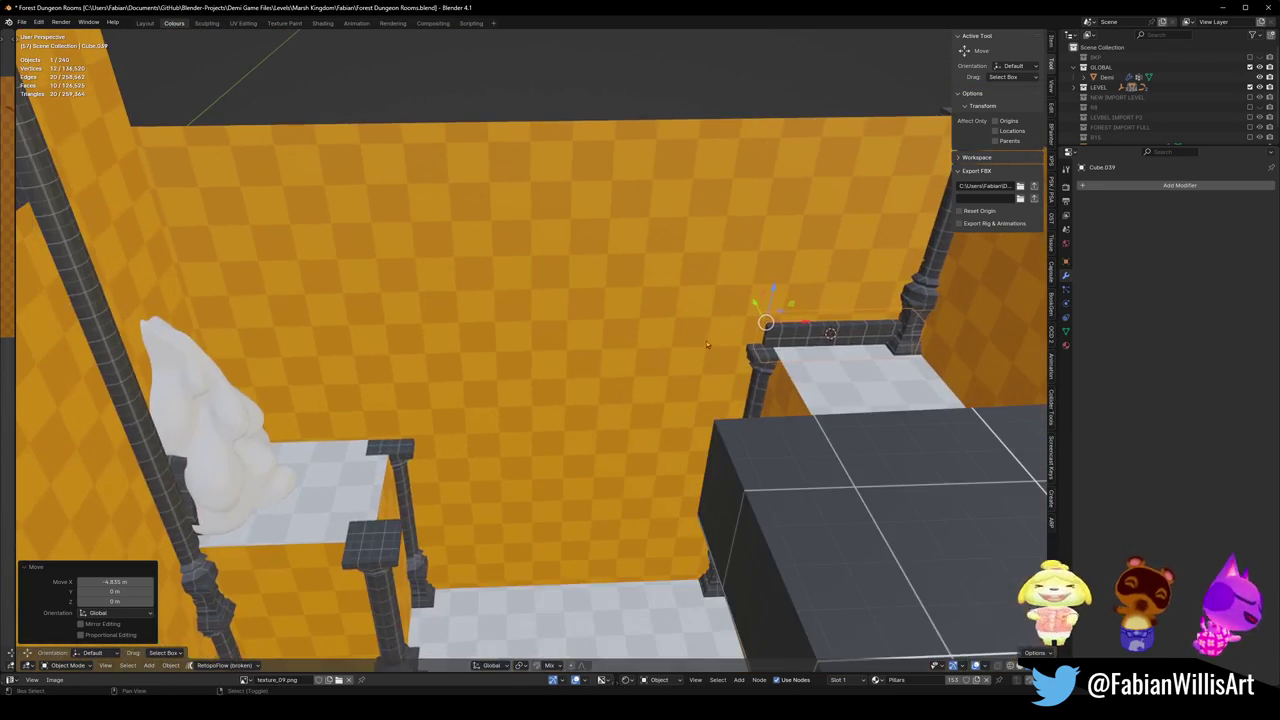
- Duplicate the platform railing, lower it, shift it along X and widen it on X
key("shift+d")
key("x")
key("z")
key("Return")
key("g")
key("x")
key("Return")
key("s")
key("x")
key("Return")
- Duplicate the low wall piece in place near the pillar under the platform
left_click_drag(360, 440, 717, 388)
key("shift+d")
key("Escape")
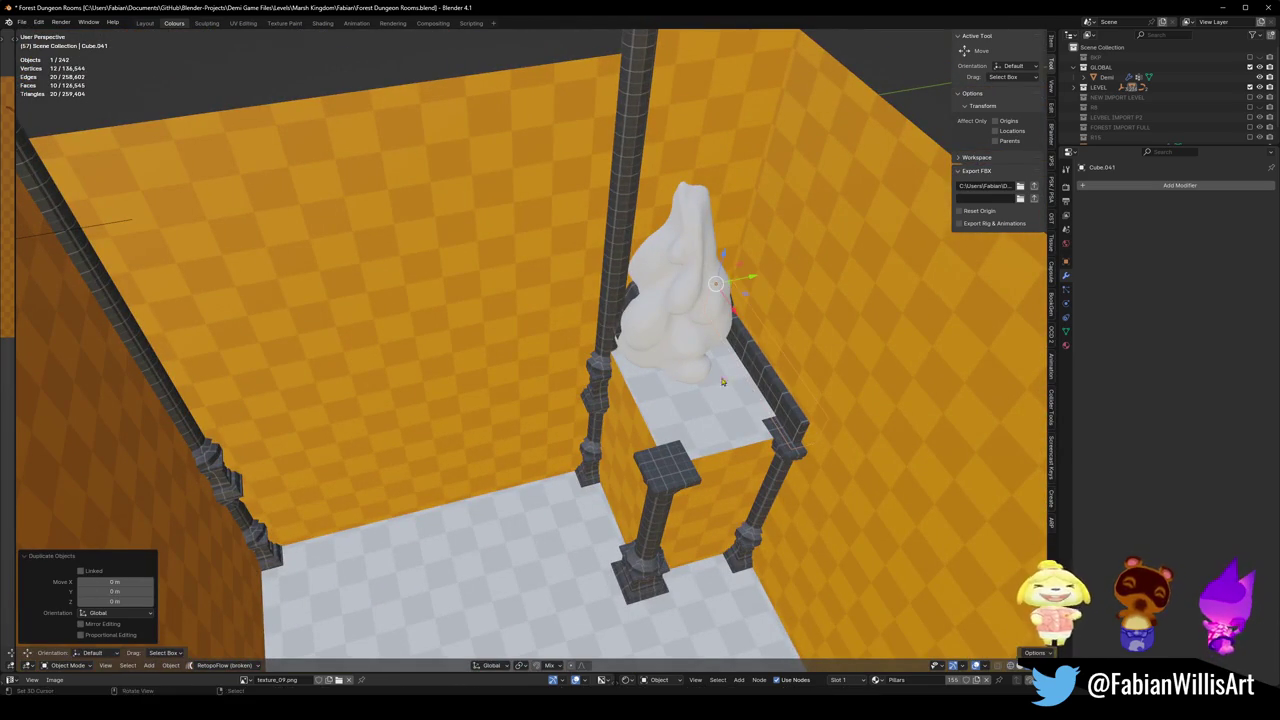
- Turn the copied wall block 90° about Z, snap it to the cursor, and position it along the wall
key("r")
key("z")
key("9")
key("0")
key("Return")
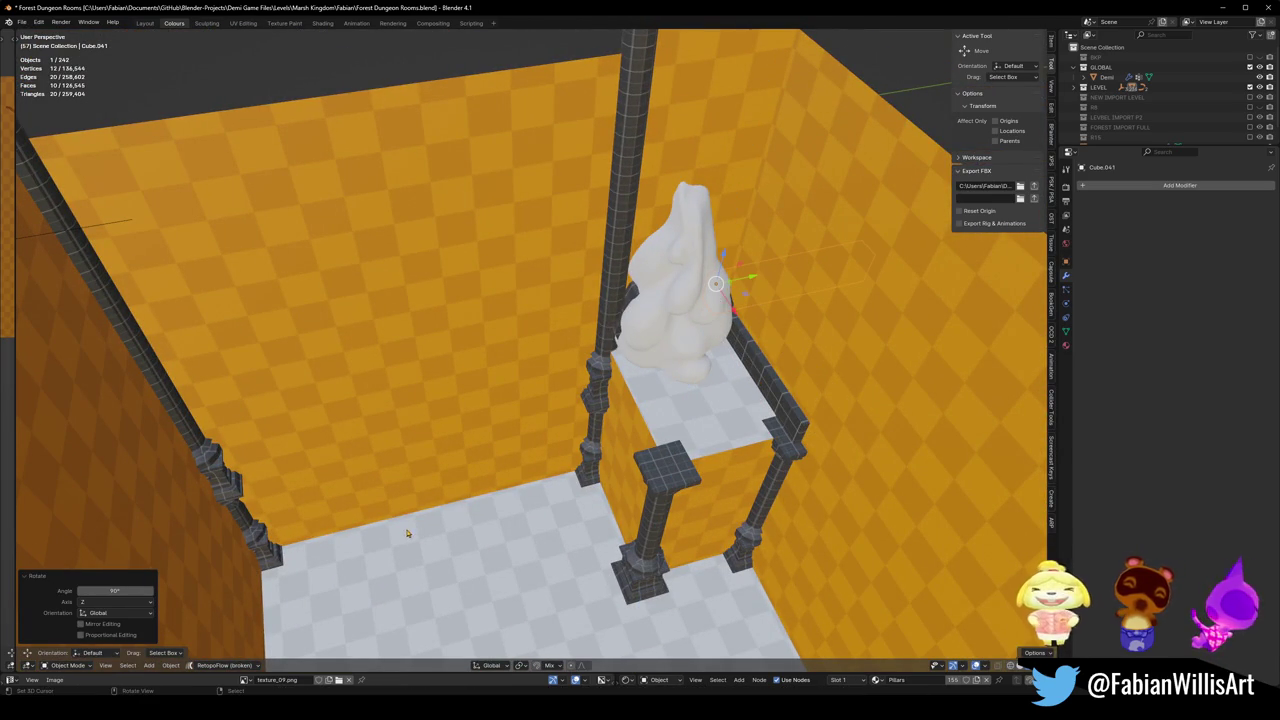
key("shift+s")
key("KP_Decimal")
key("g")
key("z")
left_click(493, 503)
left_click_drag(493, 503, 490, 470)
key("g")
key("shift+z")
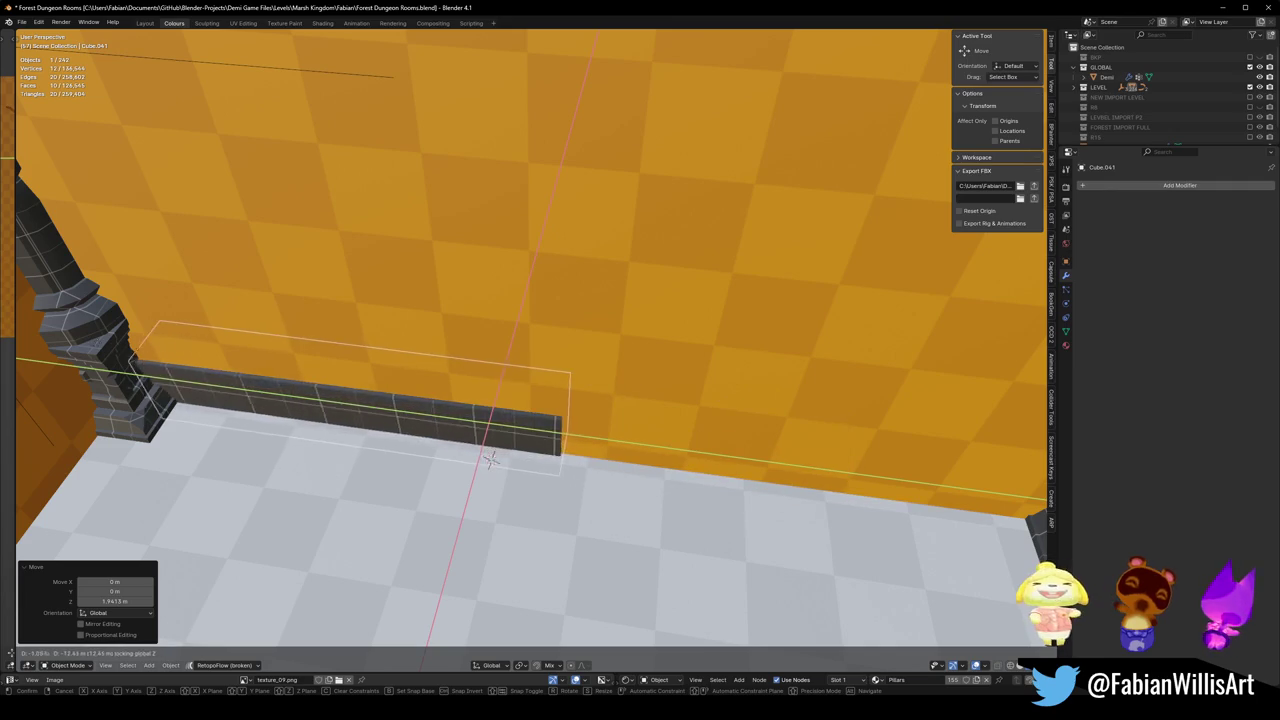
left_click(490, 460)
- Stretch the wall block along Y and apply its rotation and scale
scroll(490, 460, "down", 3)
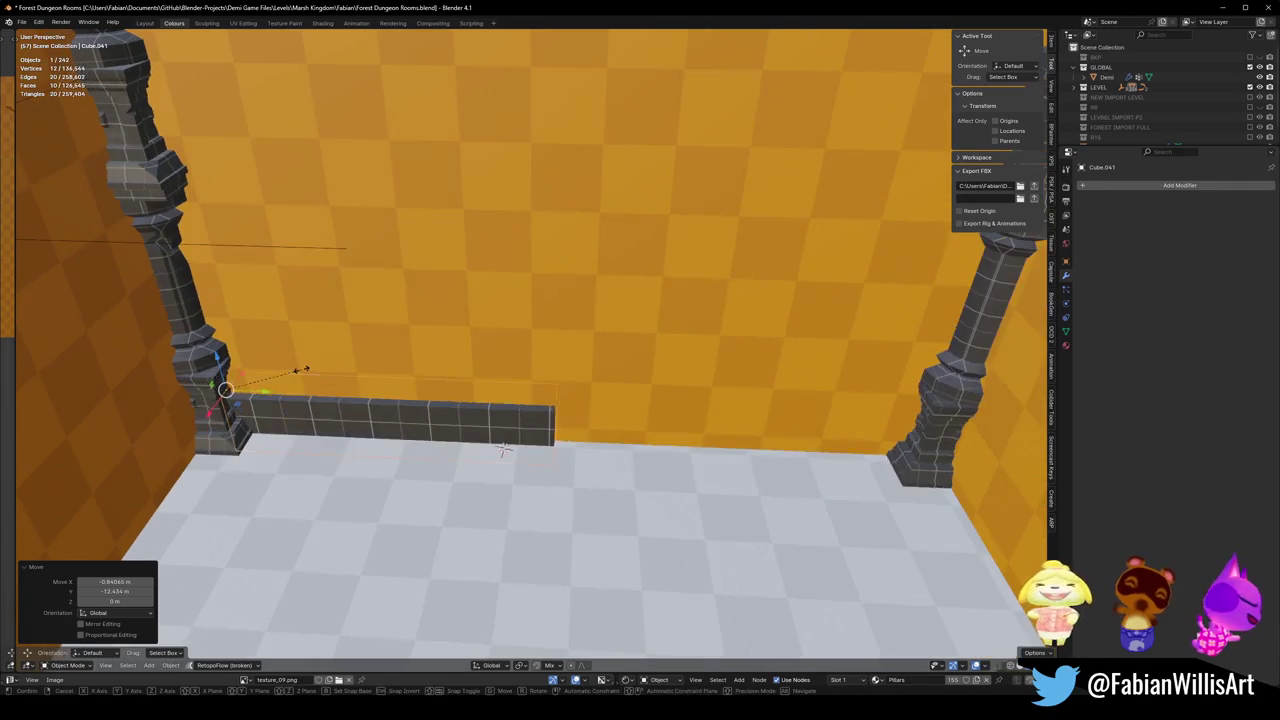
key("s")
key("y")
left_click(543, 366)
key("ctrl+a")
left_click(543, 371)
- Duplicate the wall block, rotate it 90° on Z, and place it along the room's side edge
key("shift+d")
key("r")
key("z")
key("9")
key("0")
left_click(527, 397)
scroll(527, 397, "down", 3)
key("g")
key("x")
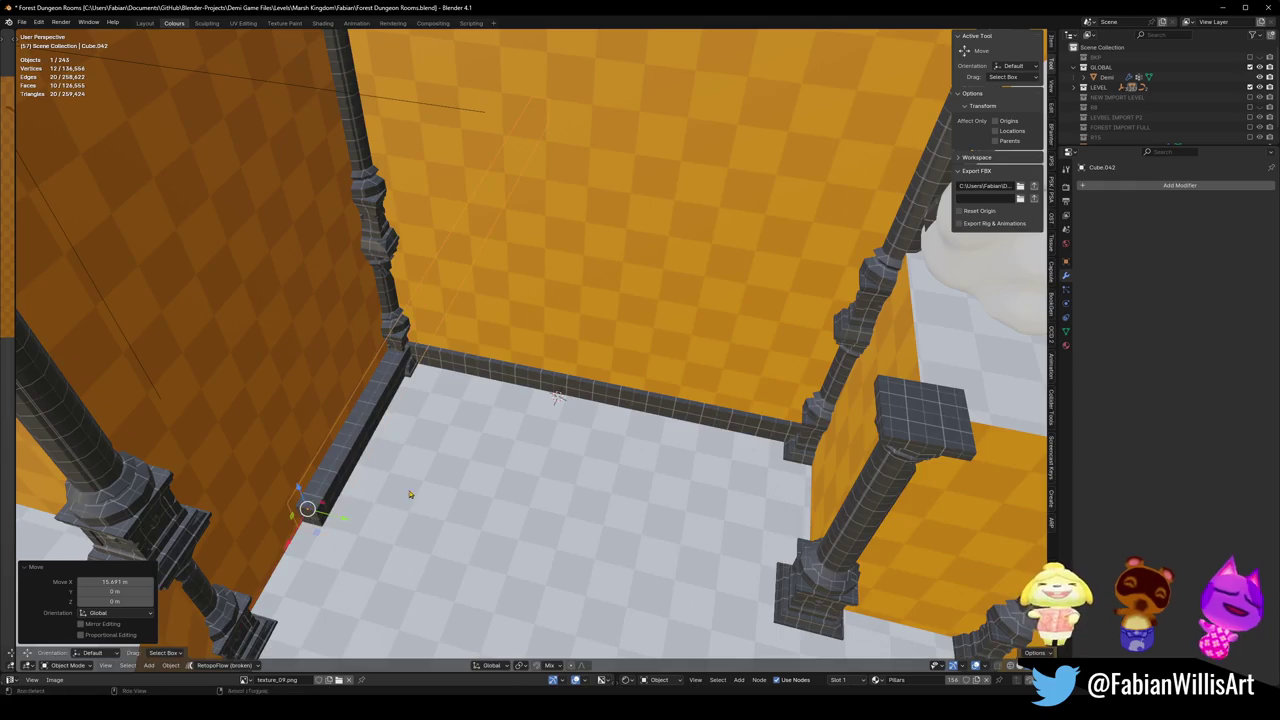
left_click(400, 491)
- Copy the wall piece, shrink it to 0.425 along X, and apply its scale
key("shift+d")
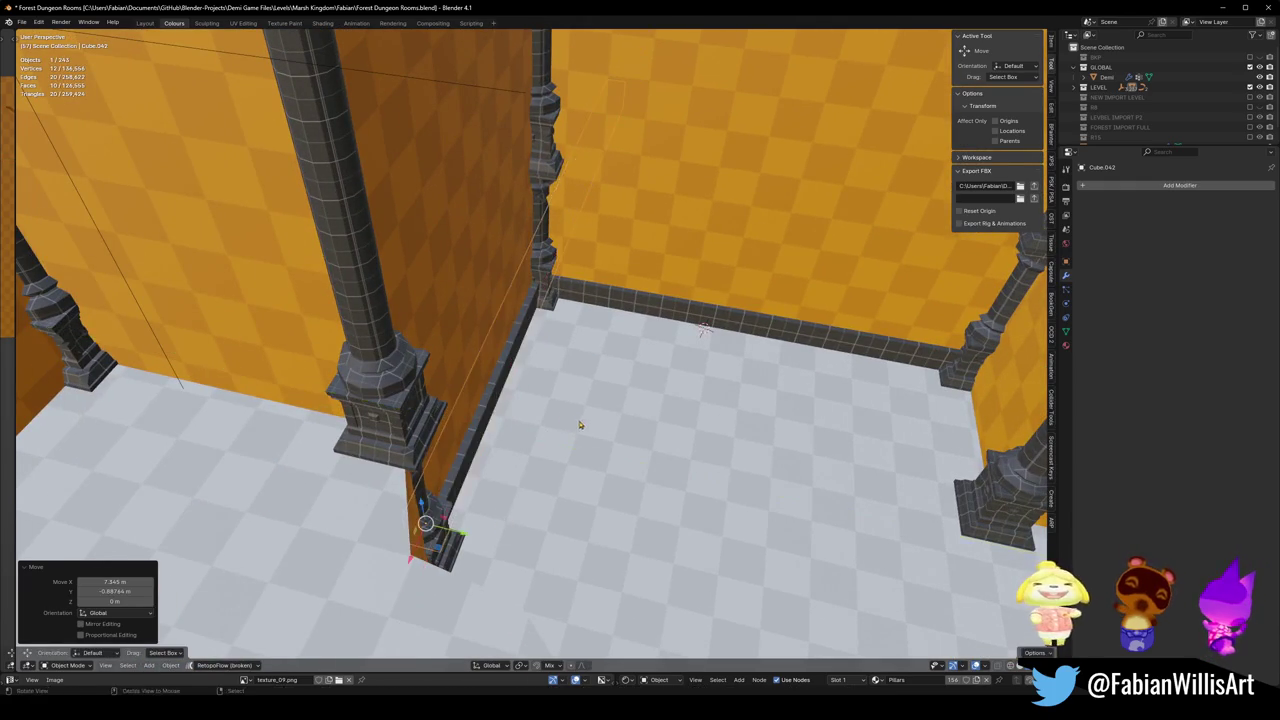
key("x")
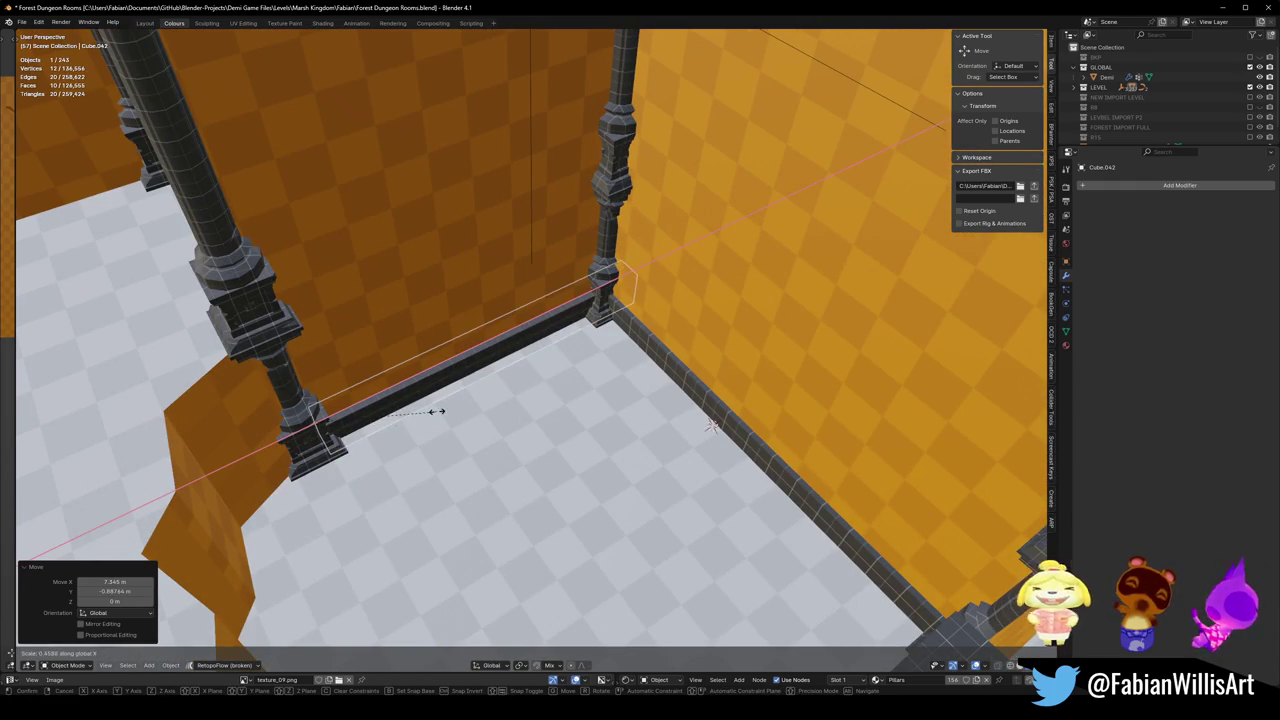
left_click(429, 421)
key("ctrl+a")
left_click(453, 416)
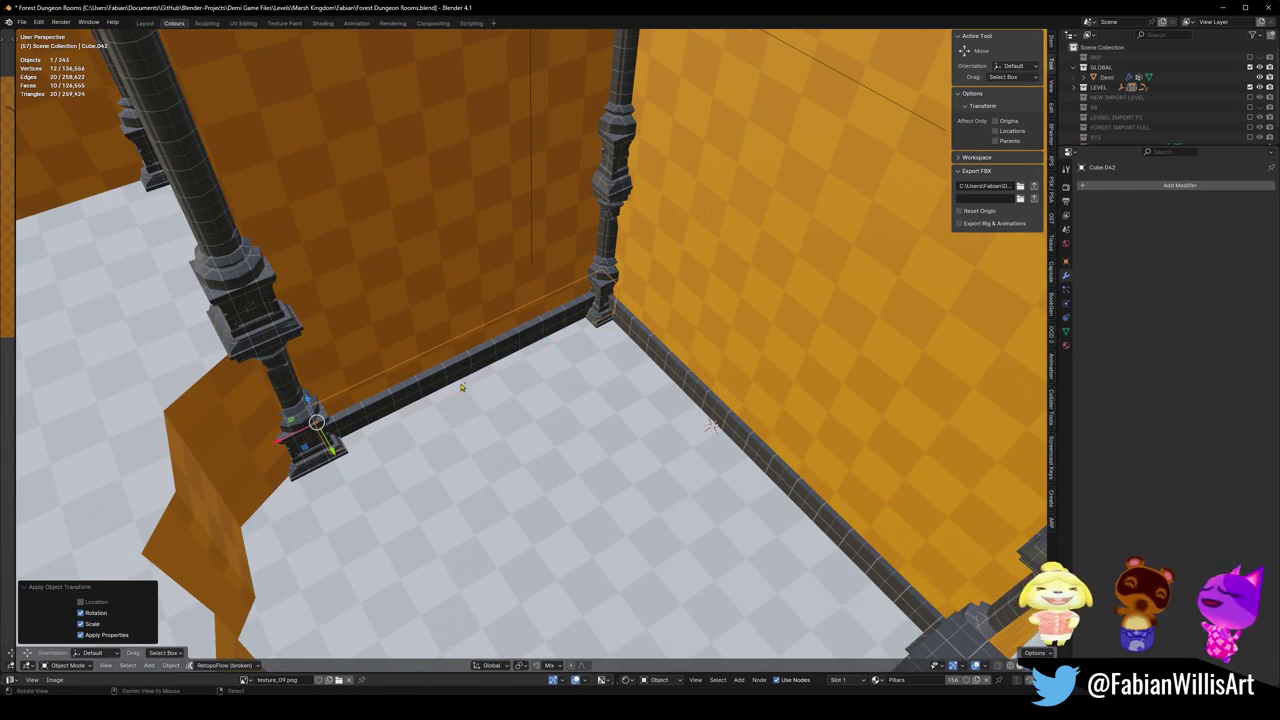
scroll(461, 393, "up", 10)
scroll(443, 353, "down", 10)
key("shift+d")
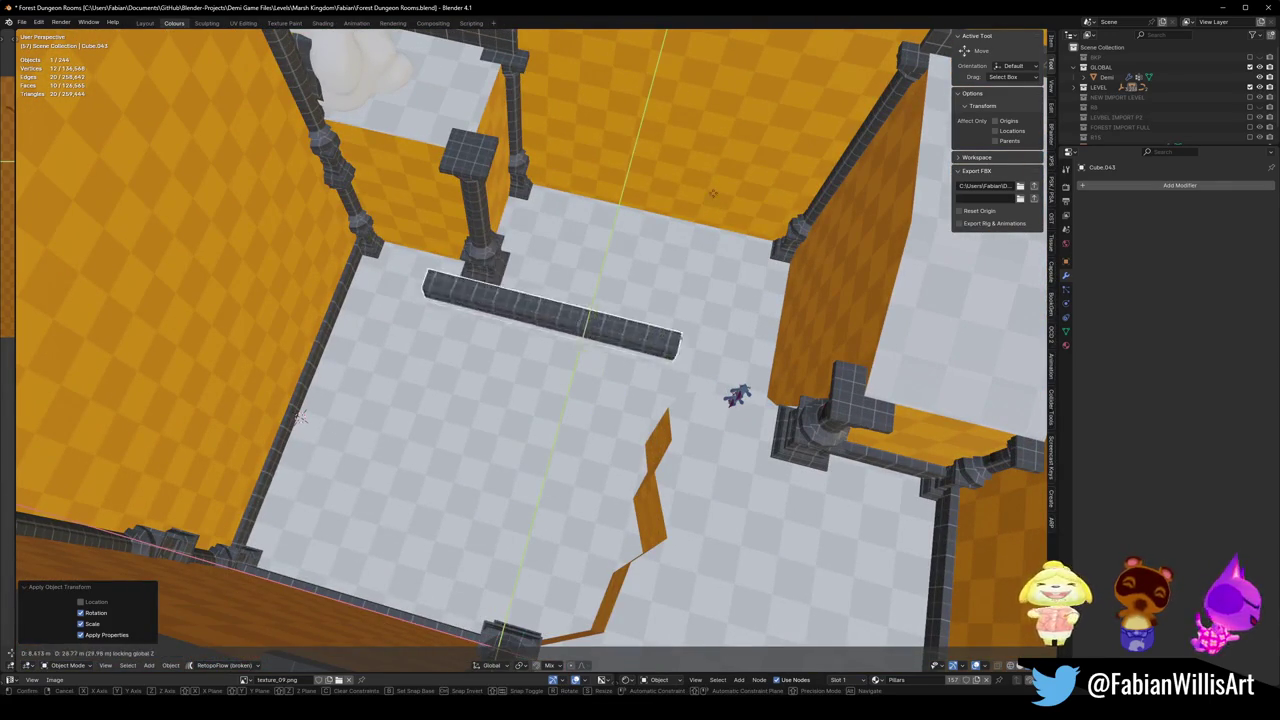
- Place the copied kerb along the back wall and resize it horizontally
left_click(787, 105)
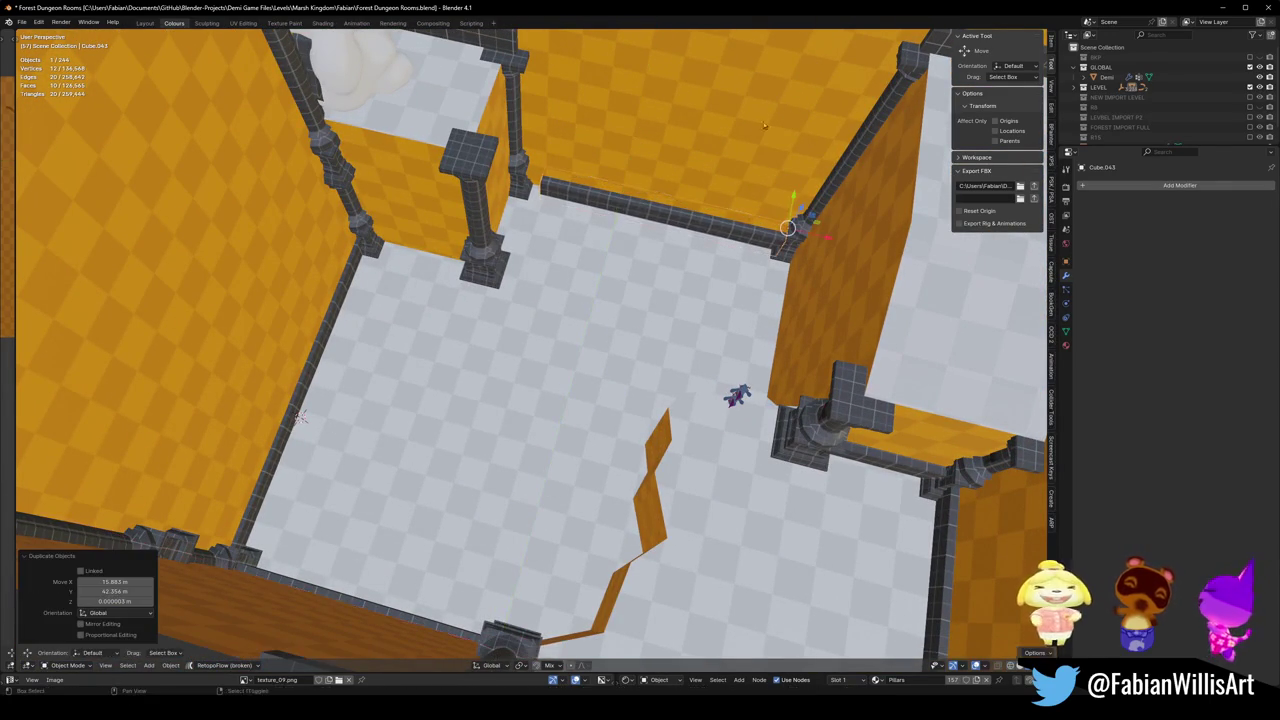
key("s")
key("shift+z")
key("Return")
- Duplicate the back wall piece, turn it 90° on Z, shorten it on Y, and shift it along X
key("shift+d")
key("Escape")
type("rz9")
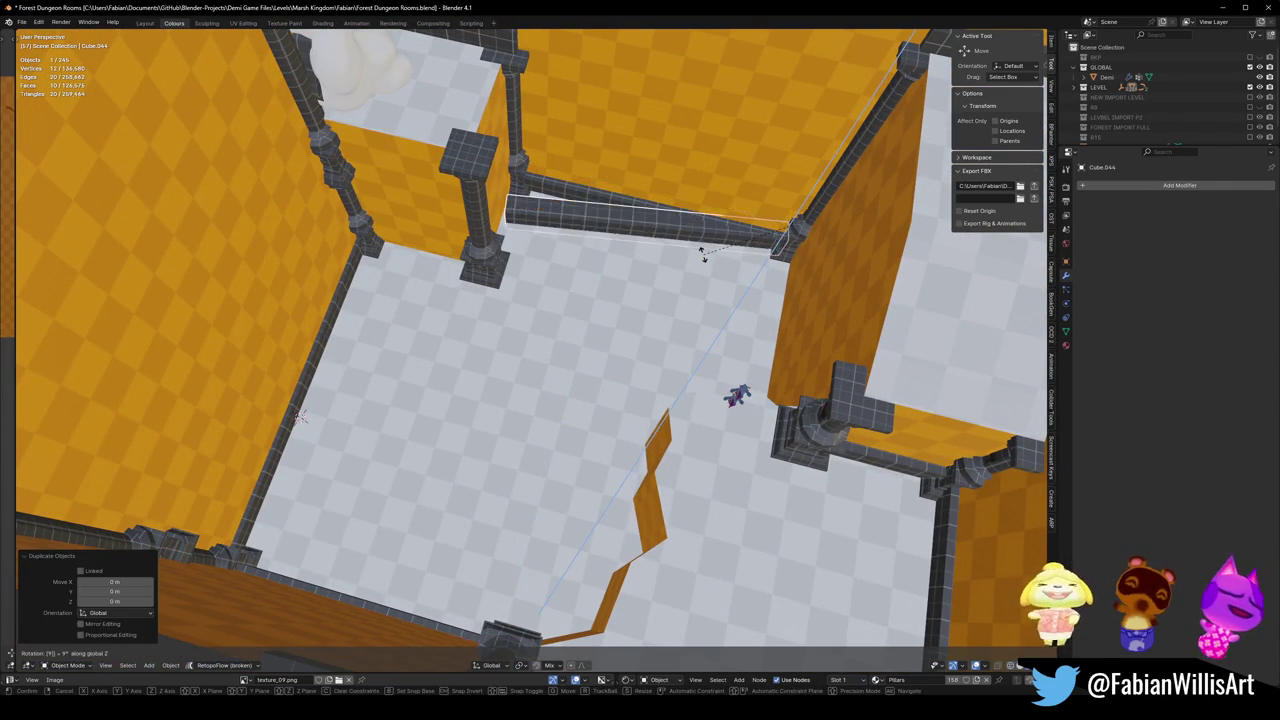
type("0")
key("Return")
key("s")
key("y")
left_click(817, 268)
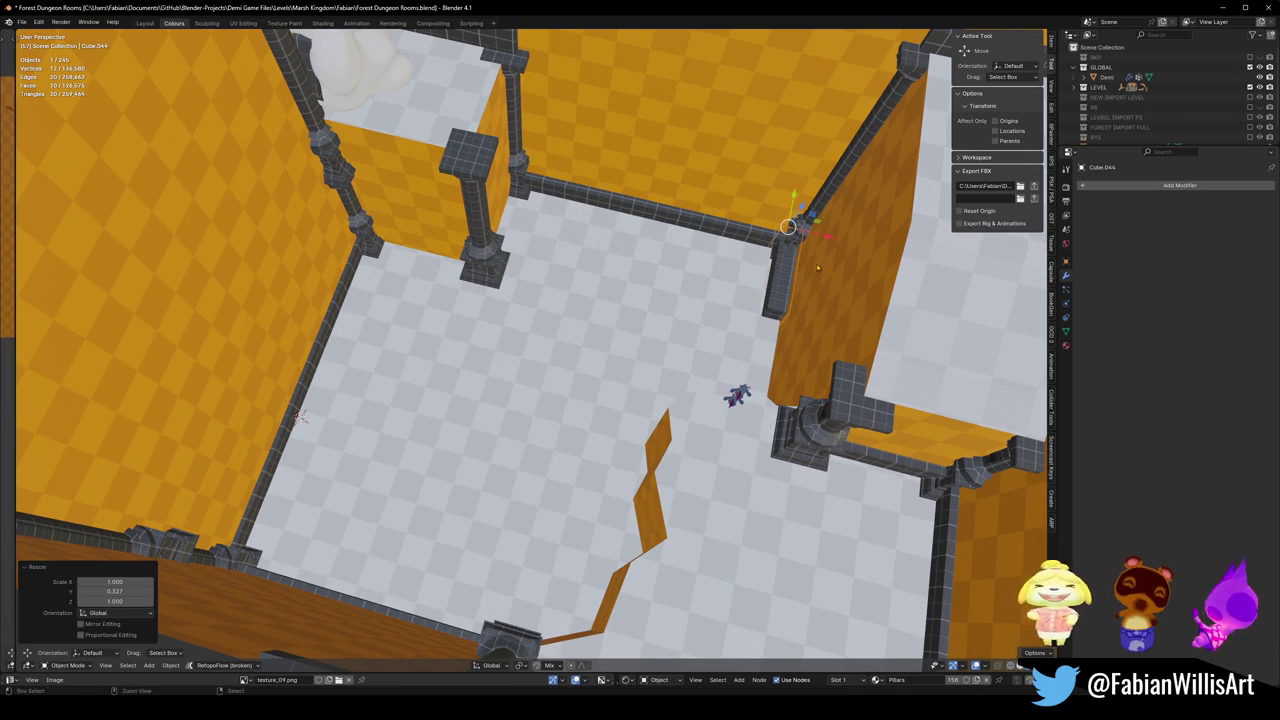
key("g")
key("x")
key("Return")
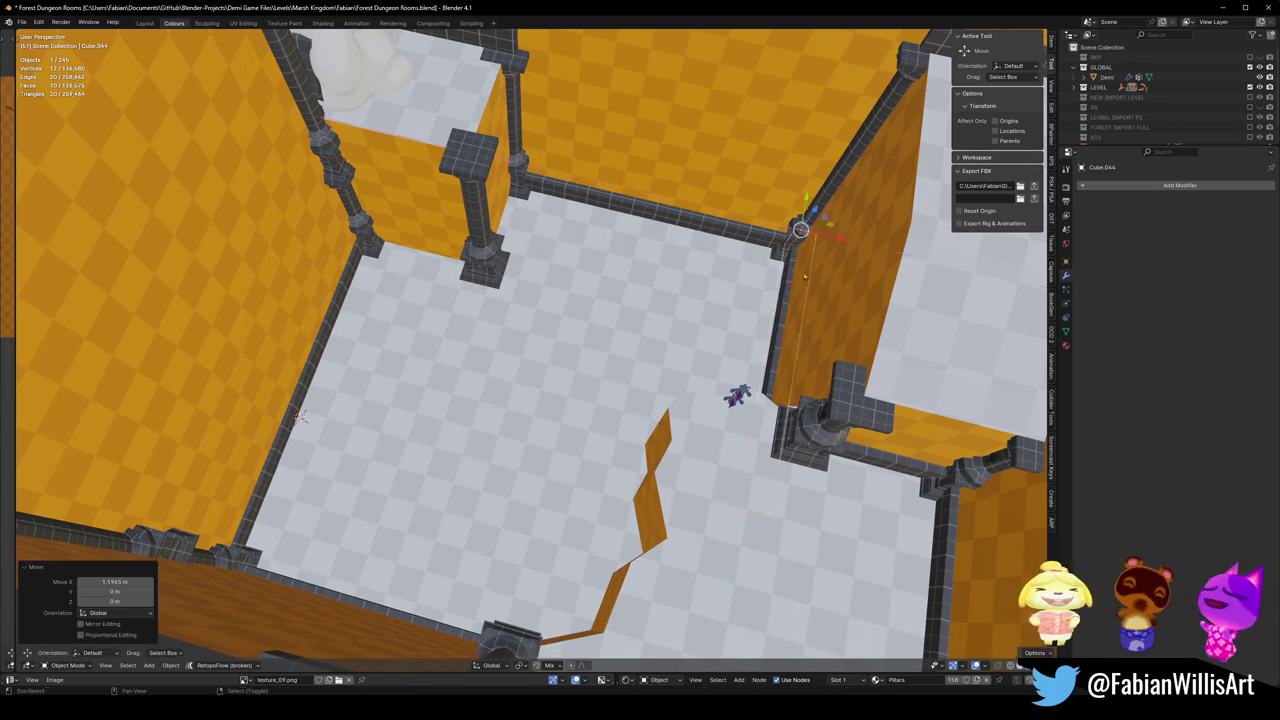
- Copy the short wall beside the left pillar, shorten it on Y, and apply rotation and scale
key("shift+d")
key("x")
key("Return")
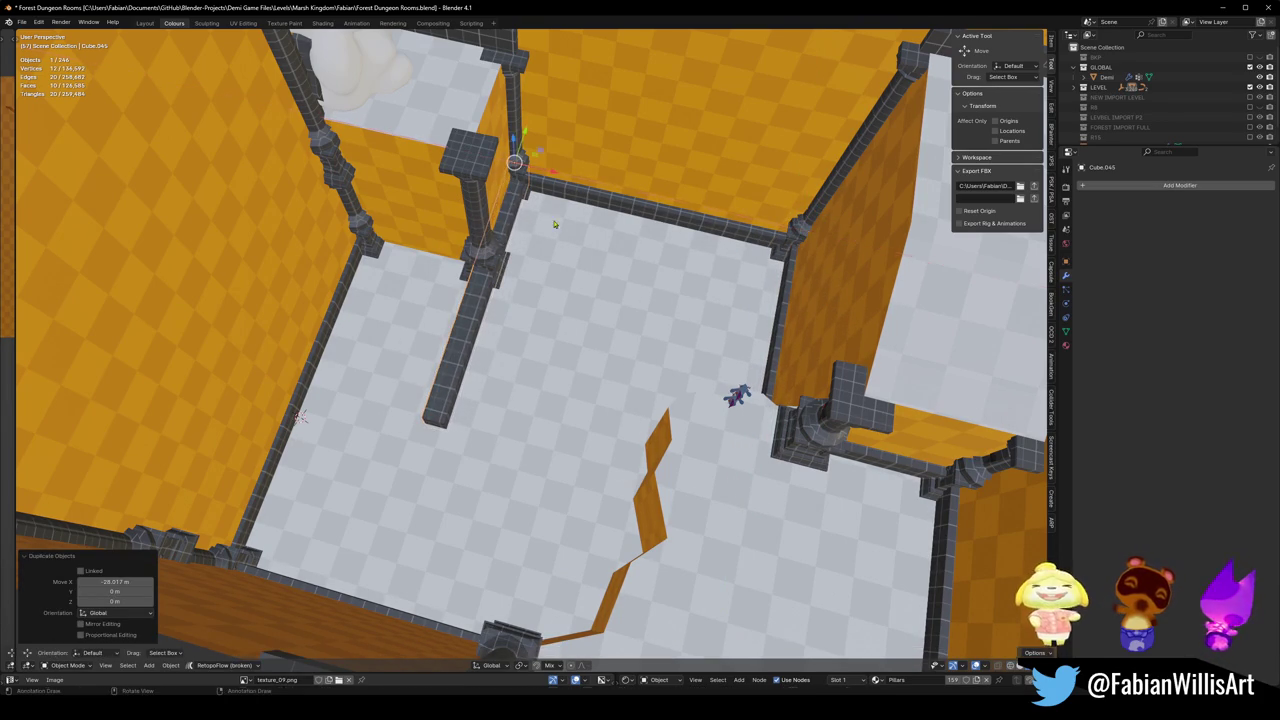
key("s")
key("y")
left_click(552, 208)
key("ctrl+a")
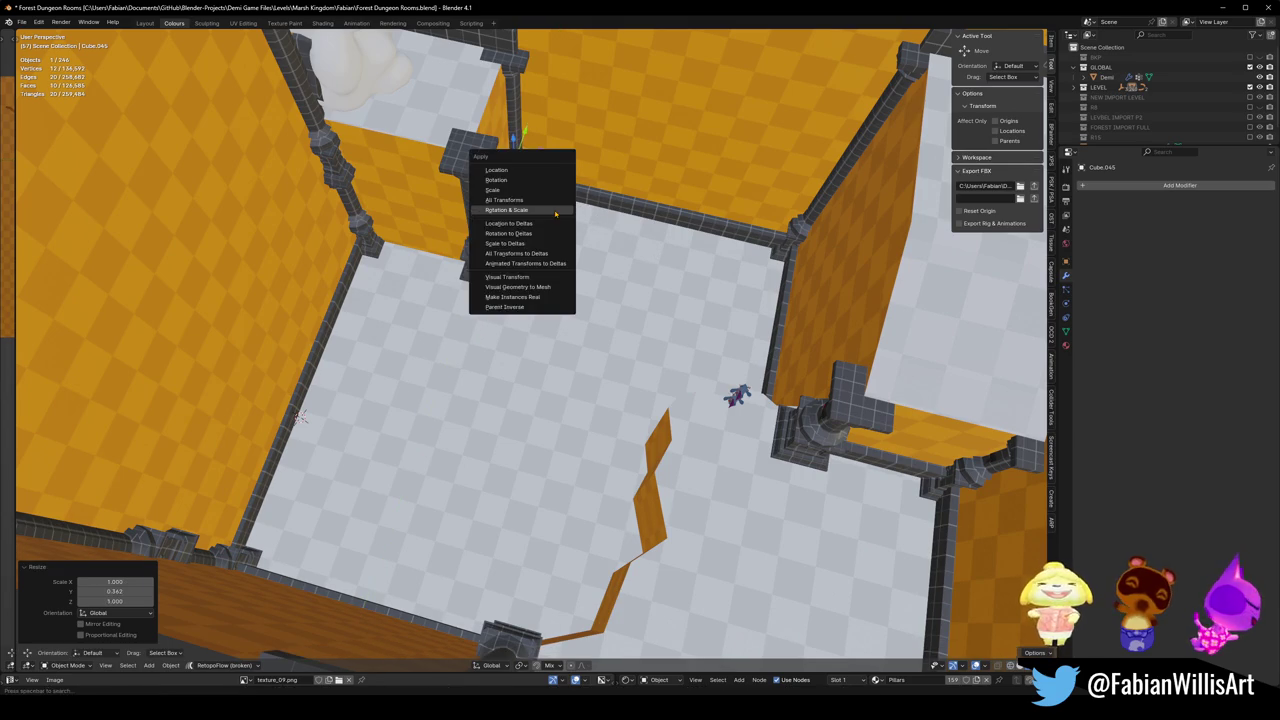
left_click(555, 211)
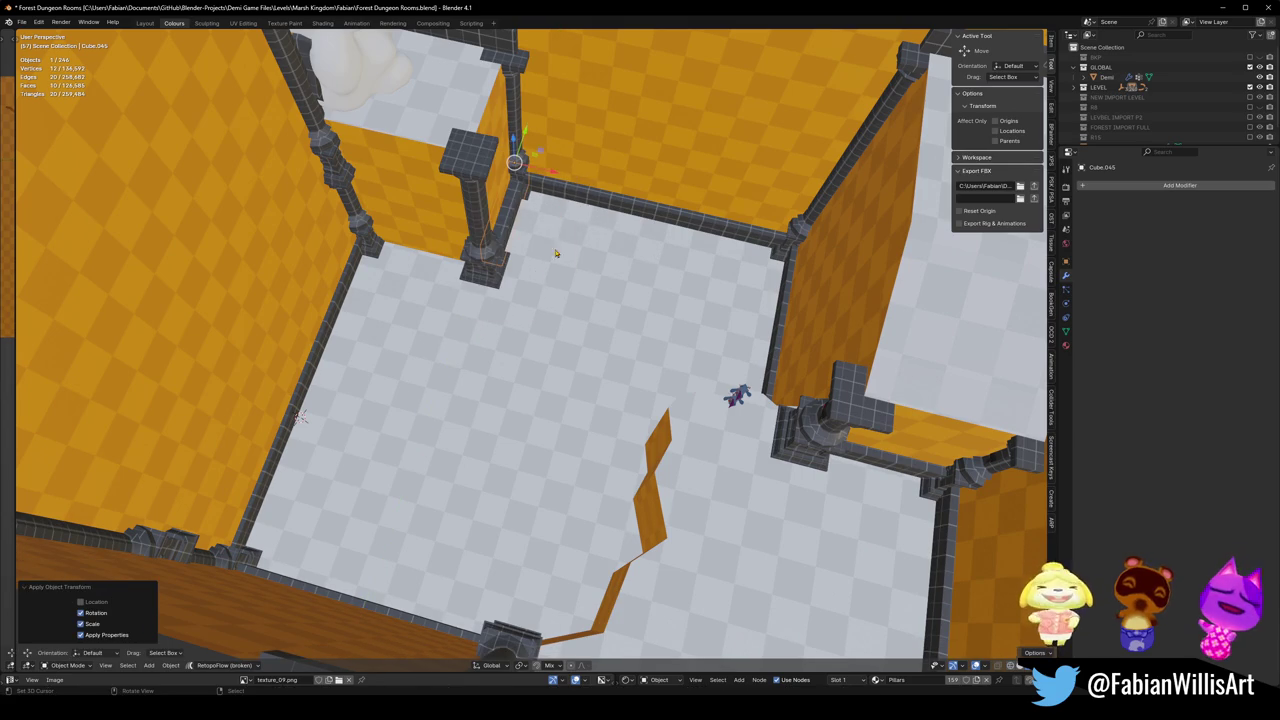
- Copy the bottom wall piece beside the pillar and save Forest Dungeon Rooms.blend
left_click(343, 606)
key("shift+d")
key("shift+z")
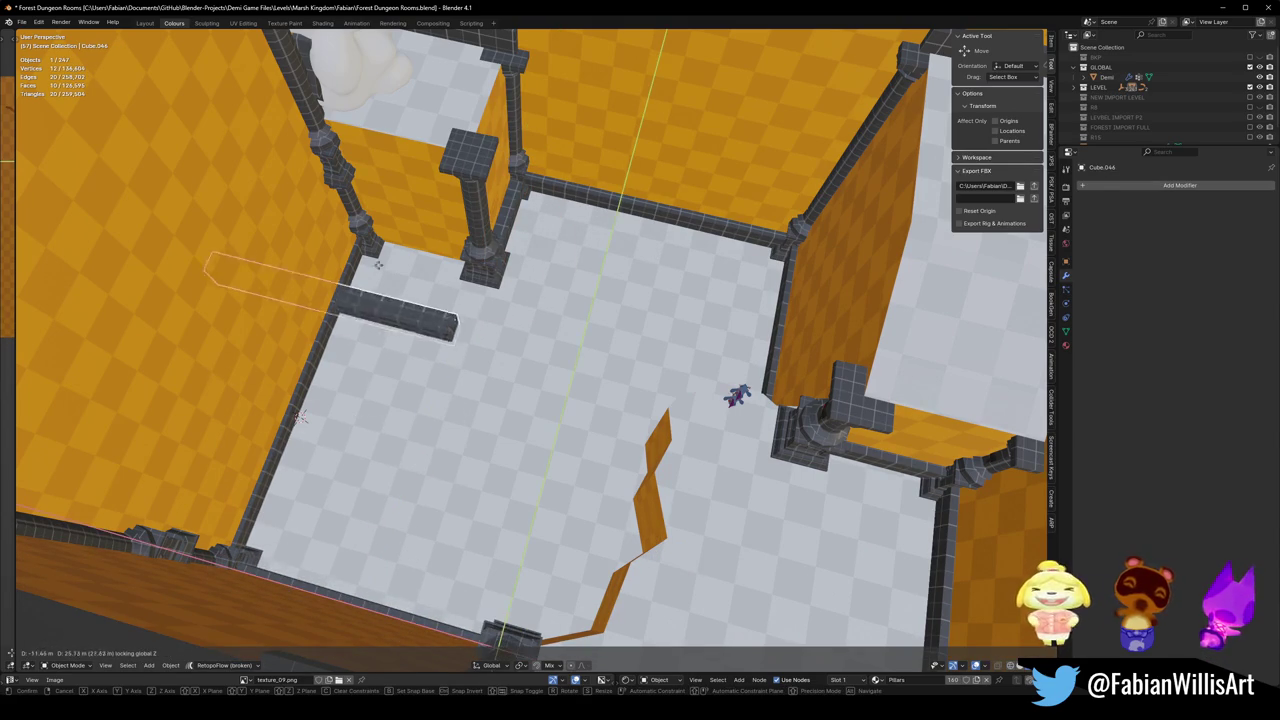
left_click(323, 244)
key("s")
key("x")
right_click(398, 262)
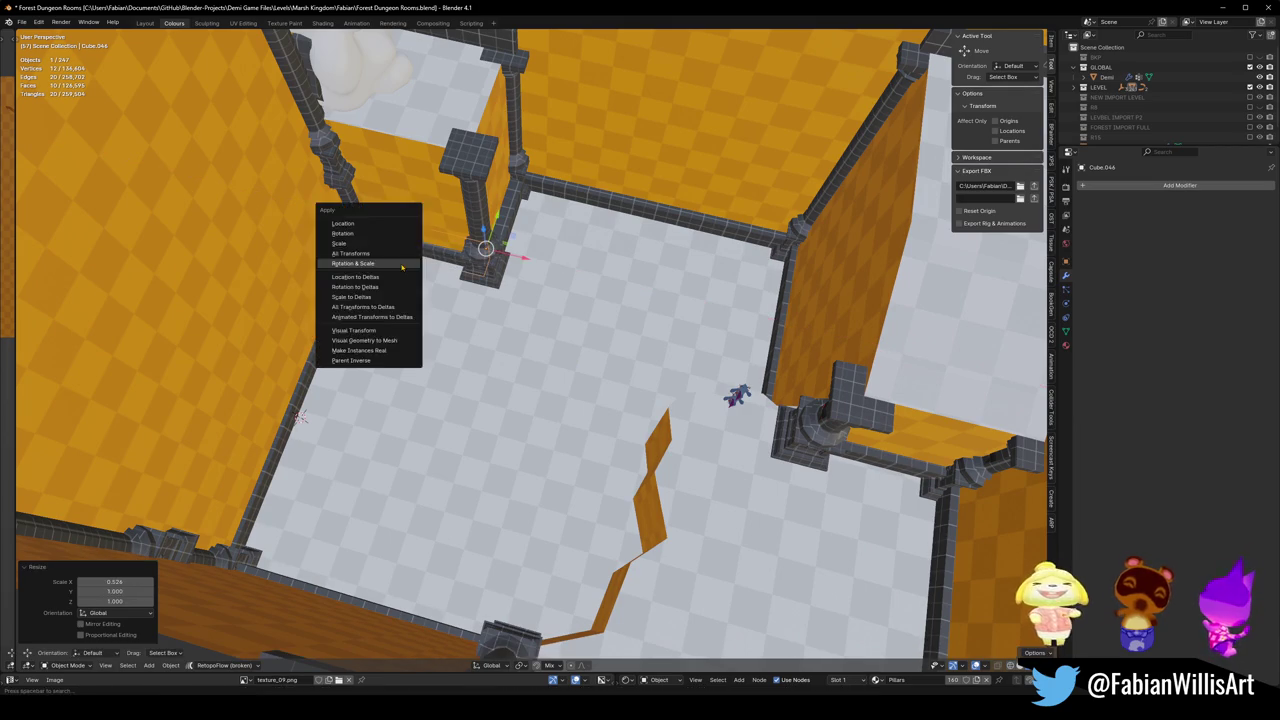
left_click(455, 266)
key("ctrl+s")
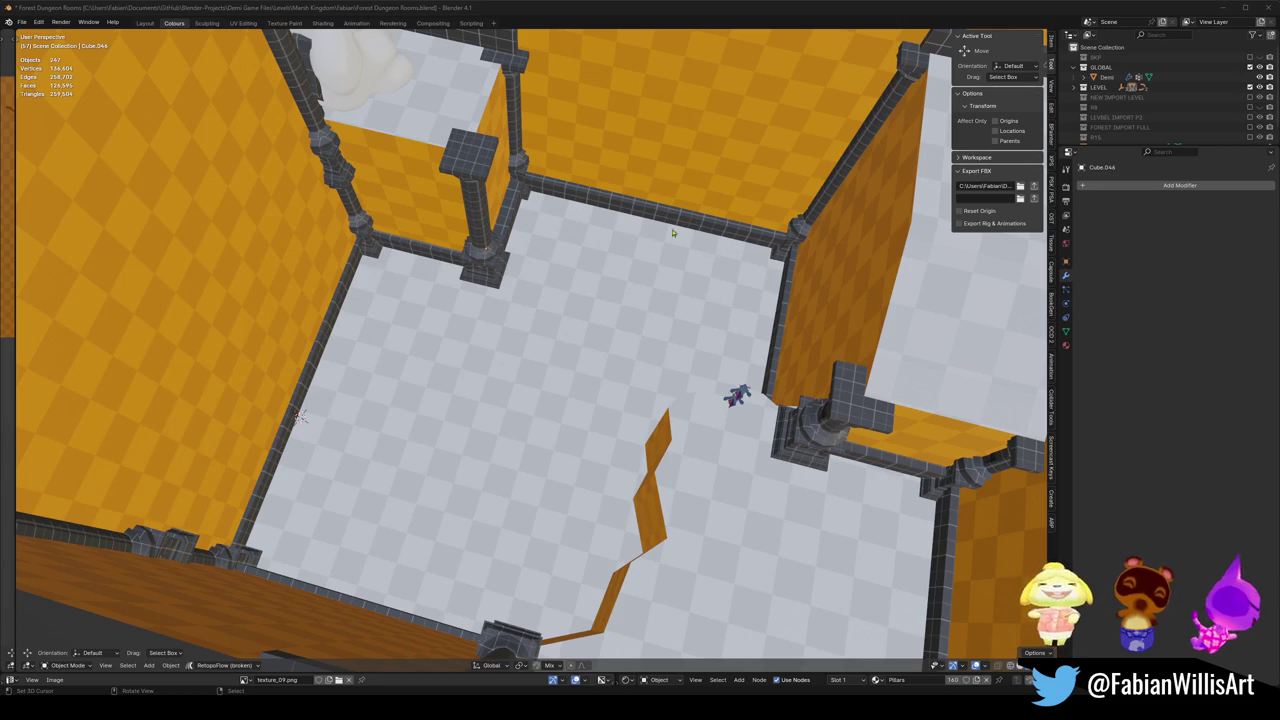
- Nudge the back wall piece along Y and the short pillar piece -0.42259 m along X, then save
left_click(616, 228)
key("g")
key("y")
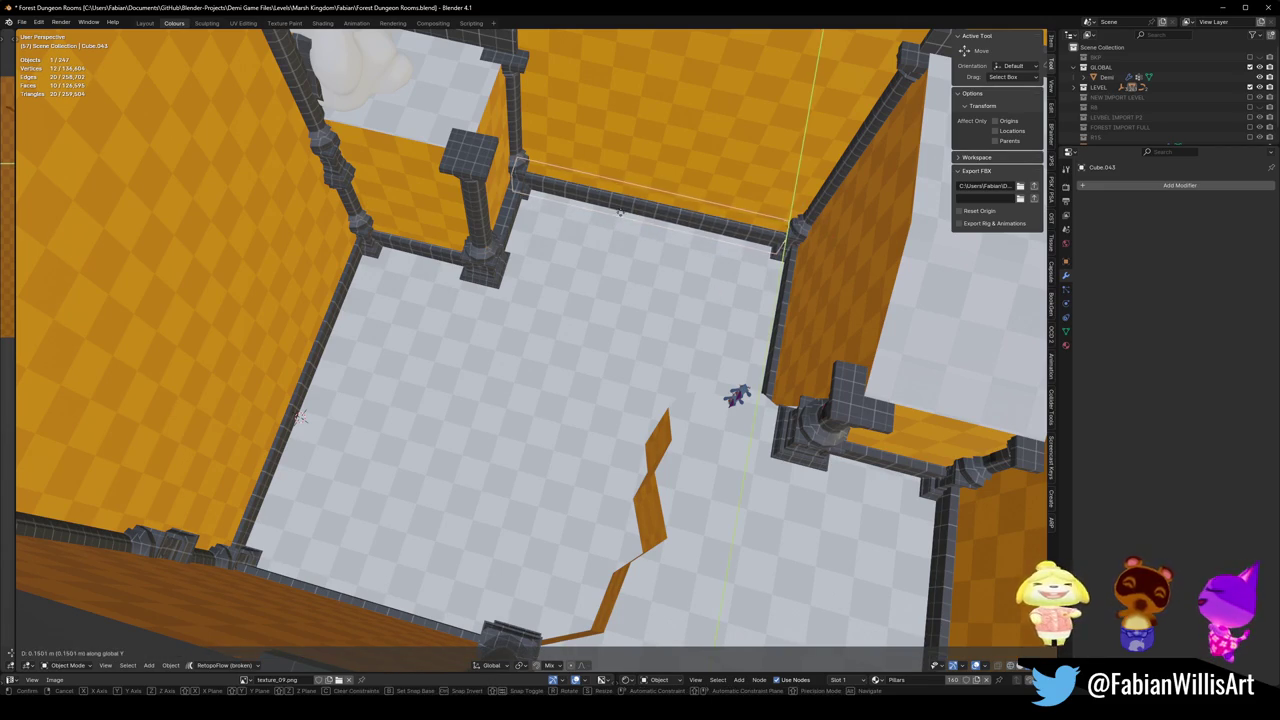
left_click(620, 212)
left_click(505, 235)
key("g")
key("x")
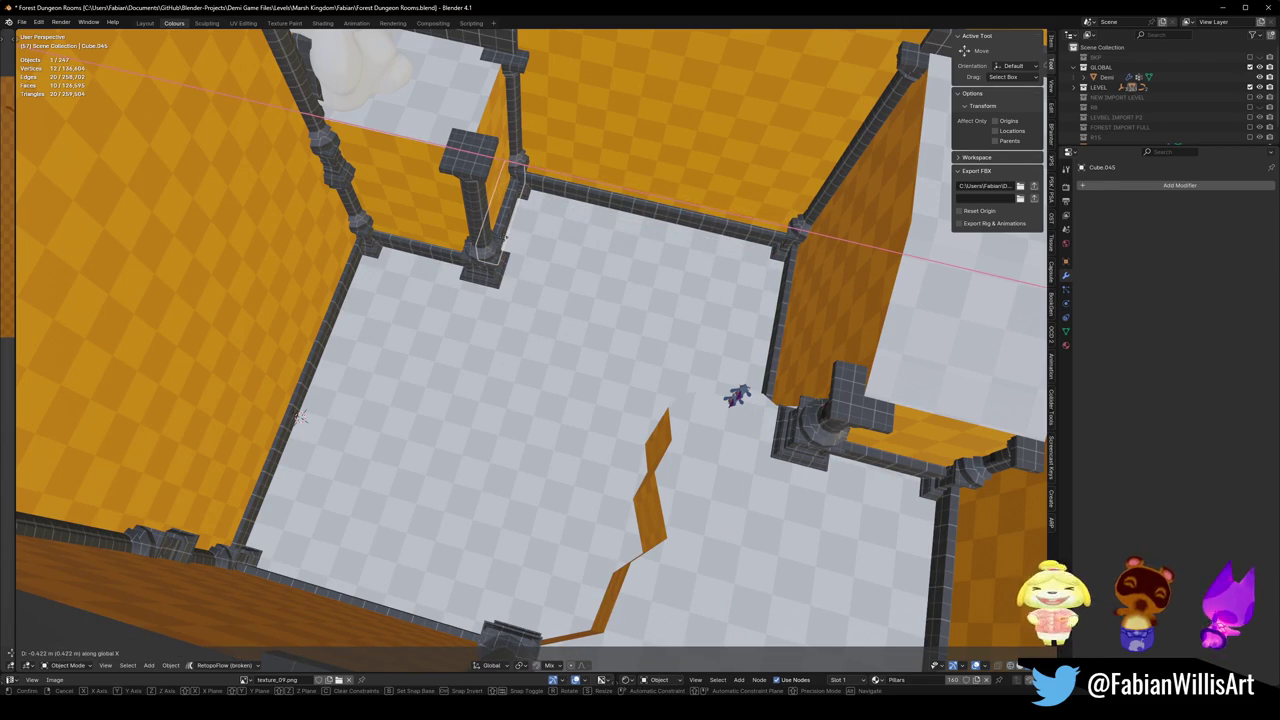
left_click(600, 251)
mouse_move(600, 251)
left_mouse_down()
mouse_move(306, 466)
mouse_move(492, 375)
mouse_move(528, 323)
mouse_move(680, 390)
left_mouse_up()
key("ctrl+s")
- Walk-navigate through the corridor and new room to inspect it, then exit walk mode
key("shift+grave")
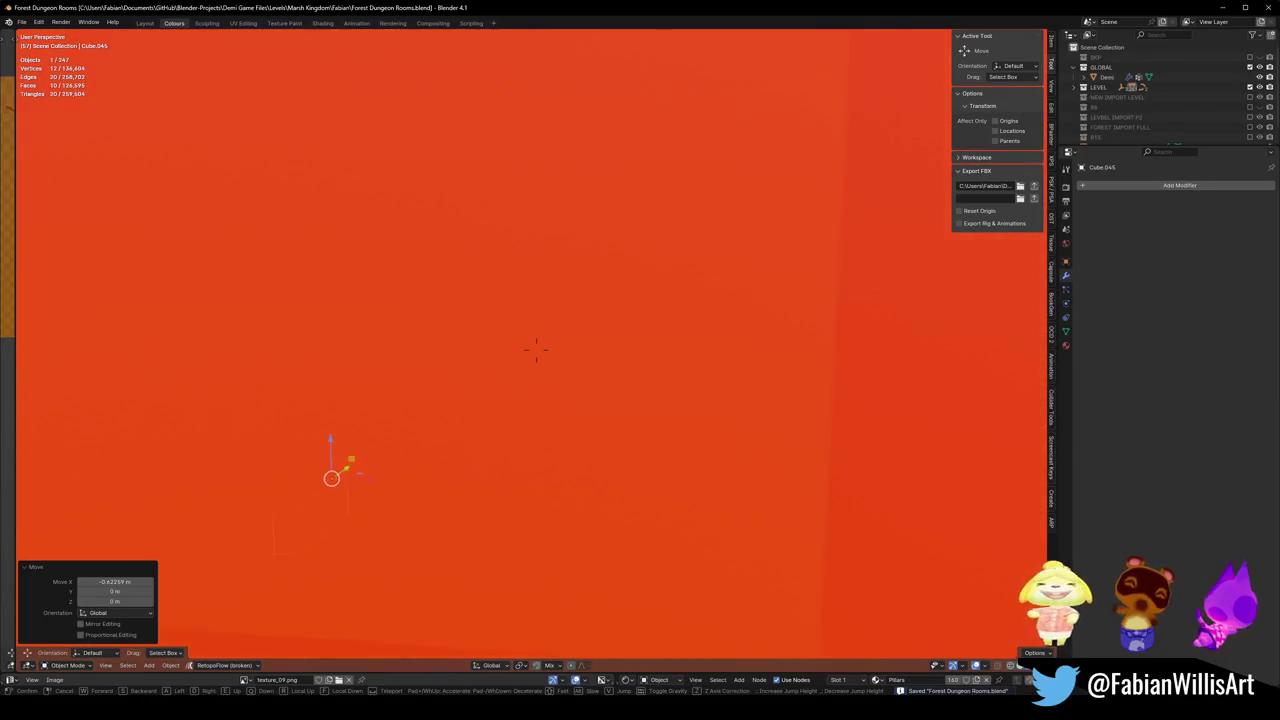
key("s")
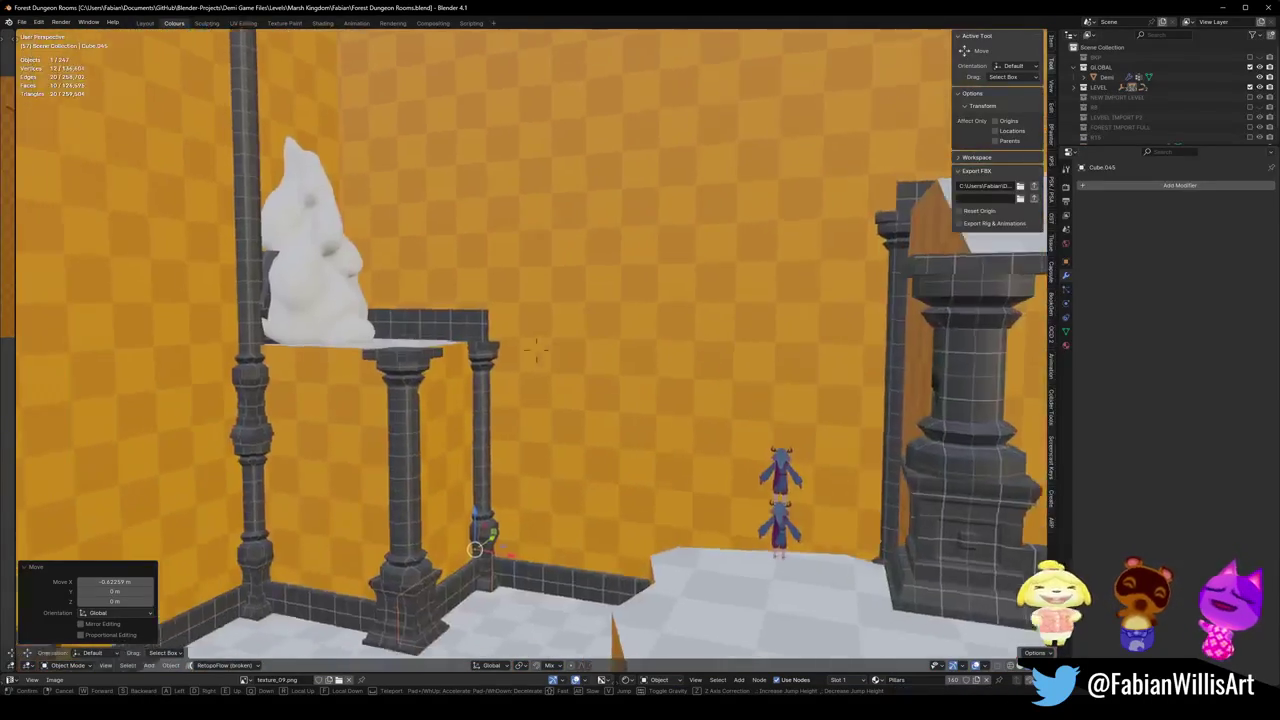
key("e")
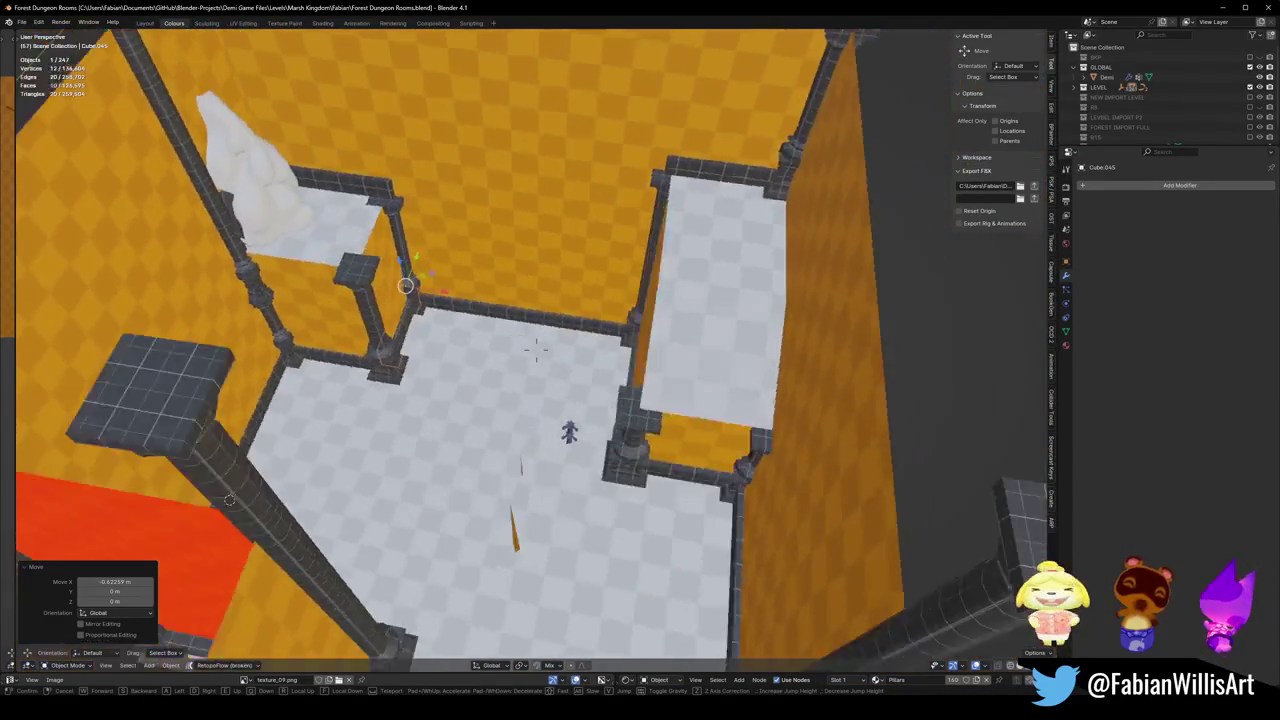
key("ctrl+s")
key("Escape")
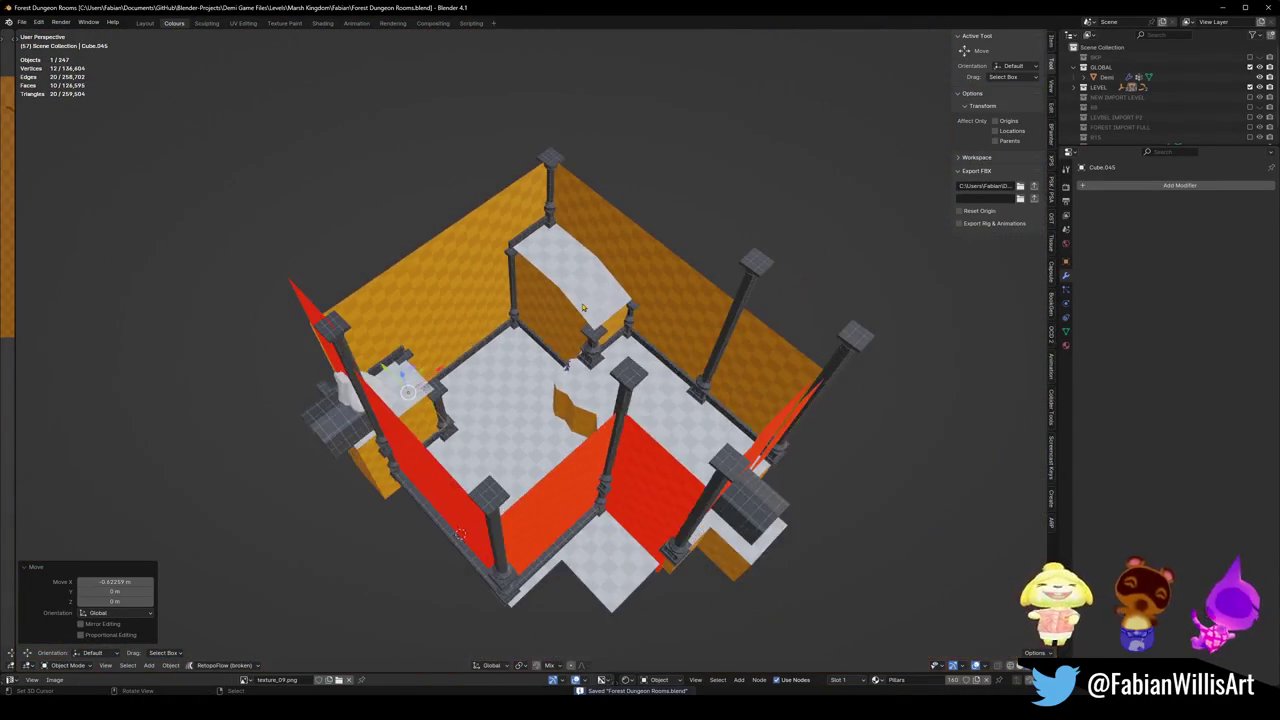
- Parent the room's blockout pieces to ROOM_15 using Object (Keep Transform)
key("alt+a")
scroll(577, 308, "down", 3)
key("ctrl+z")
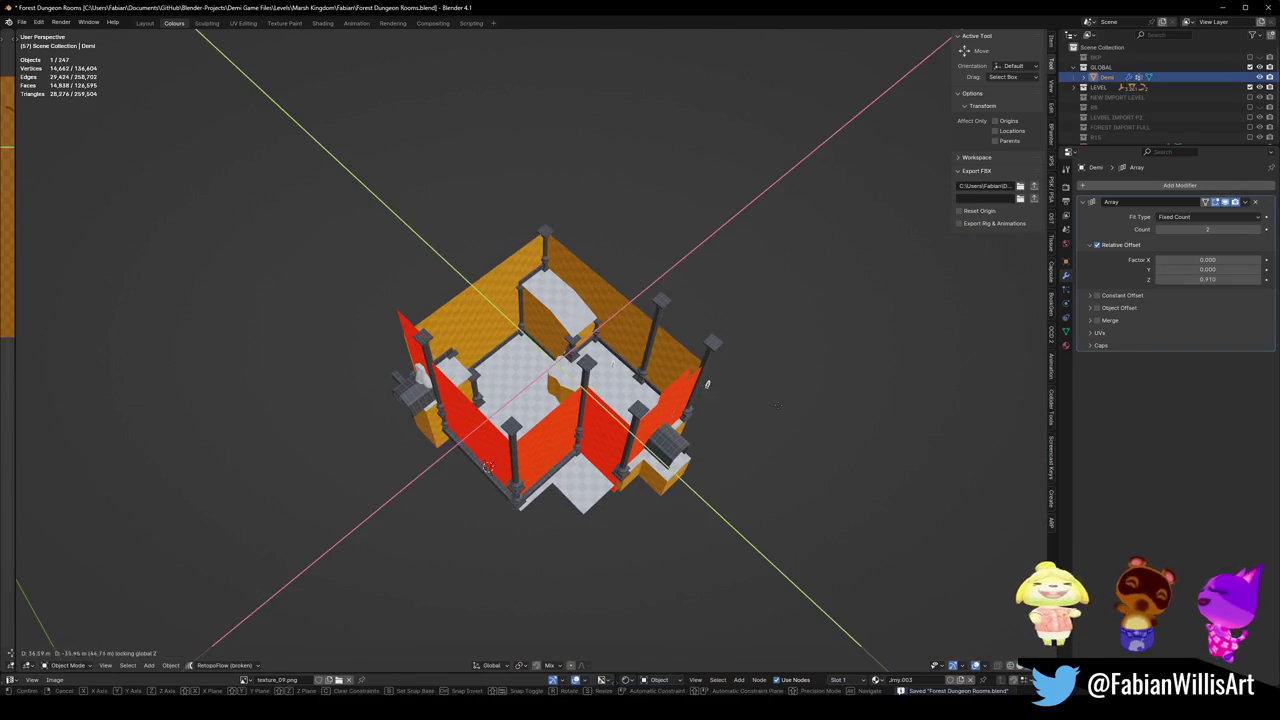
key("alt+b")
mouse_move(362, 184)
left_mouse_down()
mouse_move(672, 503)
mouse_move(723, 523)
mouse_move(486, 463)
mouse_move(337, 323)
mouse_move(403, 286)
left_mouse_up()
left_click(438, 291, "shift")
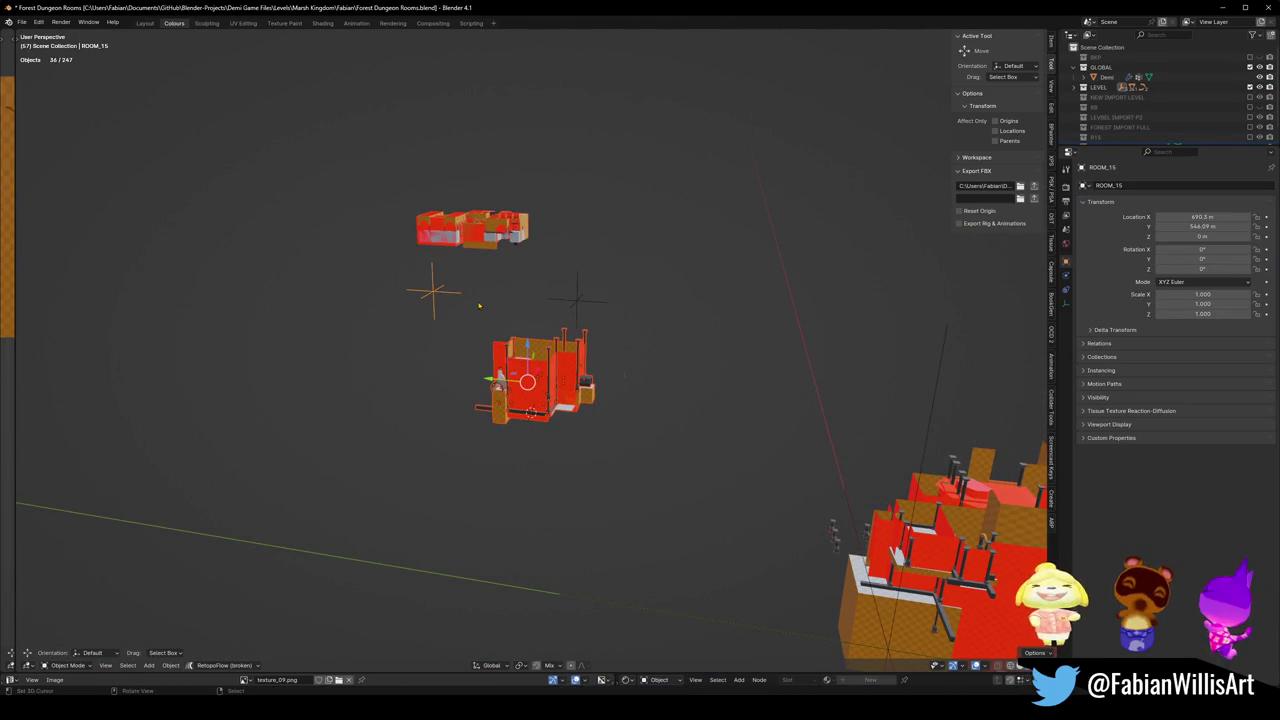
key("ctrl+p")
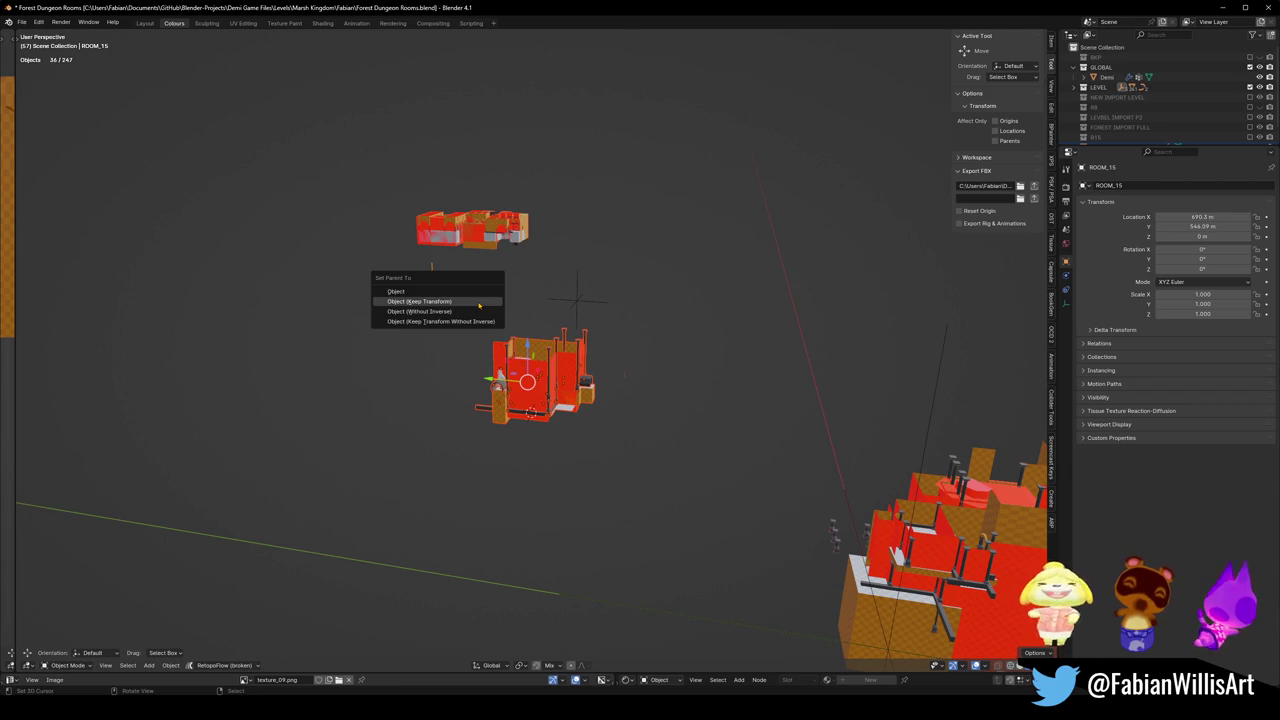
left_click(479, 301)
- Save the Blender file, select everything under LEVEL_ForestTempleBlockout, and return to Unity
key("ctrl+s")
left_click(934, 402)
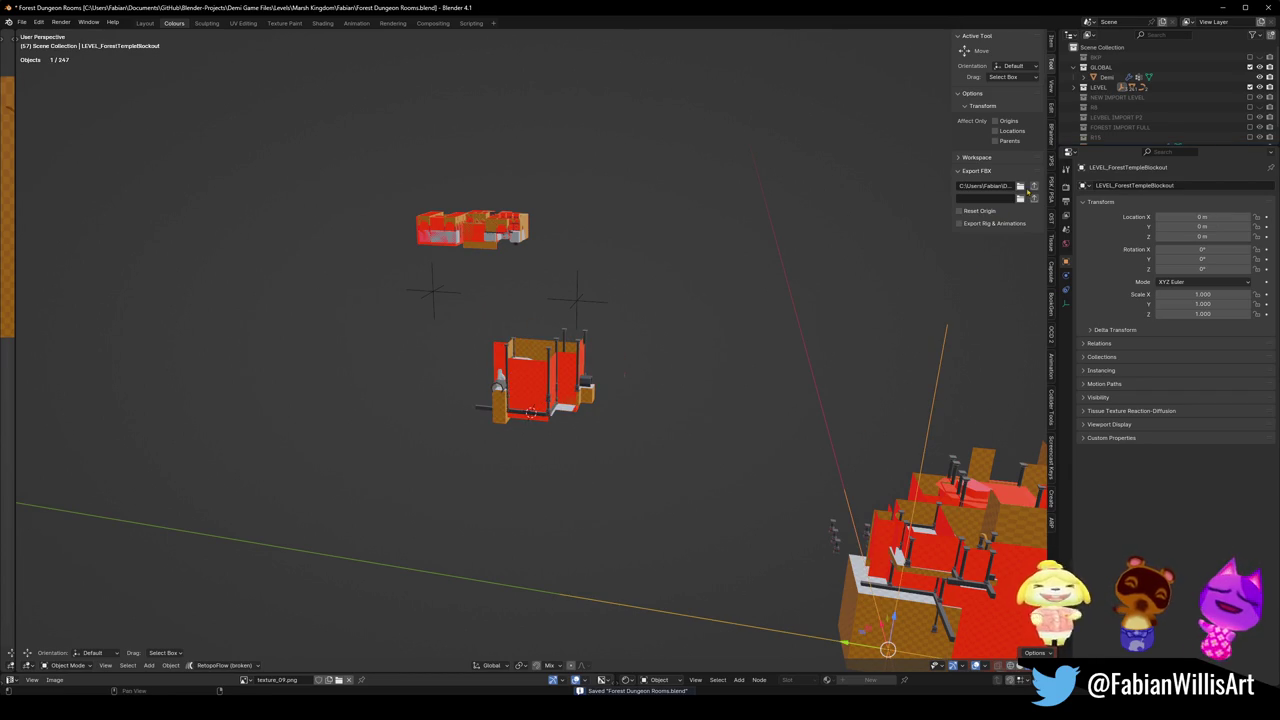
key("a")
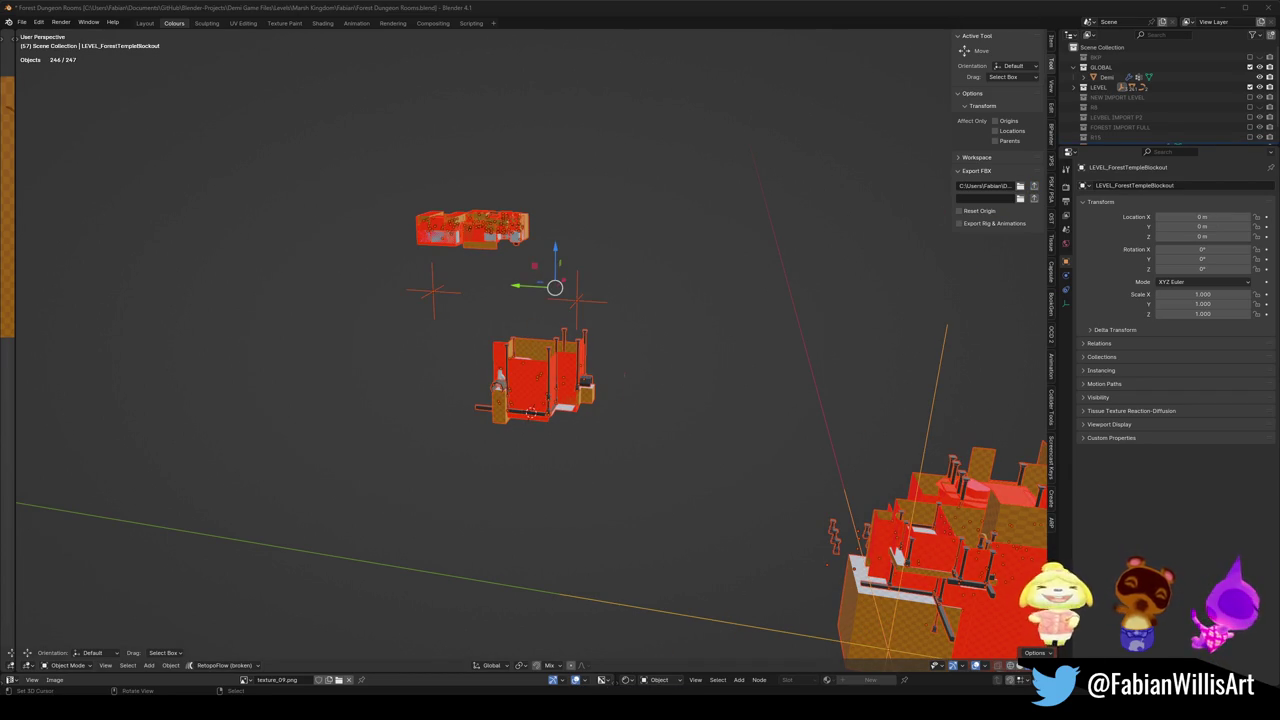
key("alt+Tab")
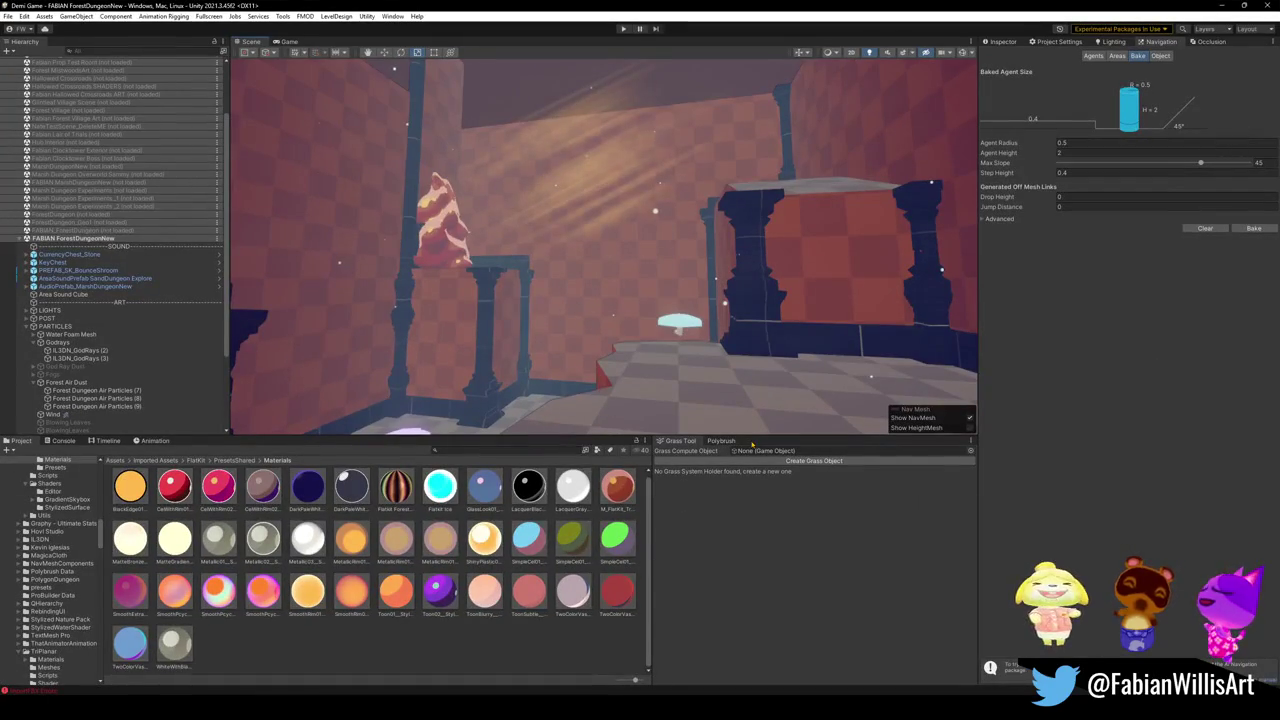
- Fly the Scene camera around the temple room, then show LEVEL_ForestTempleBlockout in the Inspector
key("s")
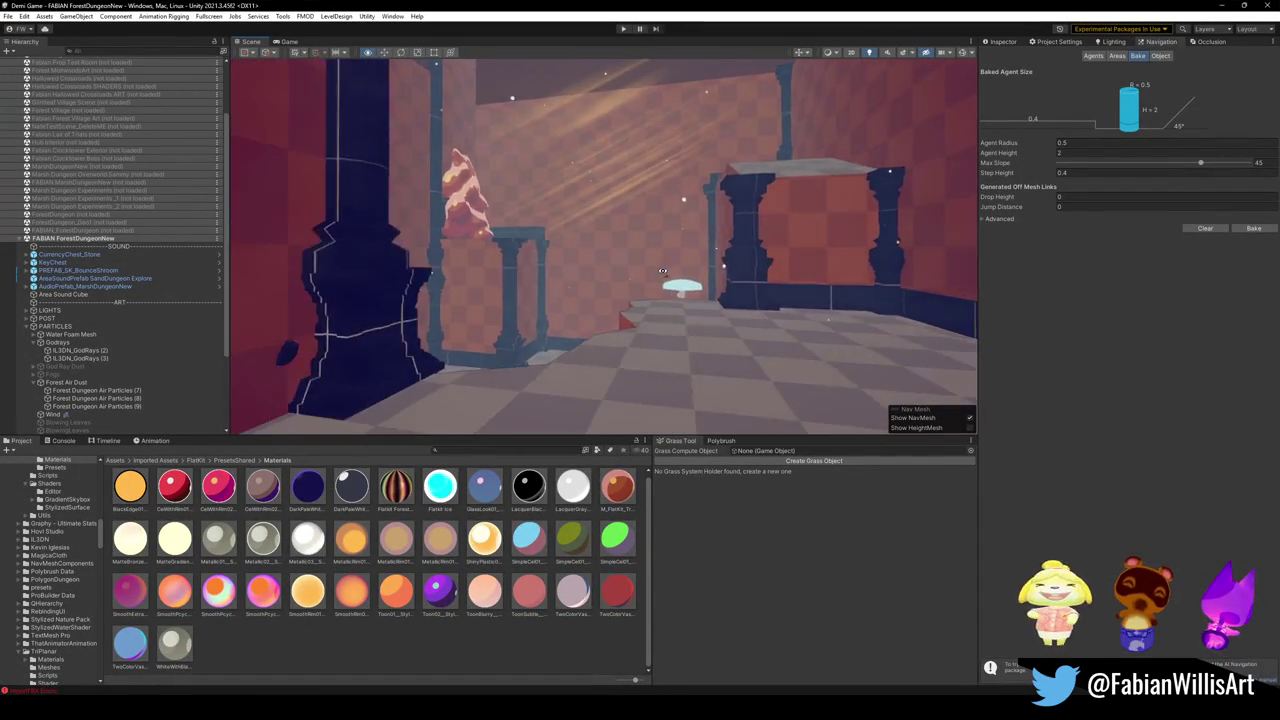
key("s")
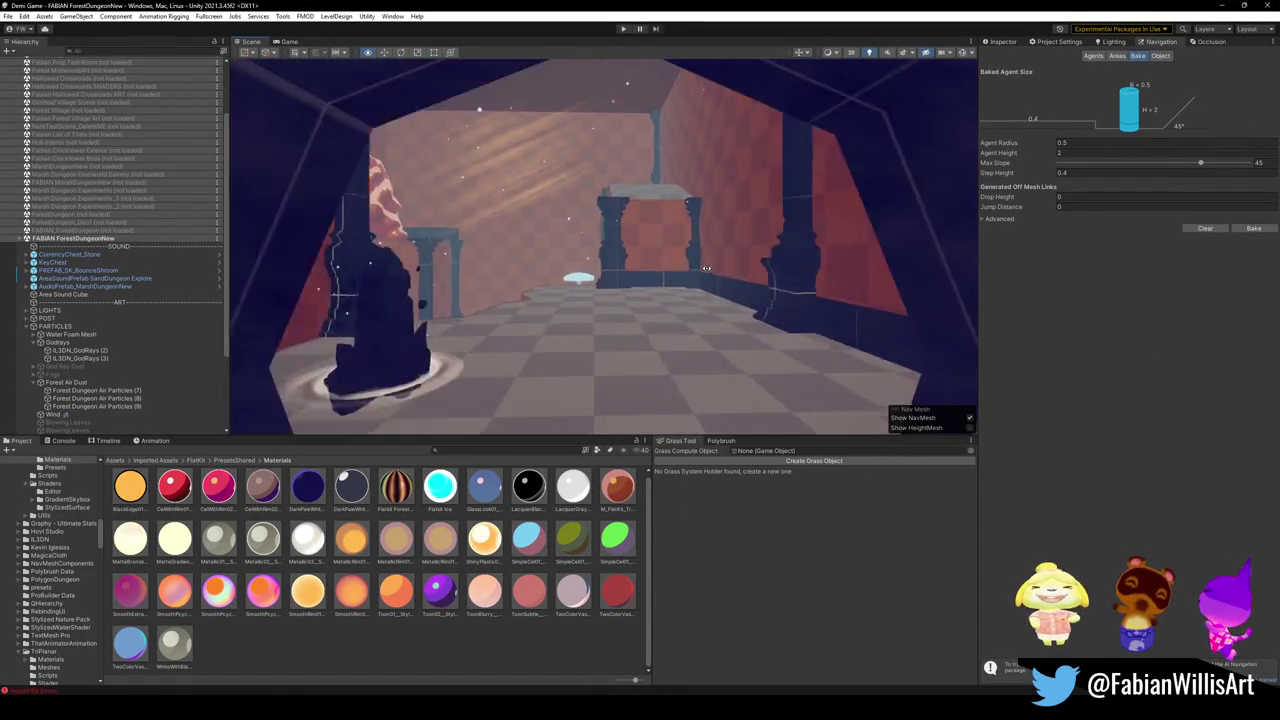
key("w")
key("w")
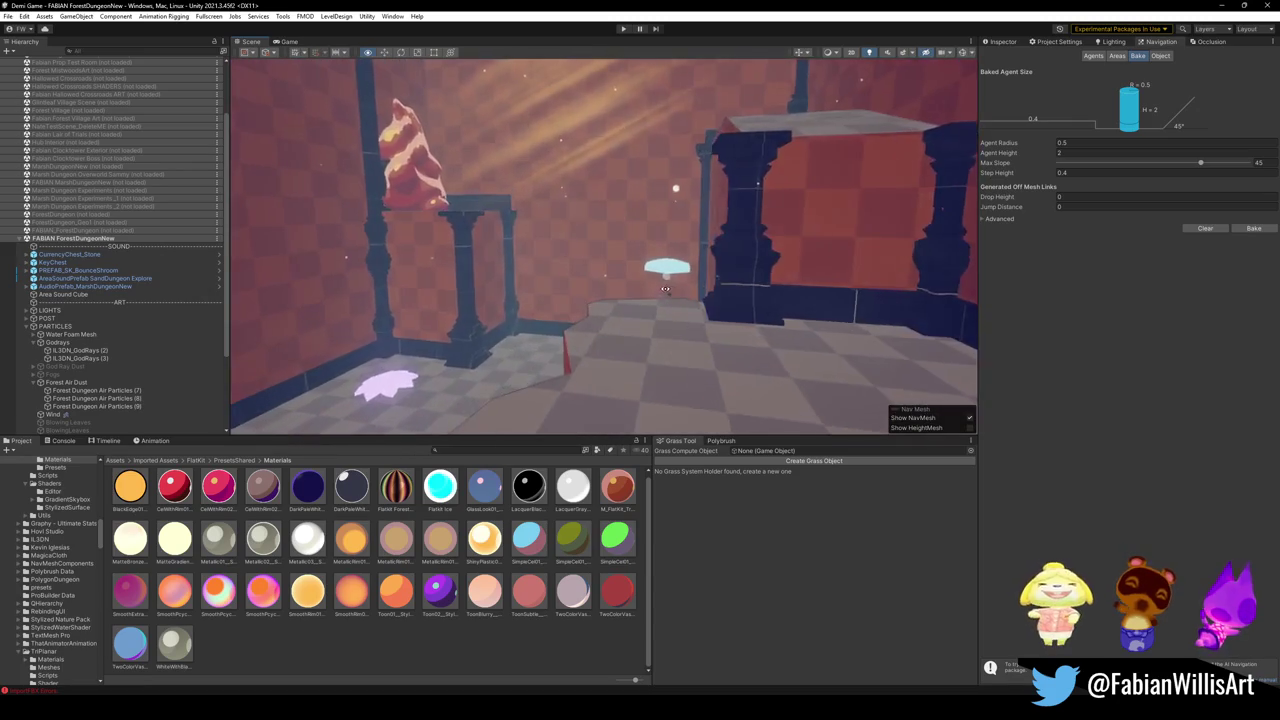
key("s")
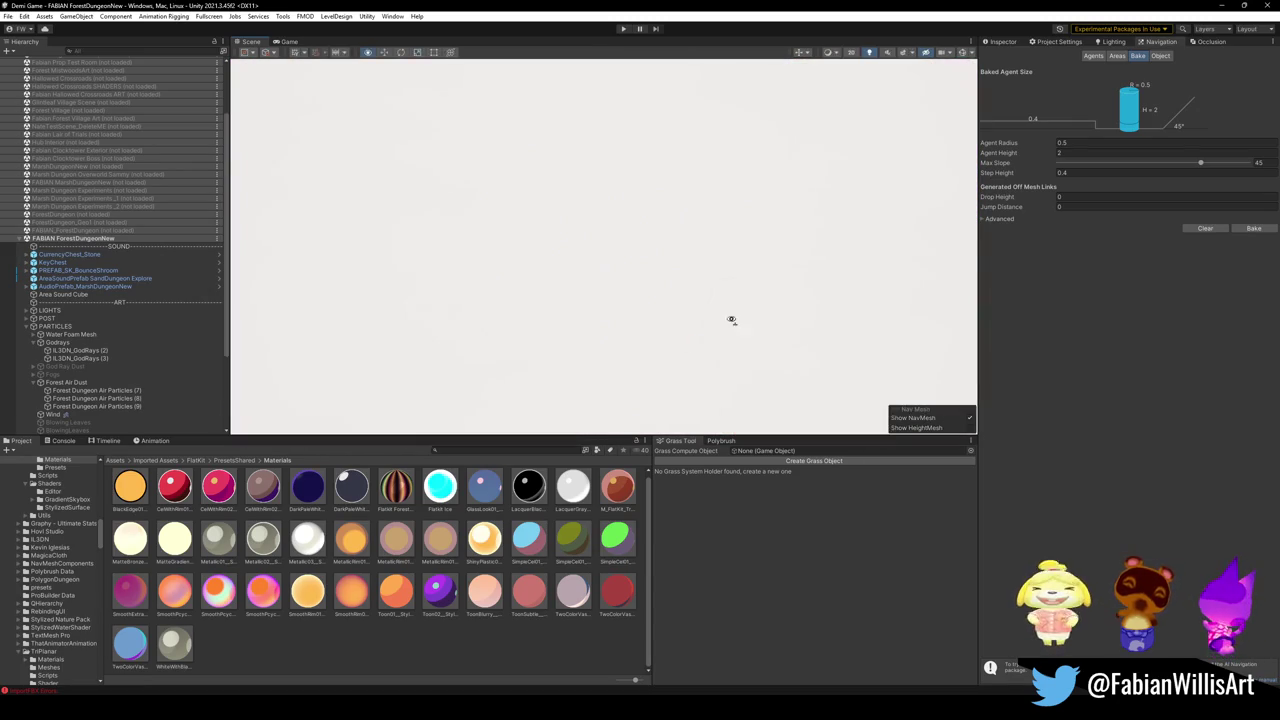
key("s")
left_click(1008, 44)
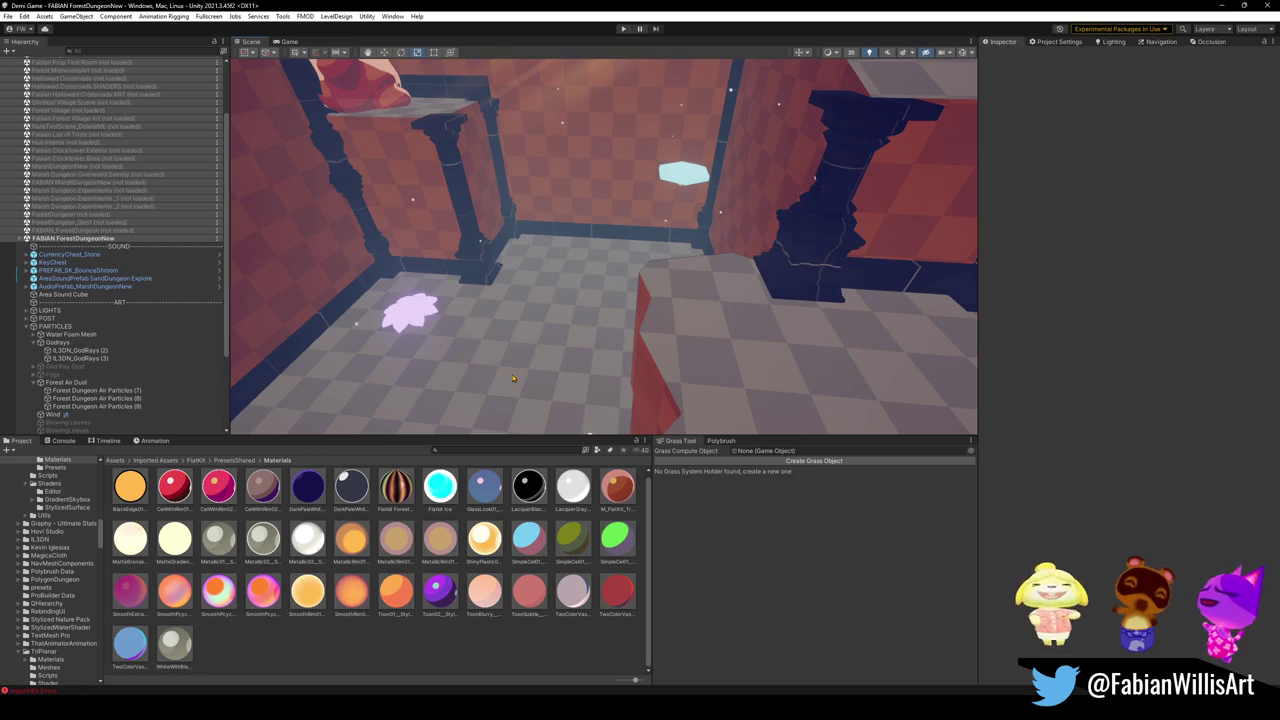
left_click(566, 374)
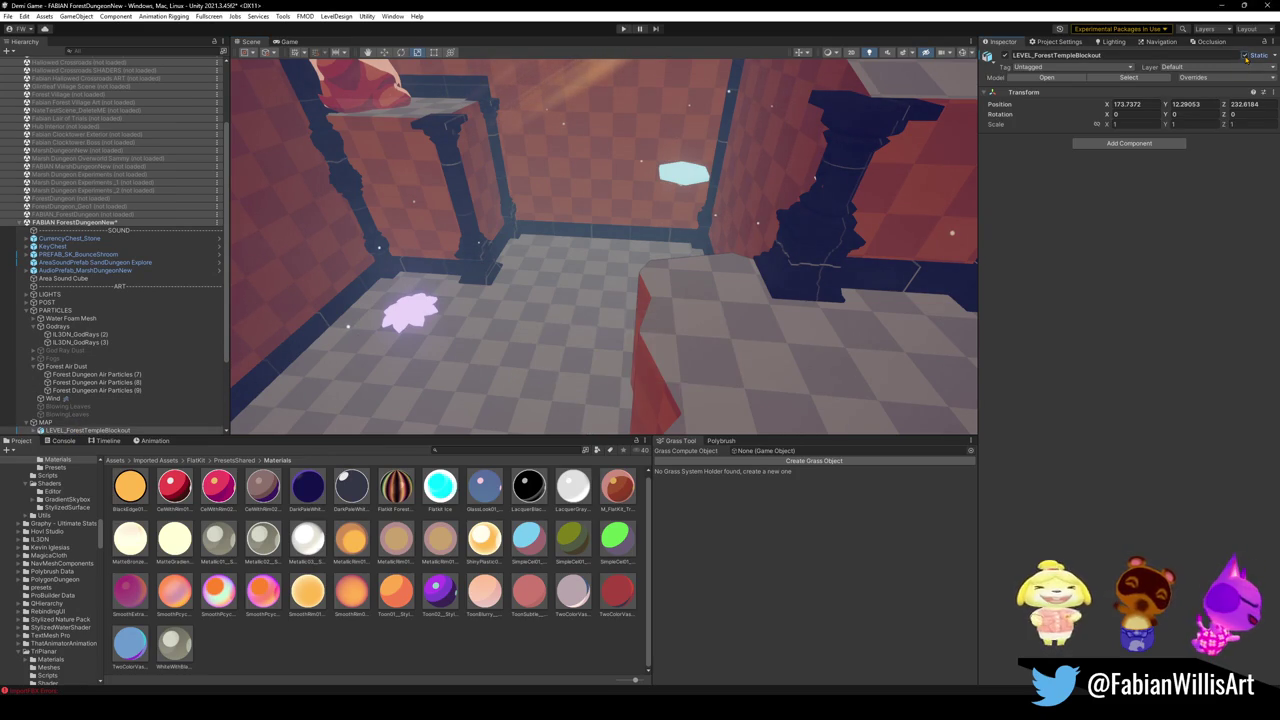
- Review the Navigation Bake settings, deselect everything, and start Play mode with a maximized Game view
left_click(1157, 44)
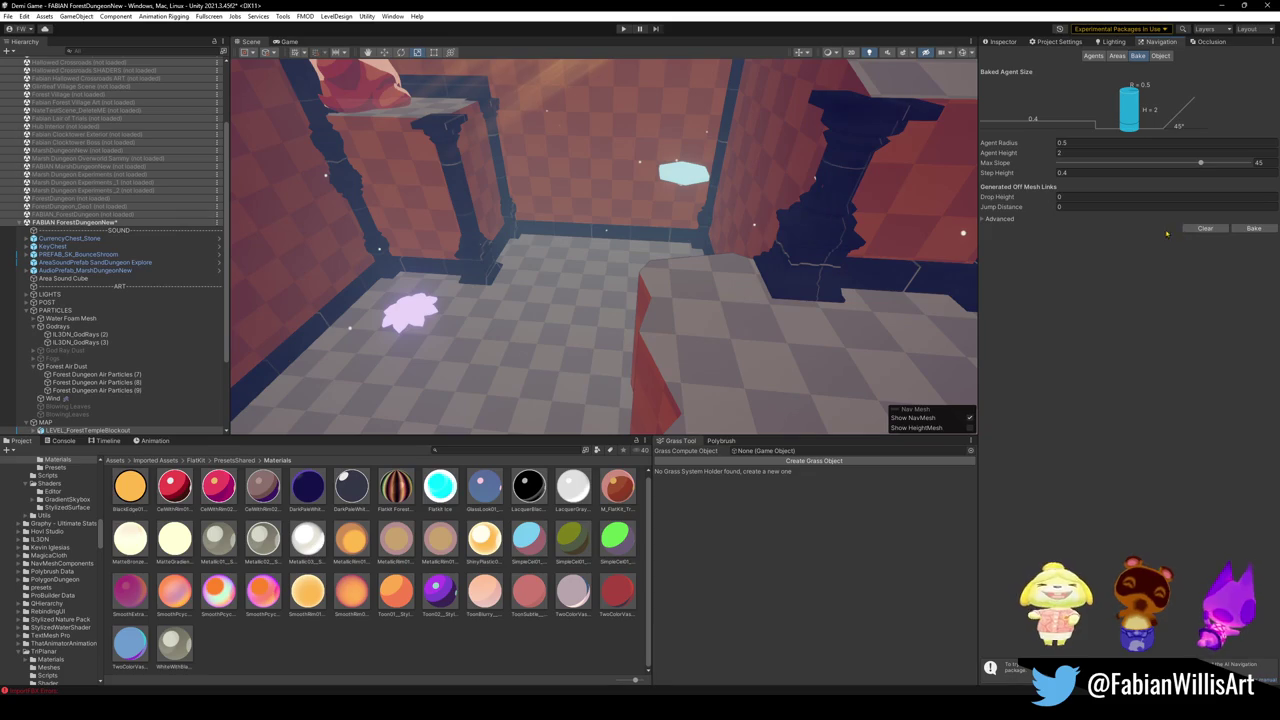
left_click(1006, 43)
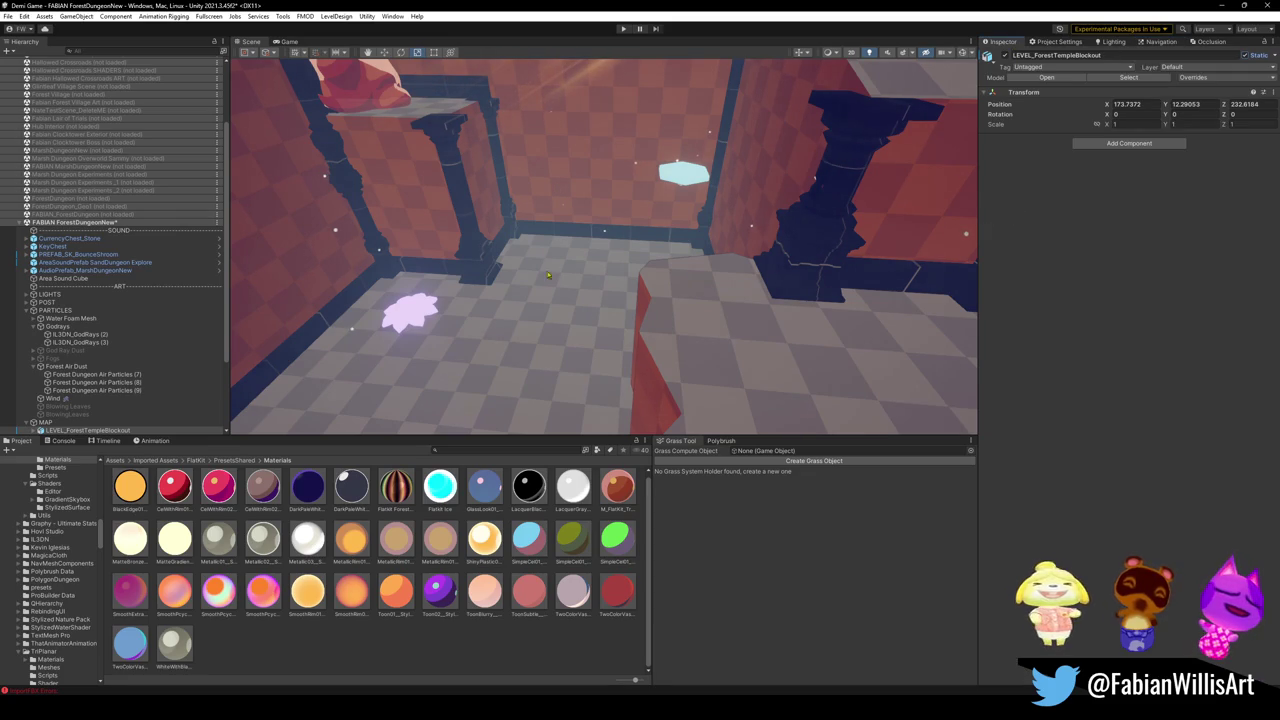
left_click(455, 651)
left_click(622, 33)
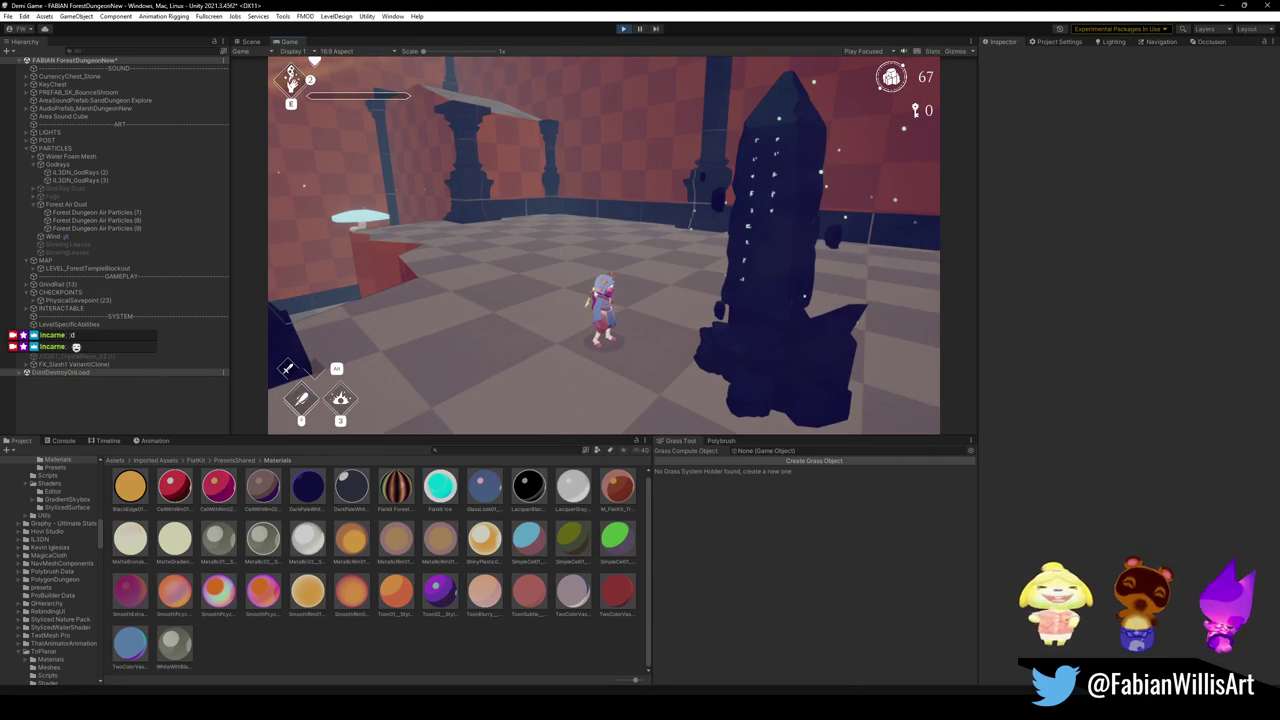
key("F10")
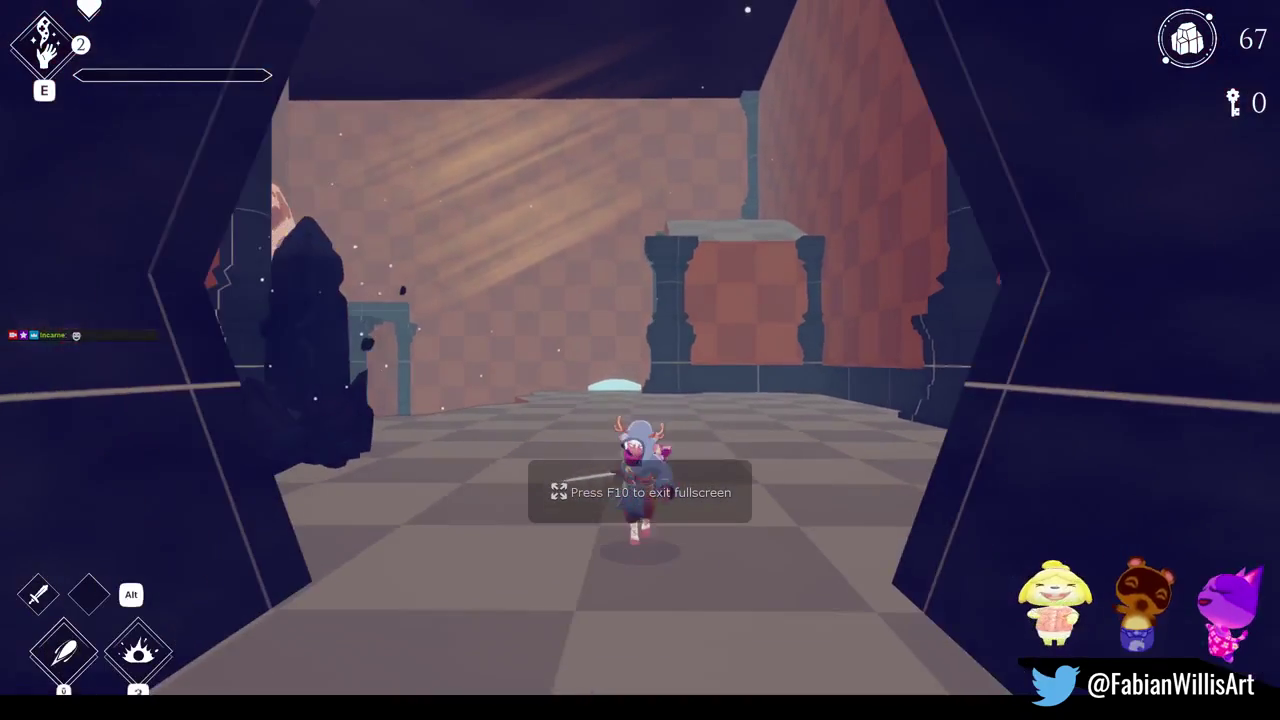
- Run the character through the corridor and fall through the hole into the green room
key("w")
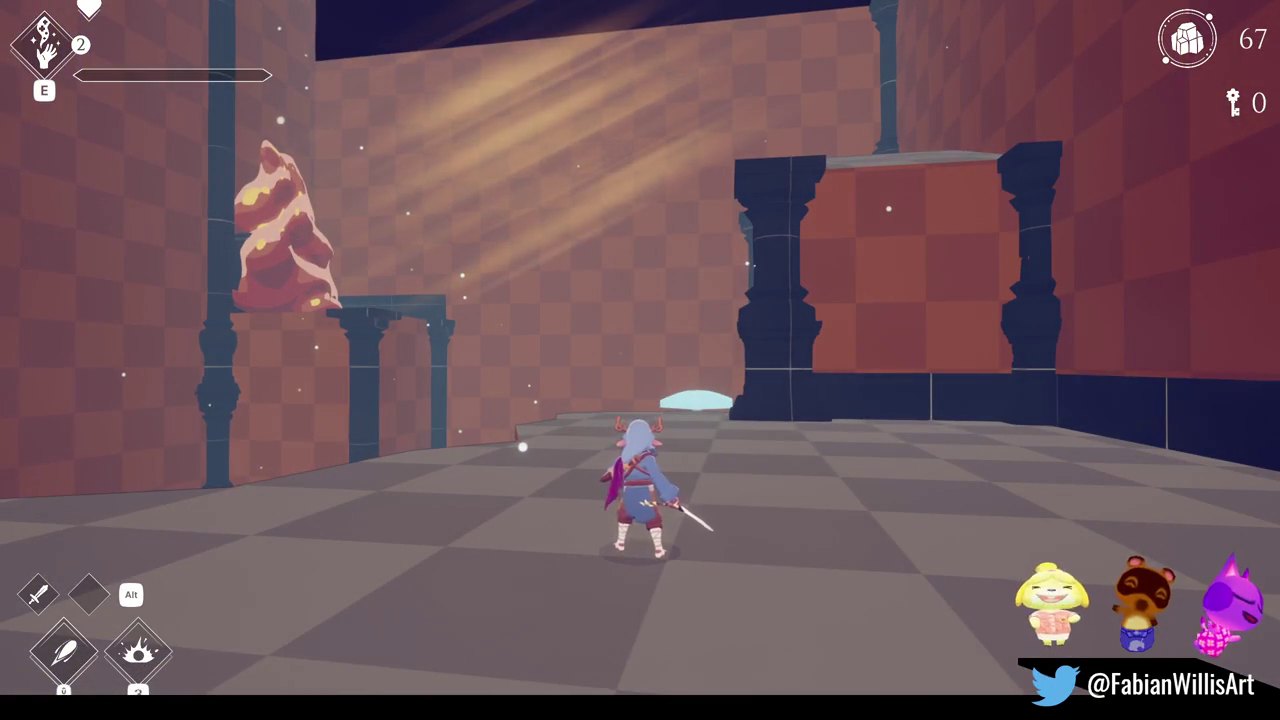
key("w")
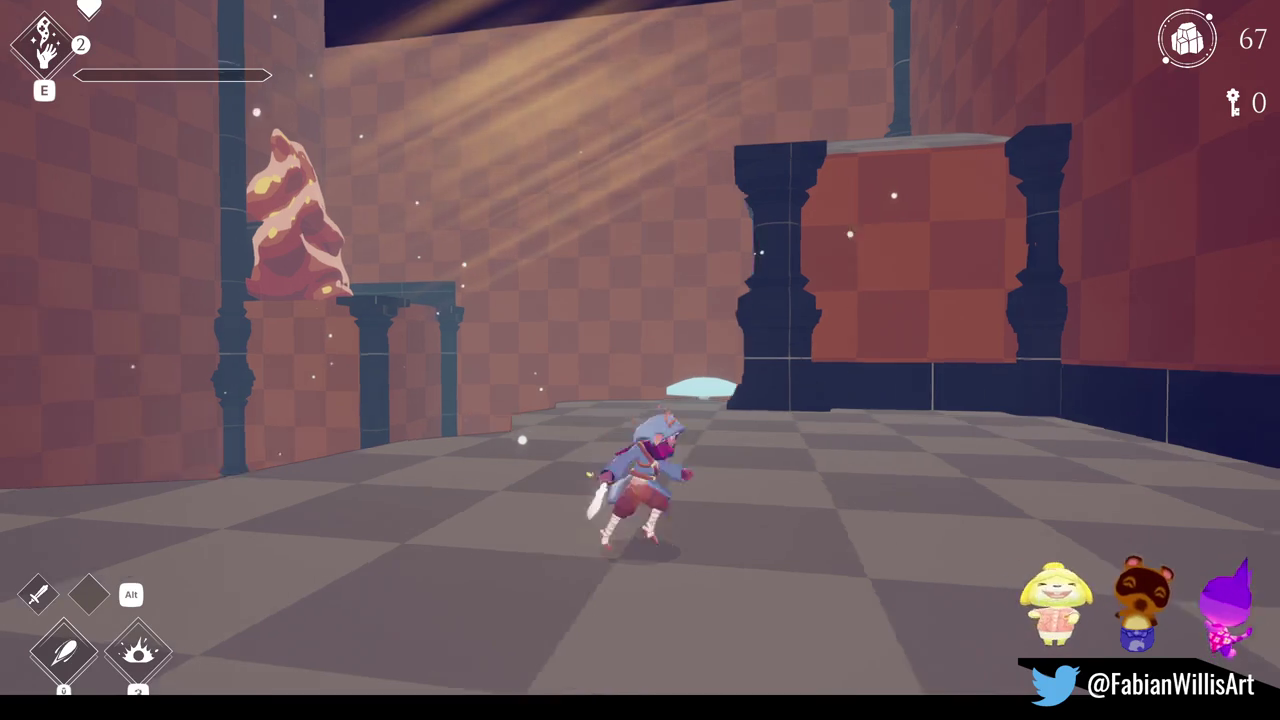
key("w")
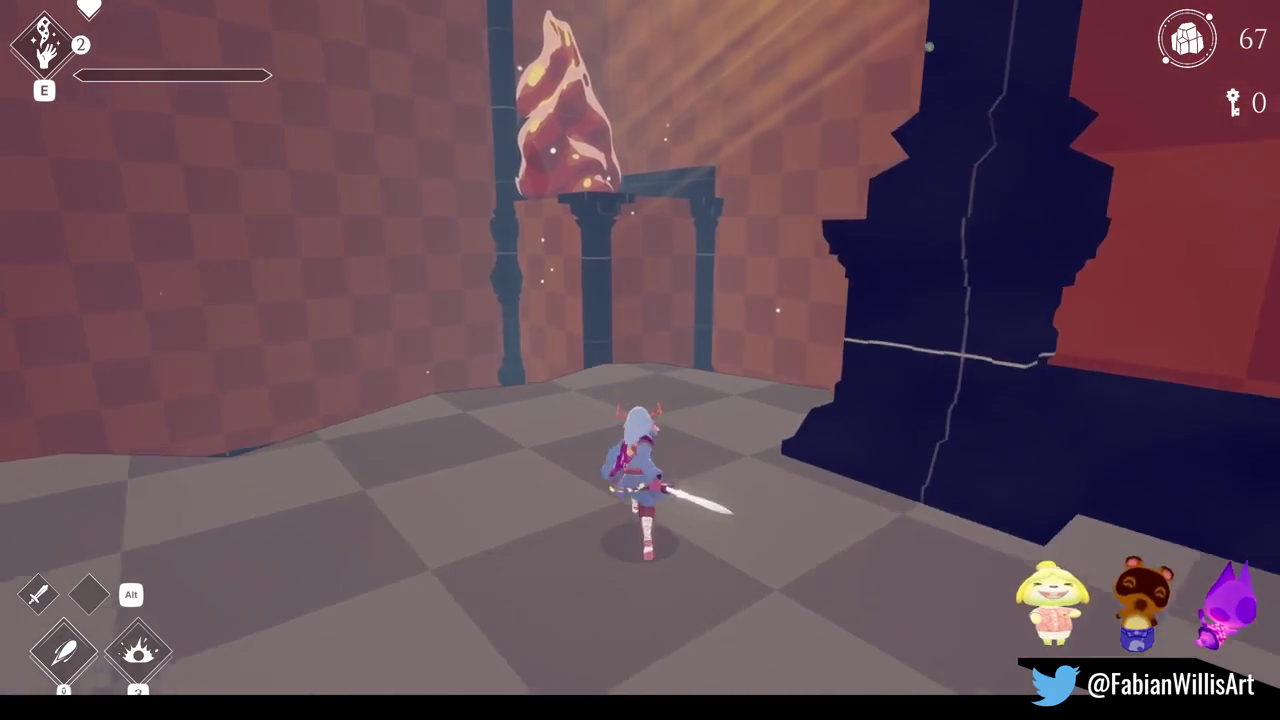
key("w")
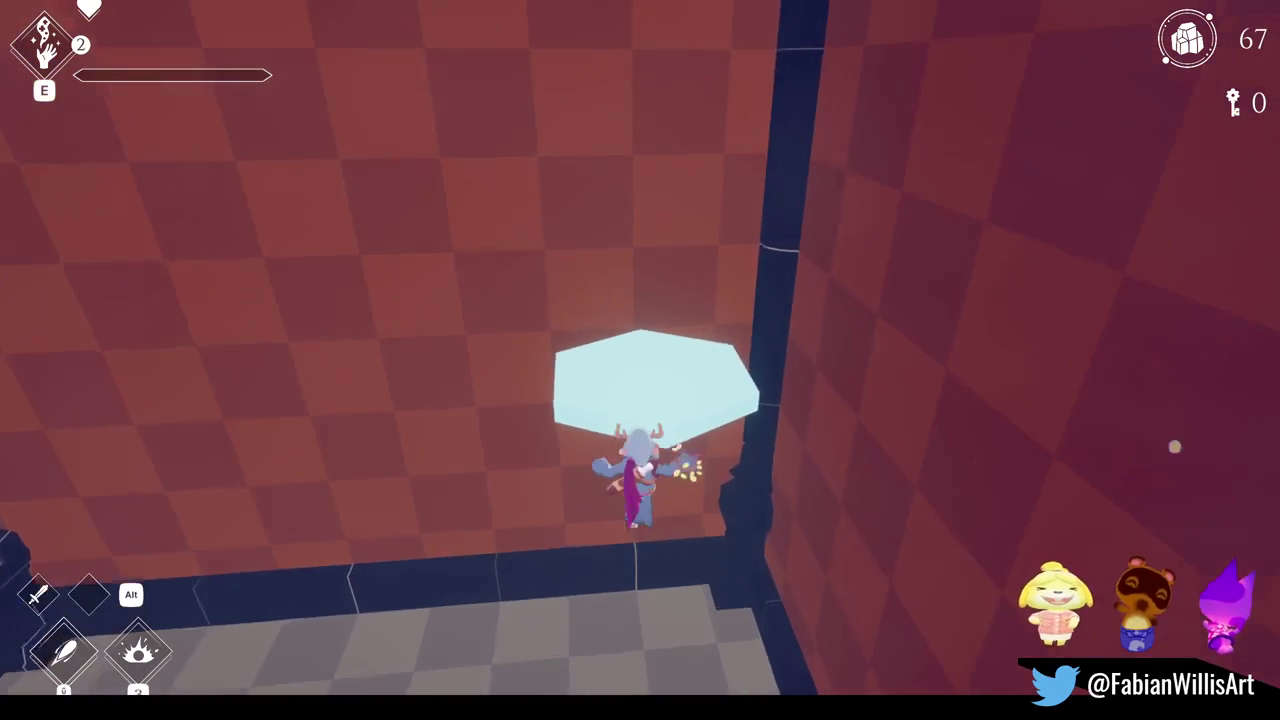
key("w")
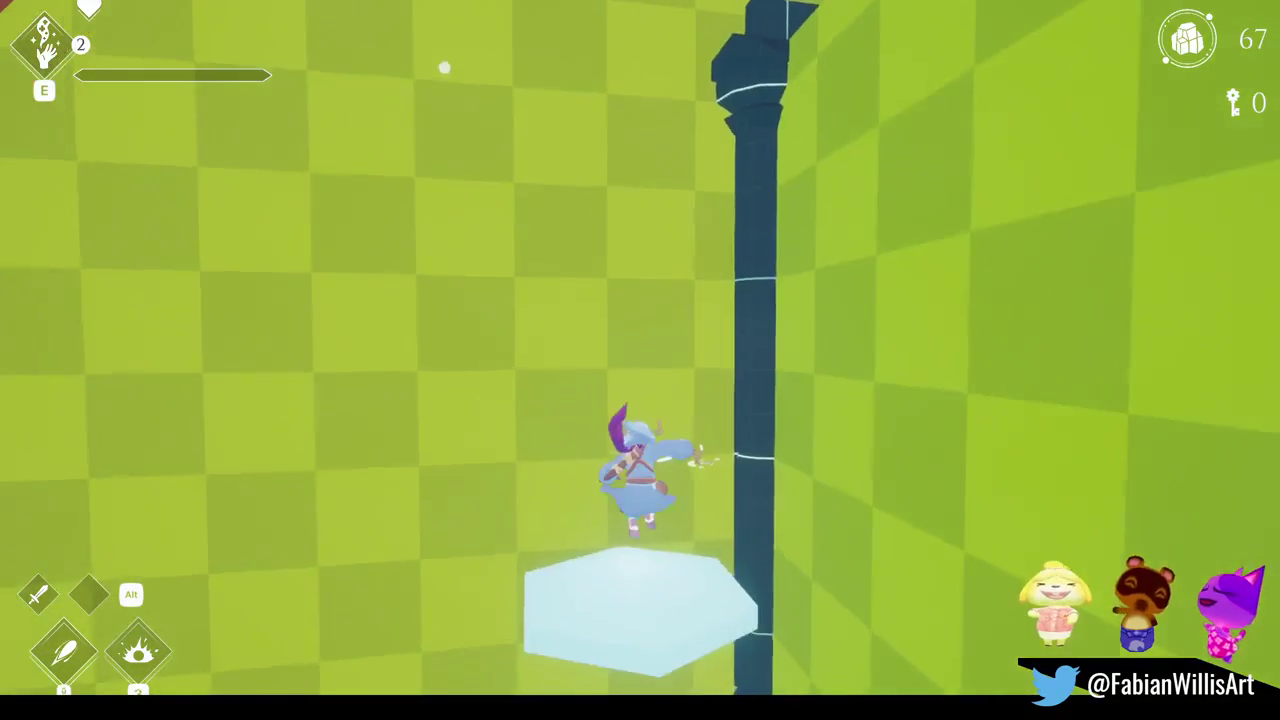
key("w")
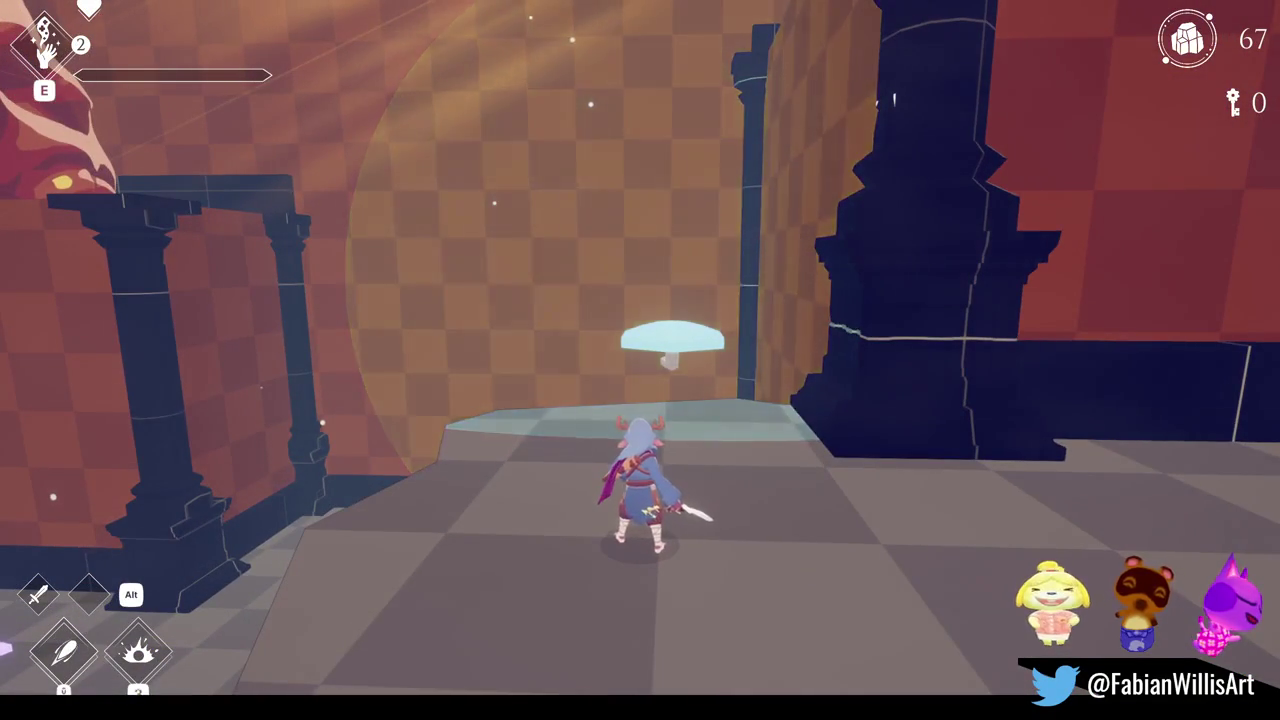
key("w")
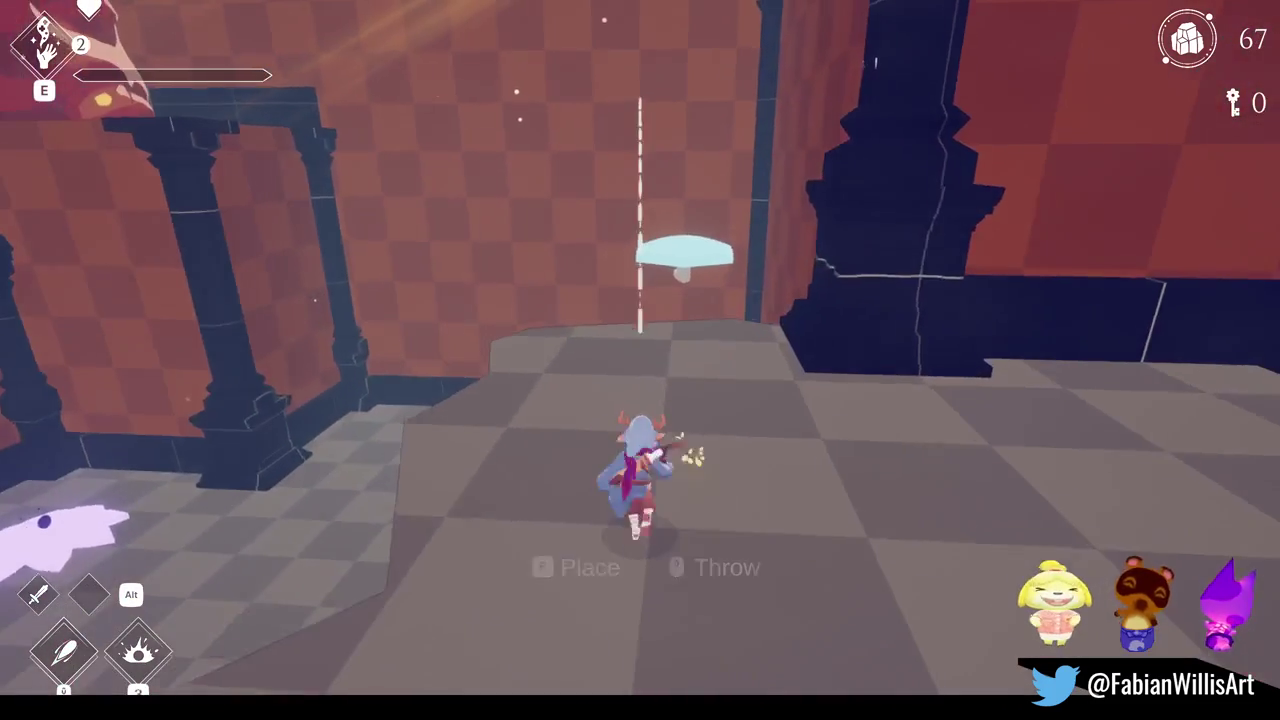
- Launch a purple orb, detonate it, and summon another orb above the character
left_click(640, 360)
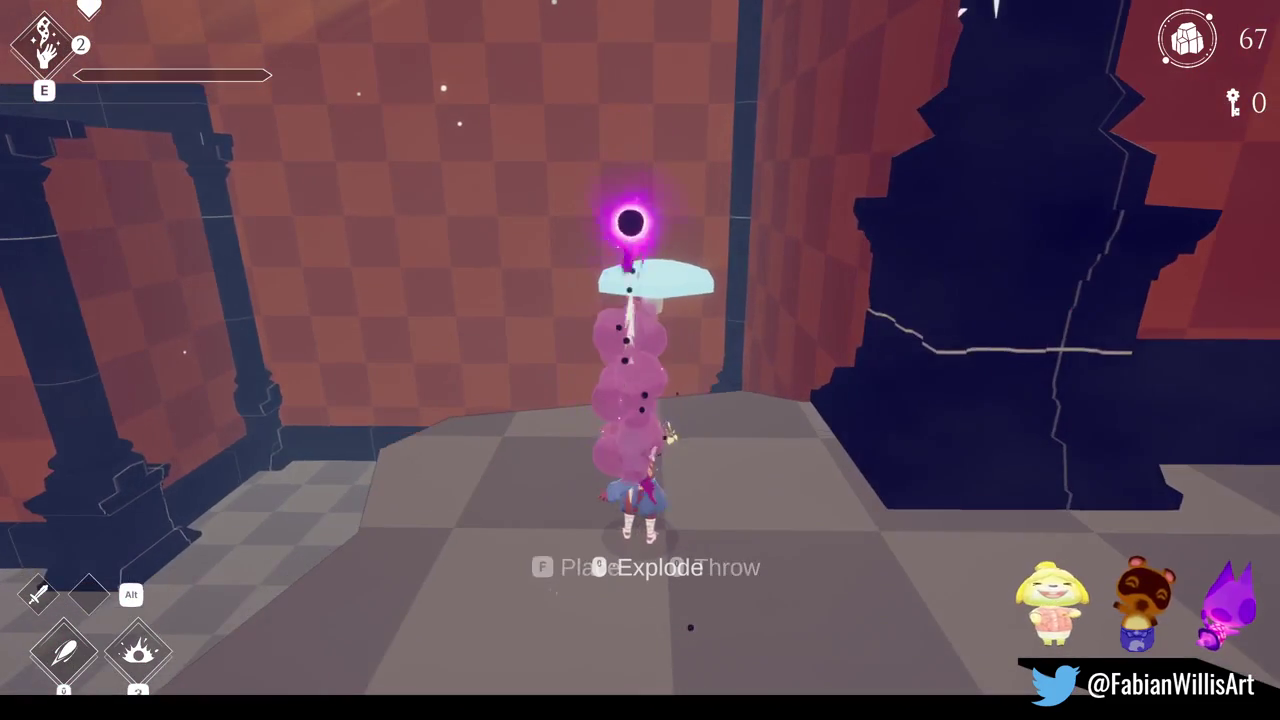
key("s")
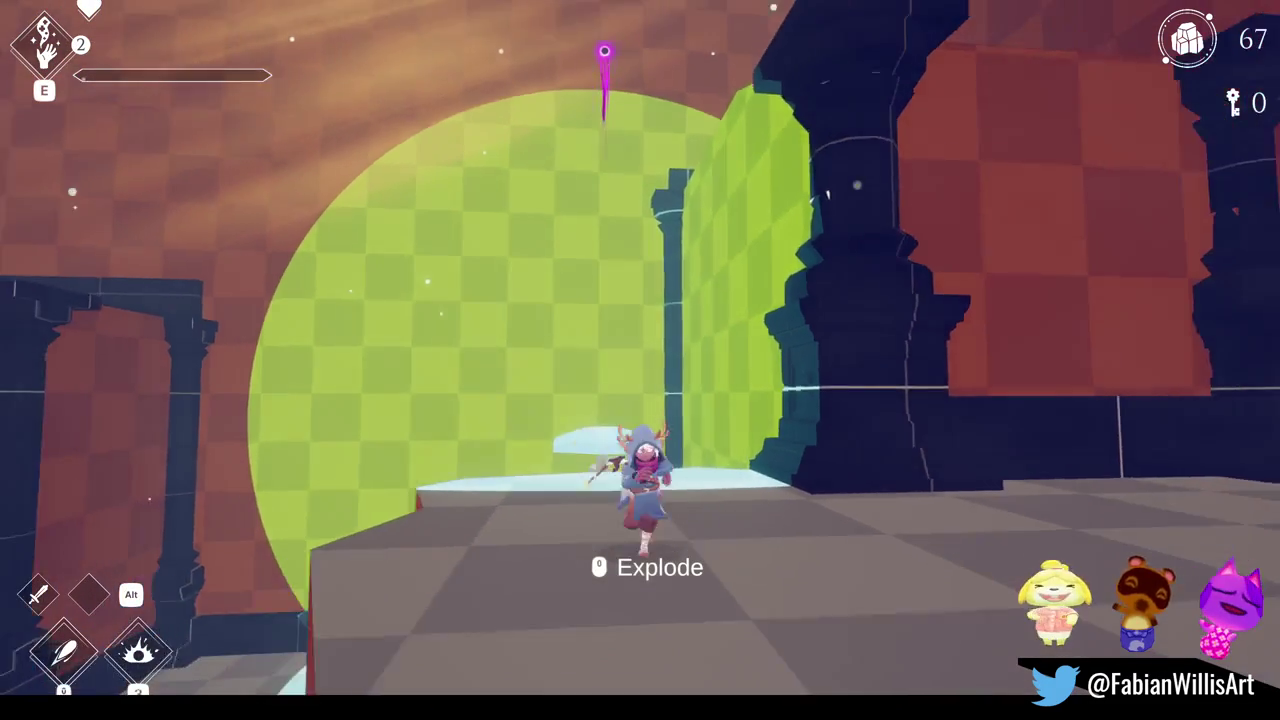
key("d")
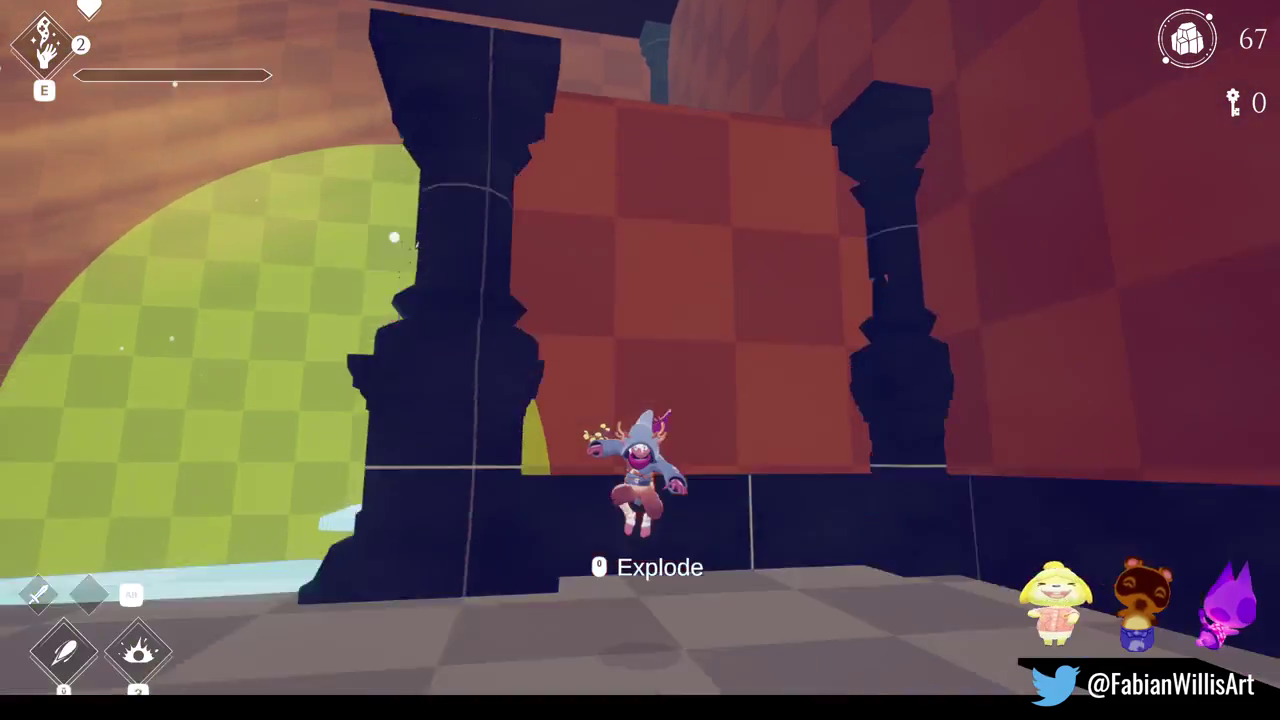
left_click(640, 360)
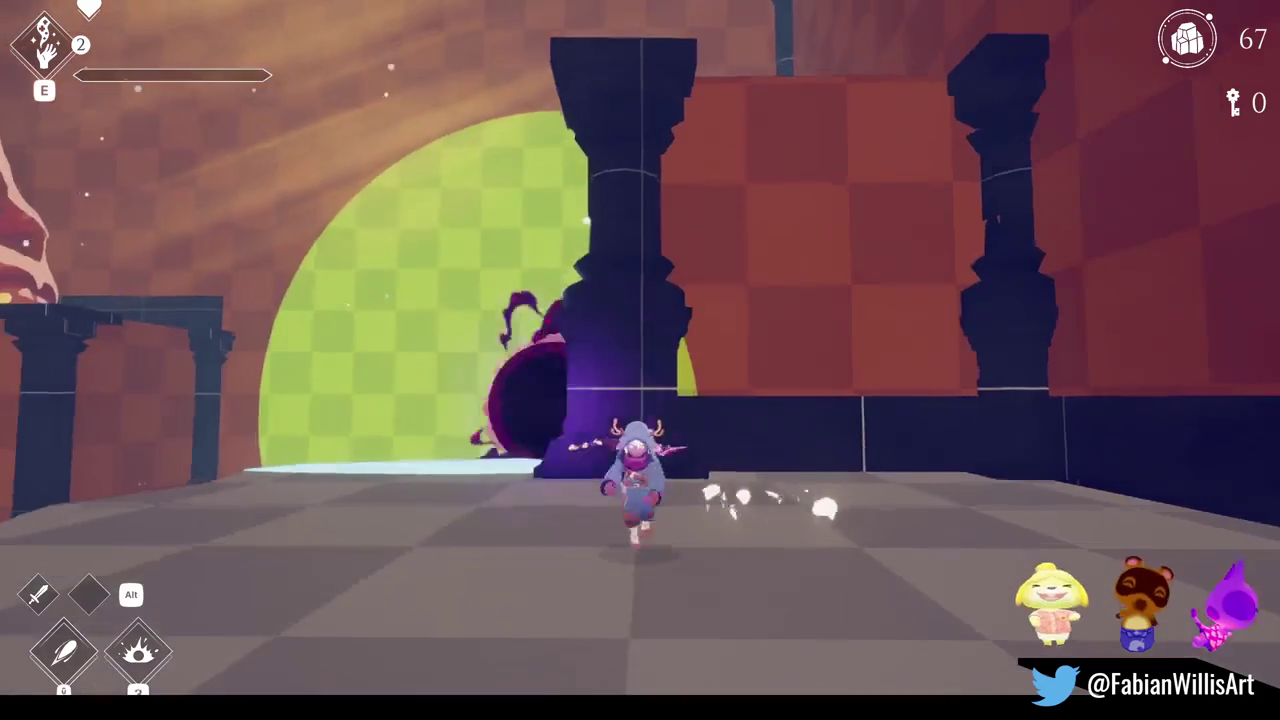
key("e")
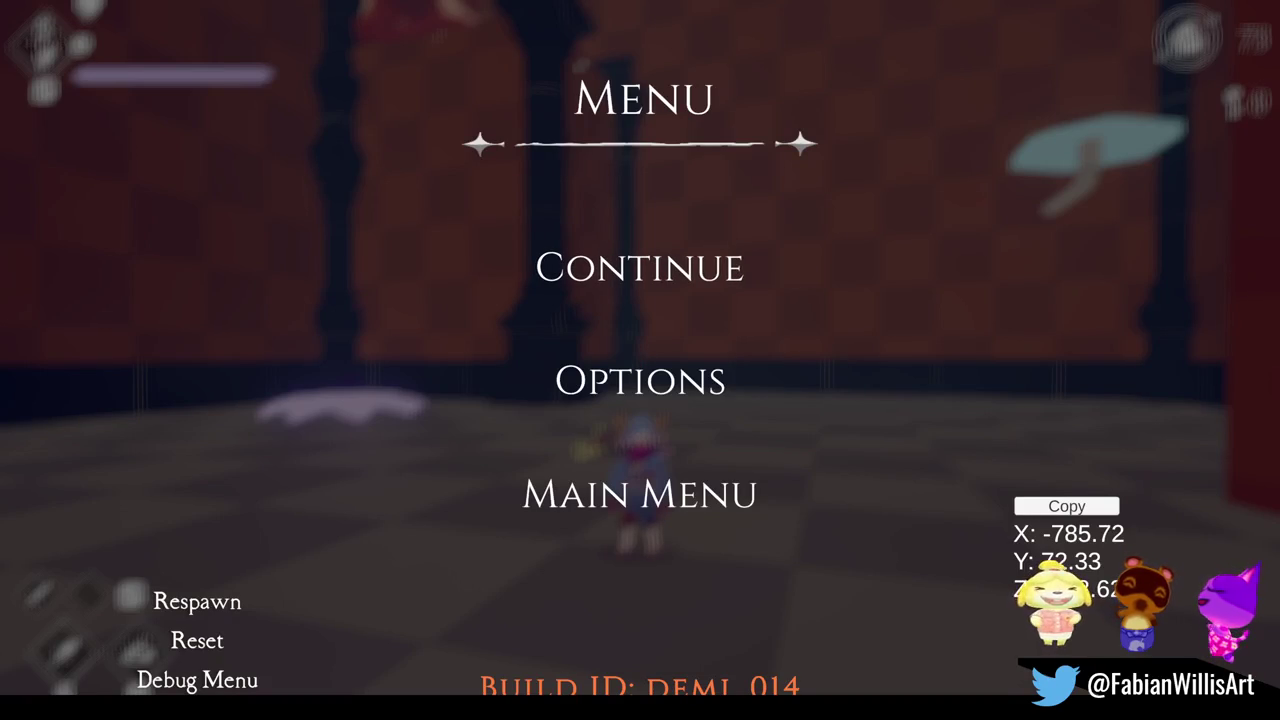
- Resume the game, spawn enemies from the debug spawn list, fight them, and reopen the list
left_click(620, 262)
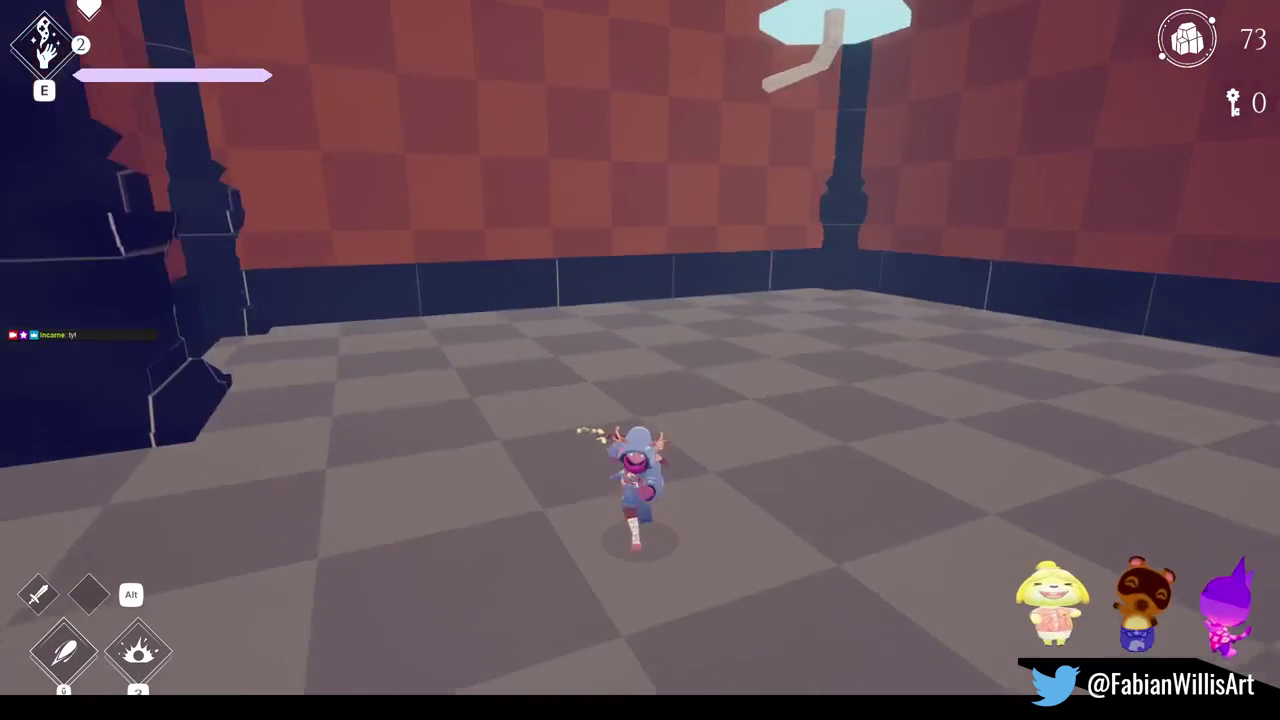
key("F1")
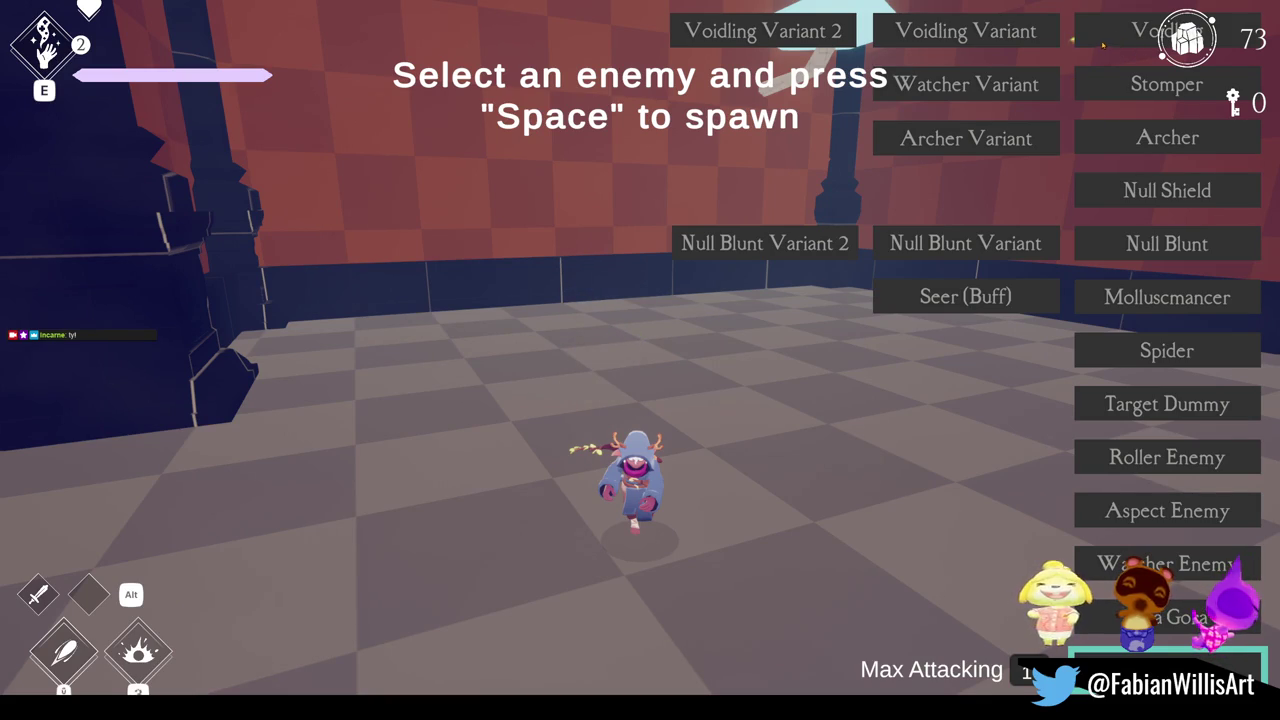
key("space")
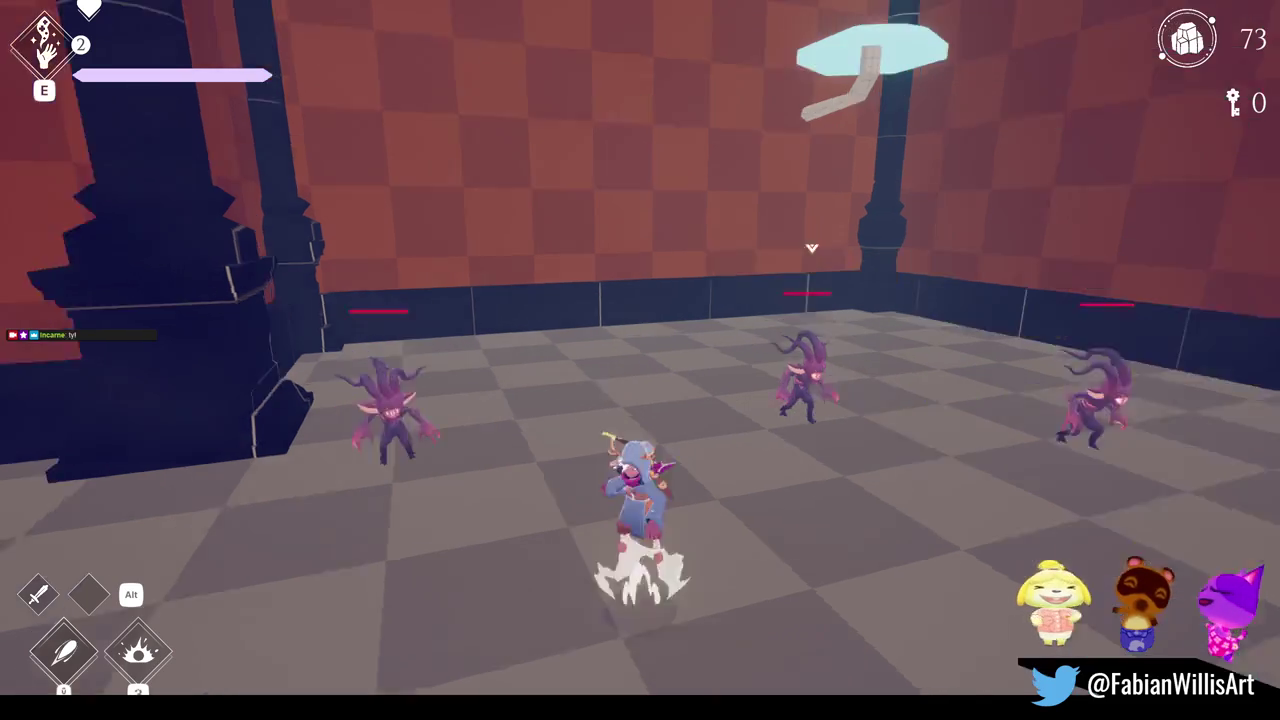
key("w")
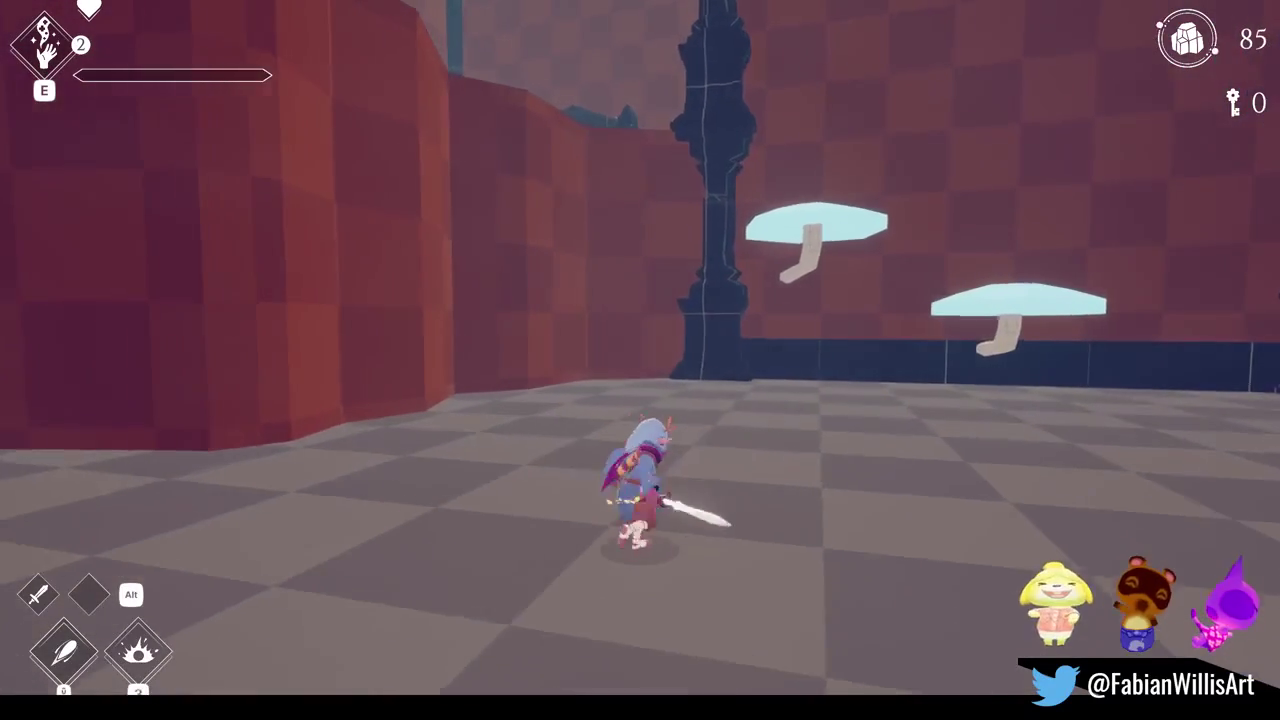
key("Tab")
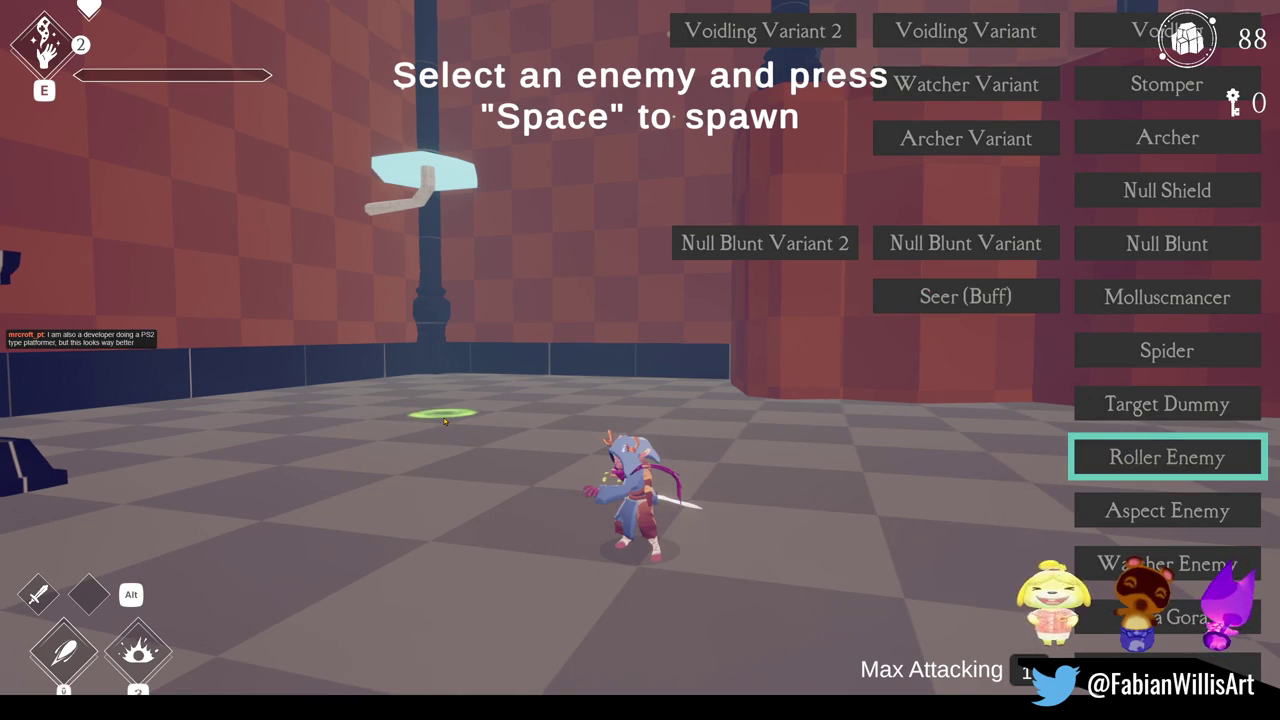
- Spawn a Roller Enemy and repeatedly dash and strike at it with the sword
key("Escape")
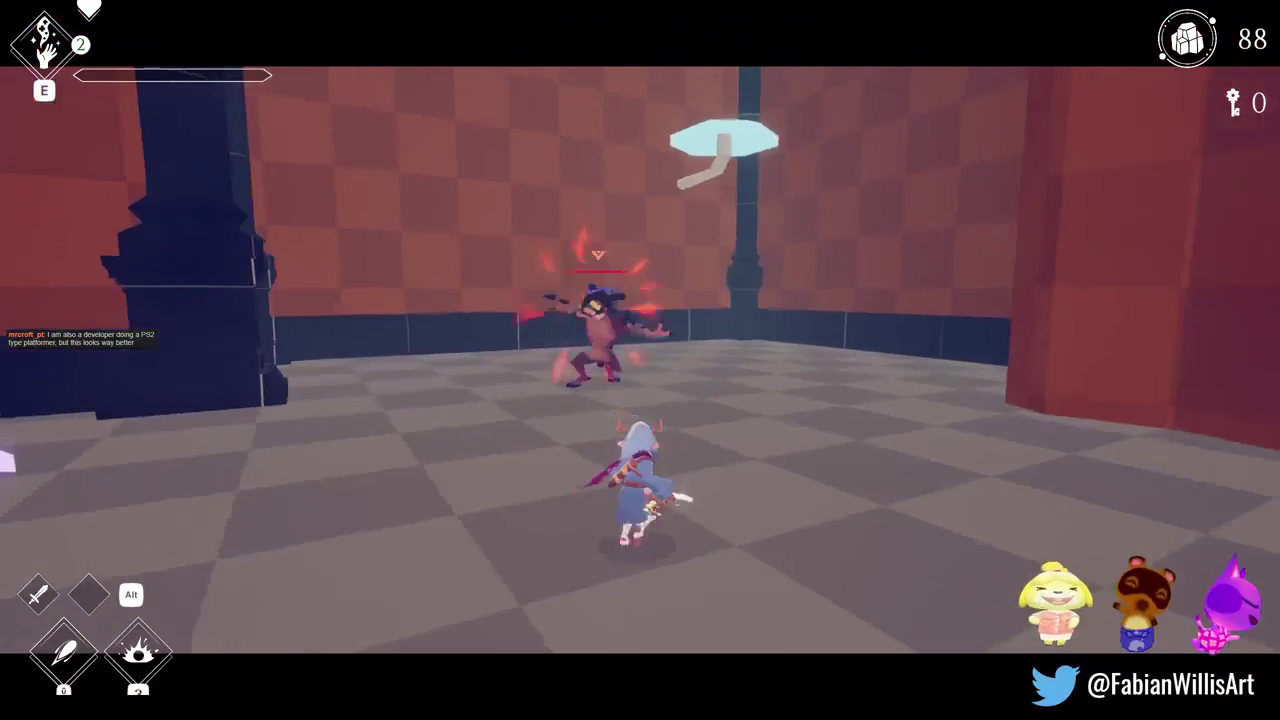
key("w")
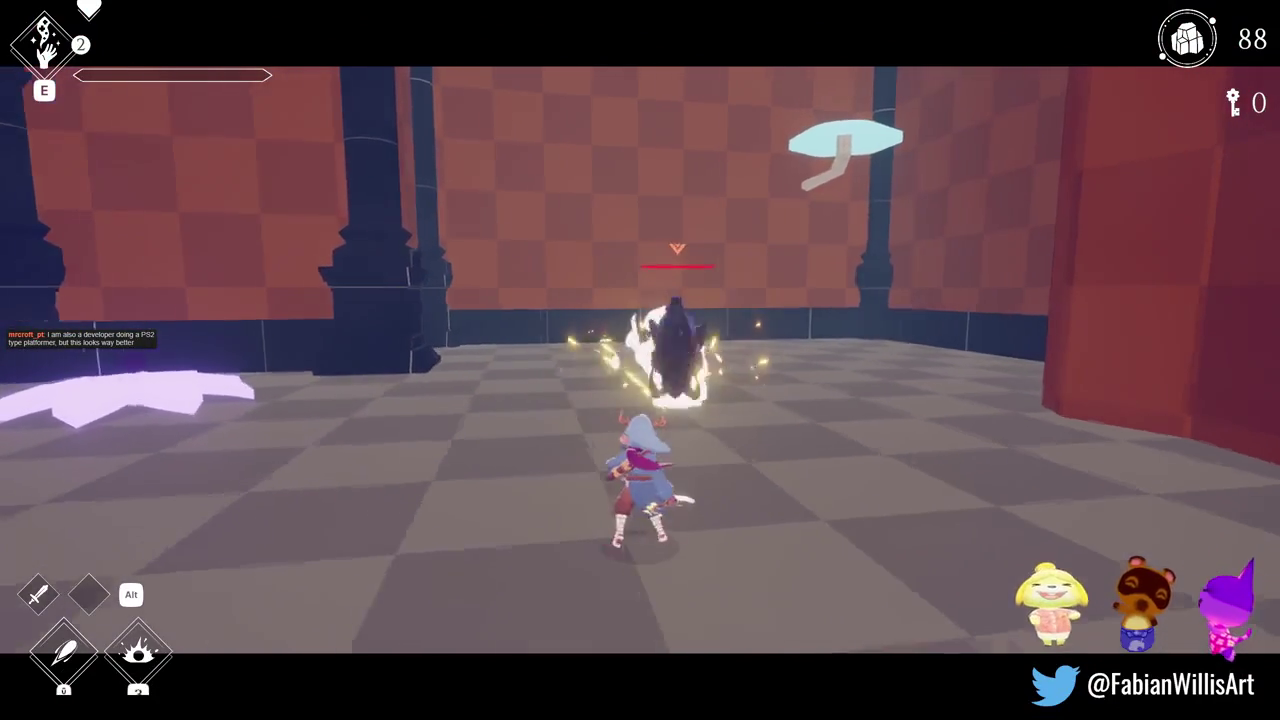
key("w")
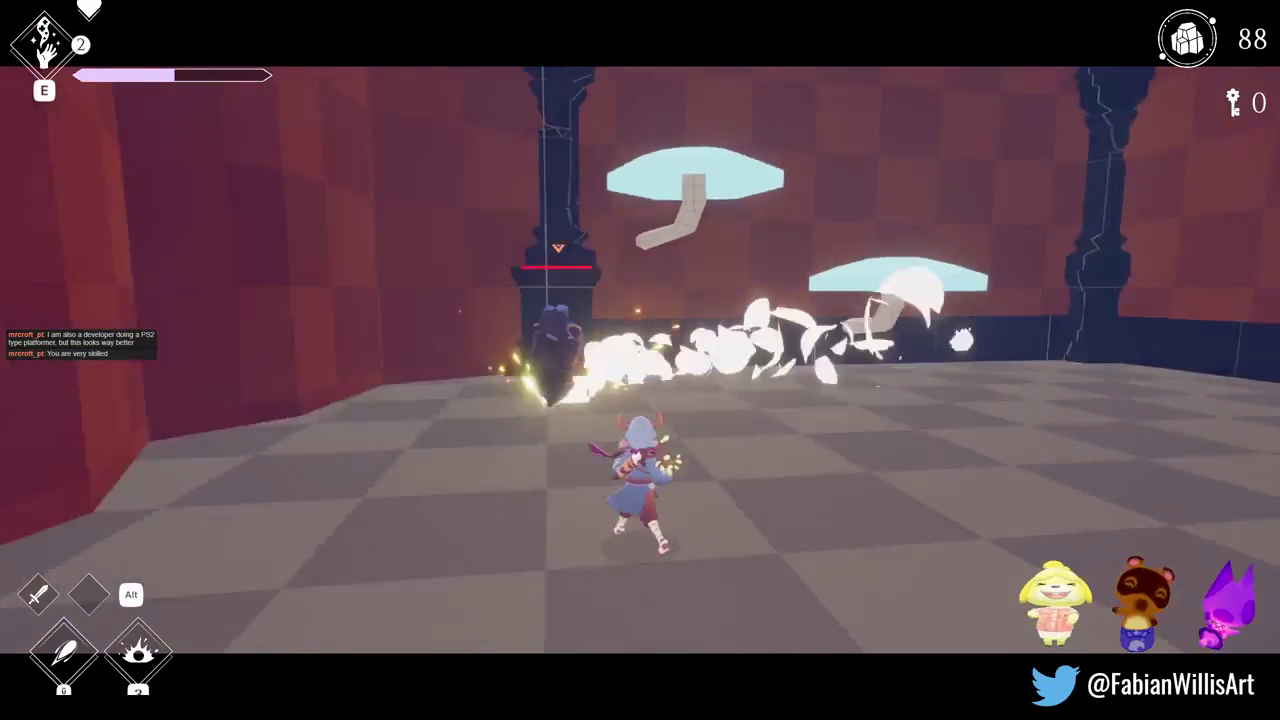
key("w")
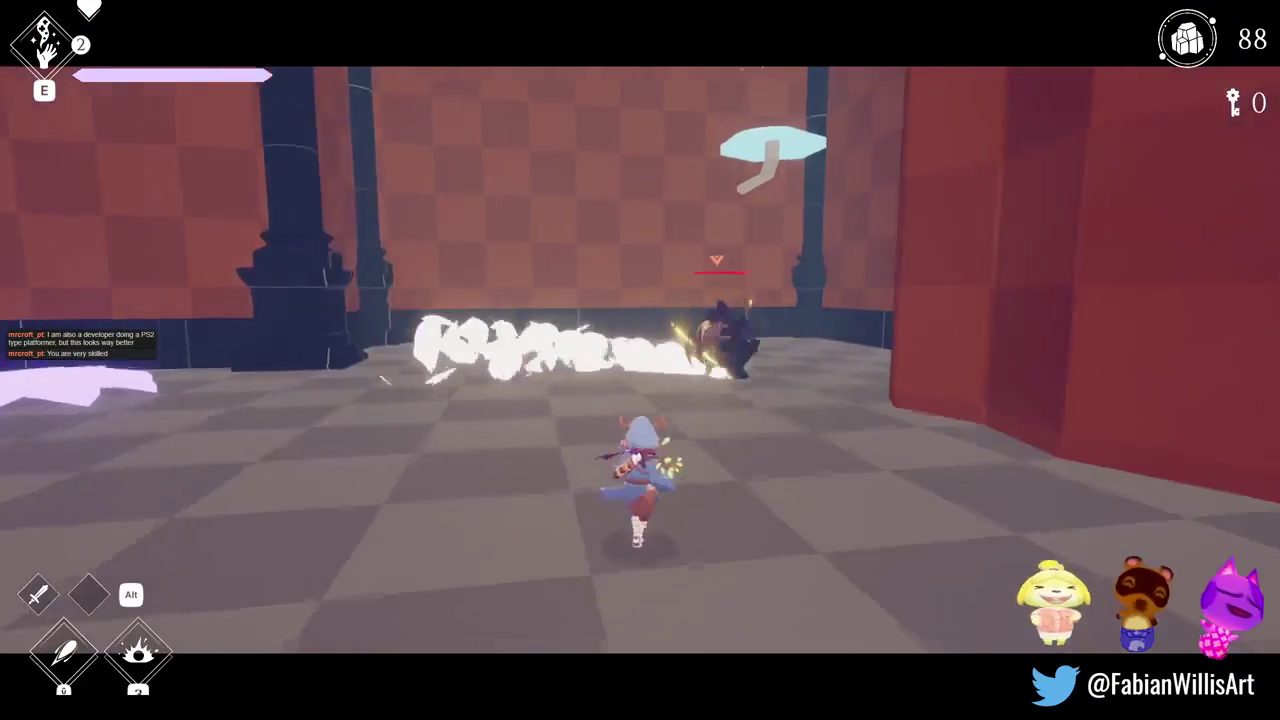
key("w")
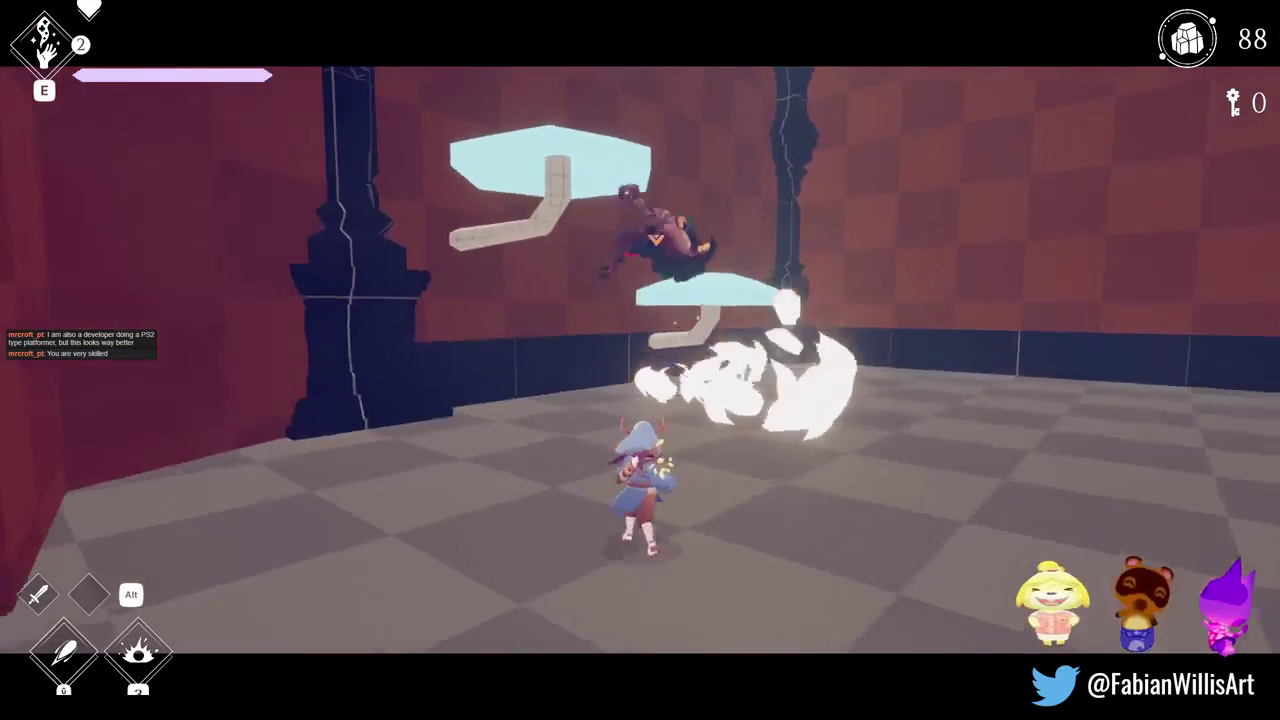
key("w")
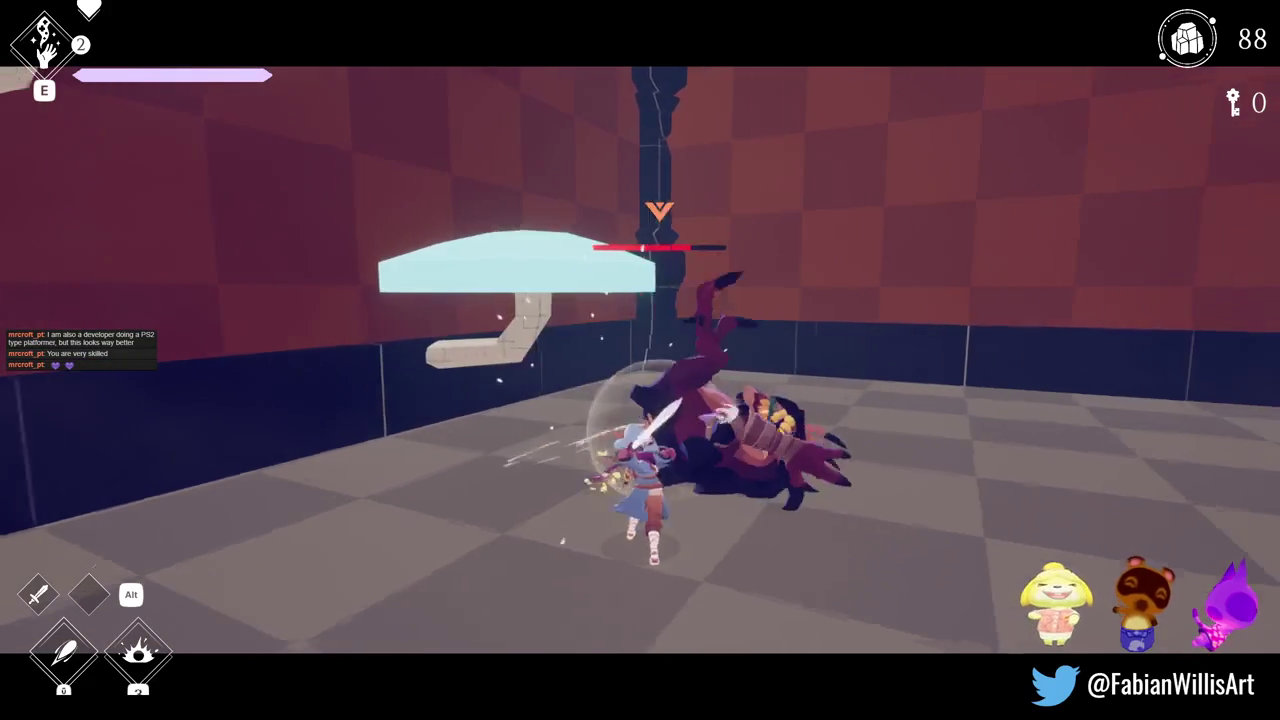
left_click(640, 360)
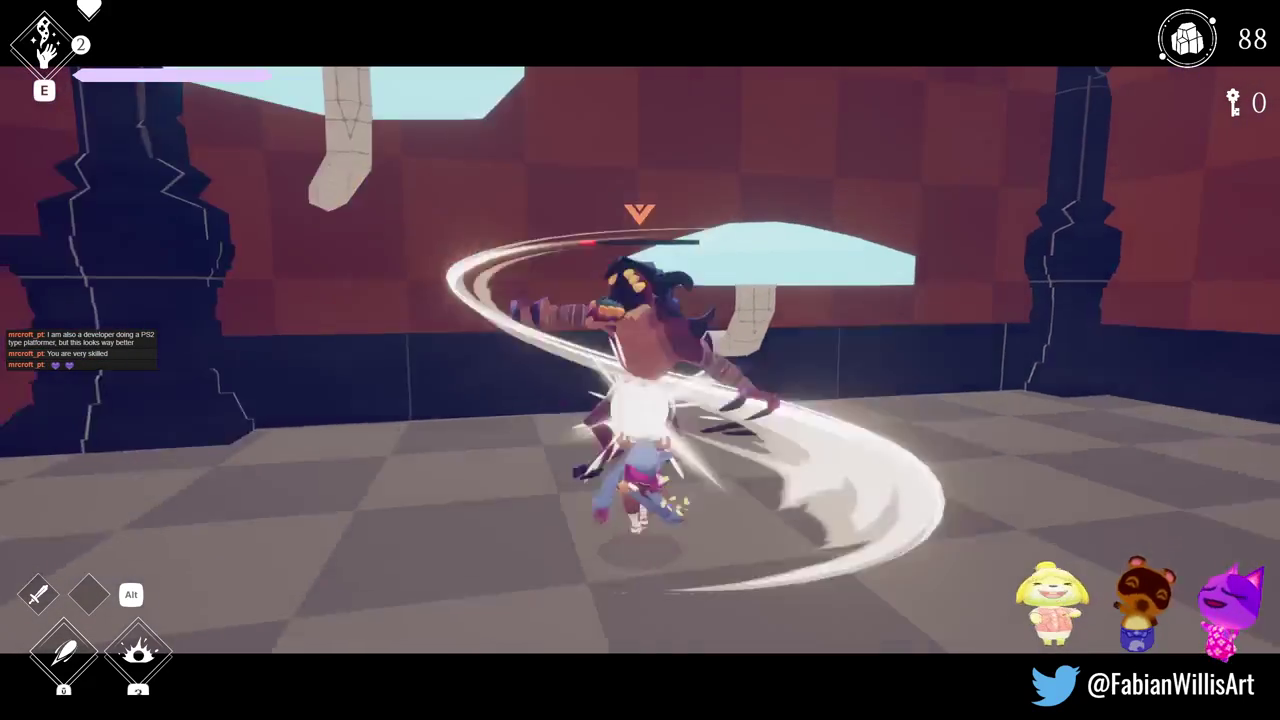
- Finish off the enemy, collect its drops to reach 103, and pause the game
key("s")
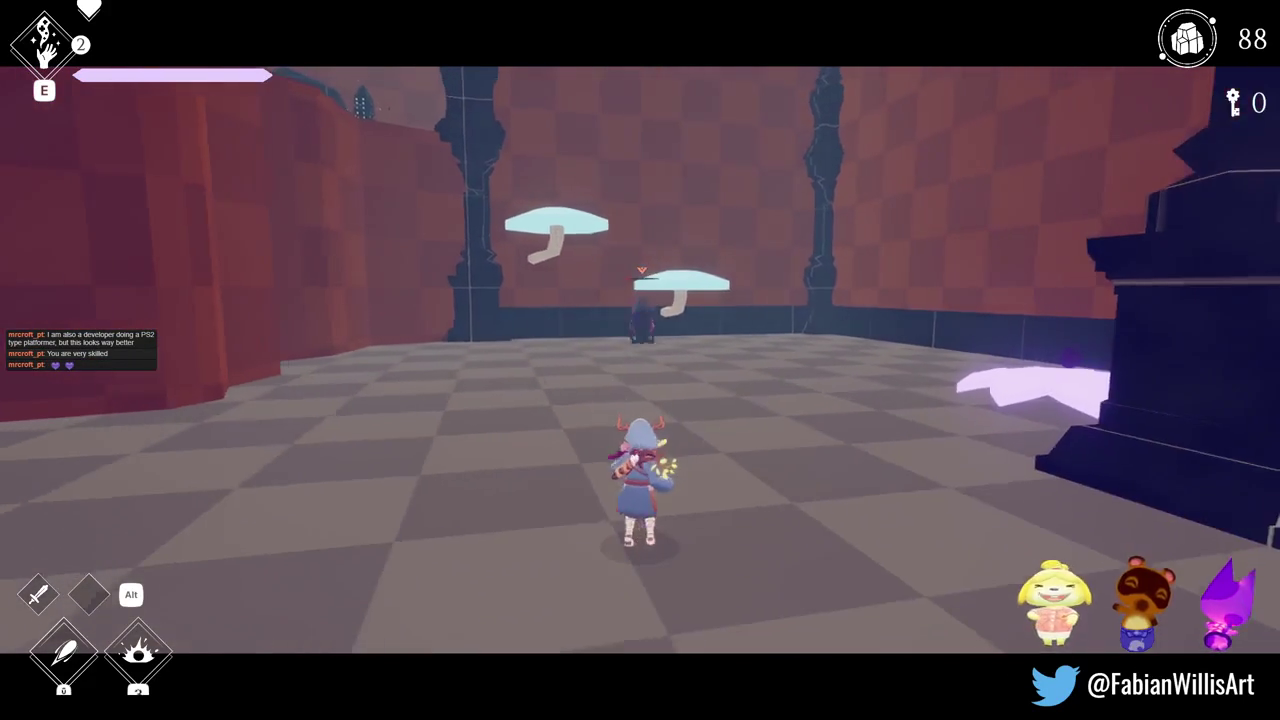
key("w")
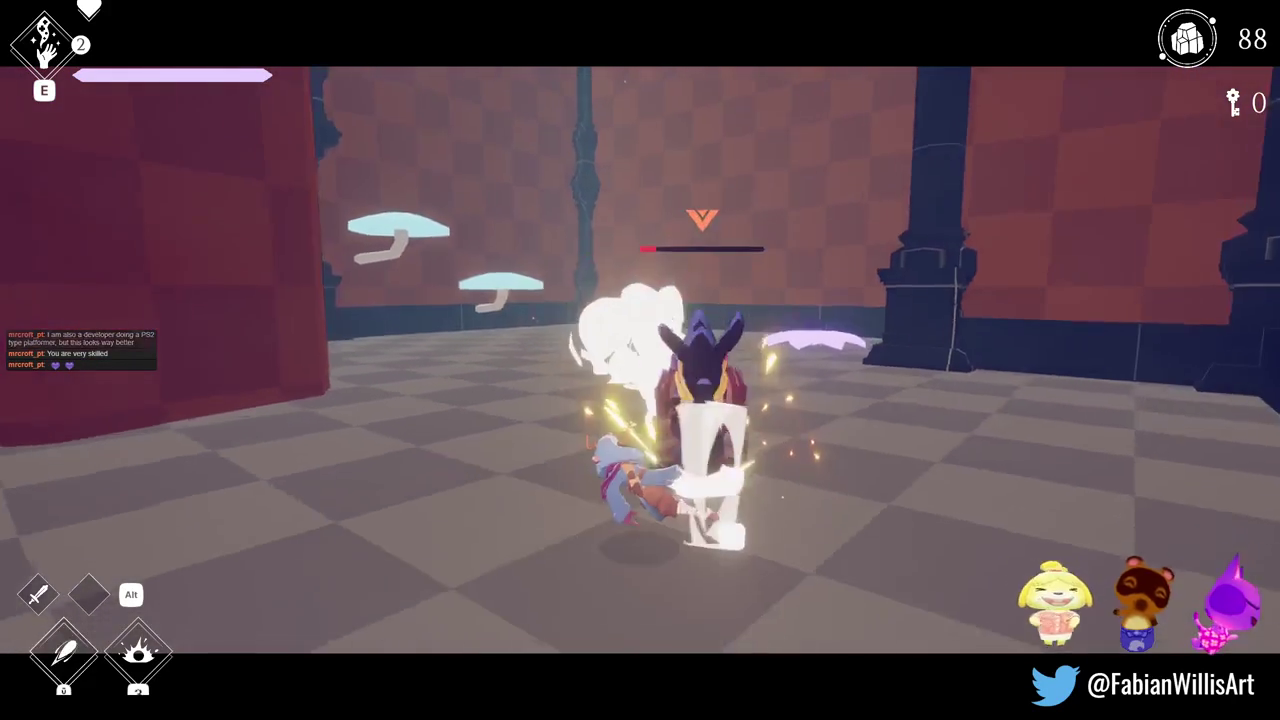
left_click(640, 360)
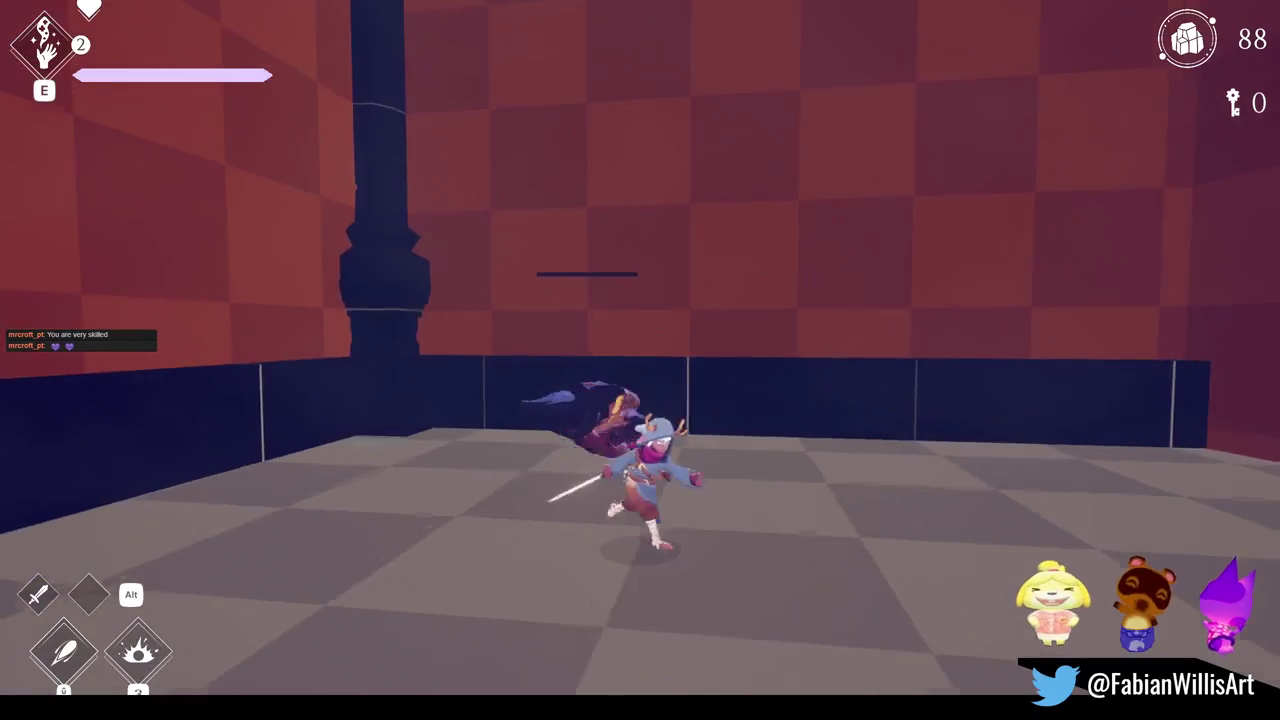
left_click(640, 360)
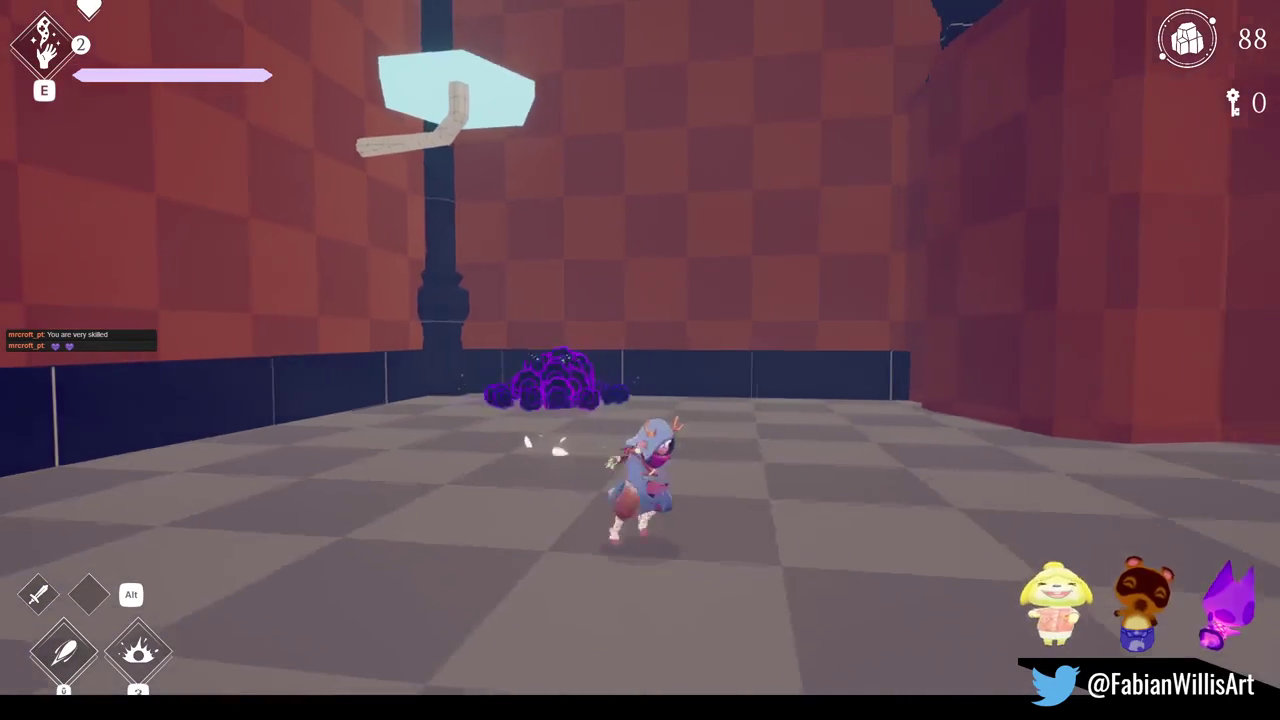
key("w")
key("w")
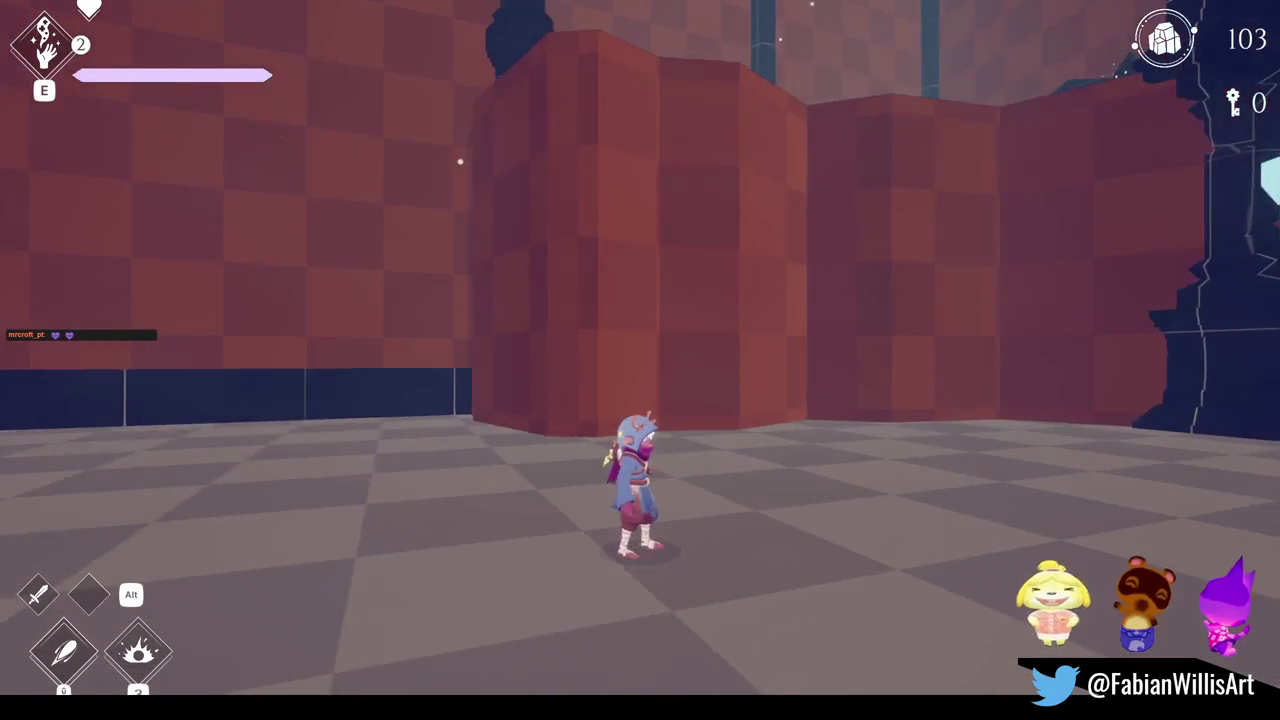
key("Escape")
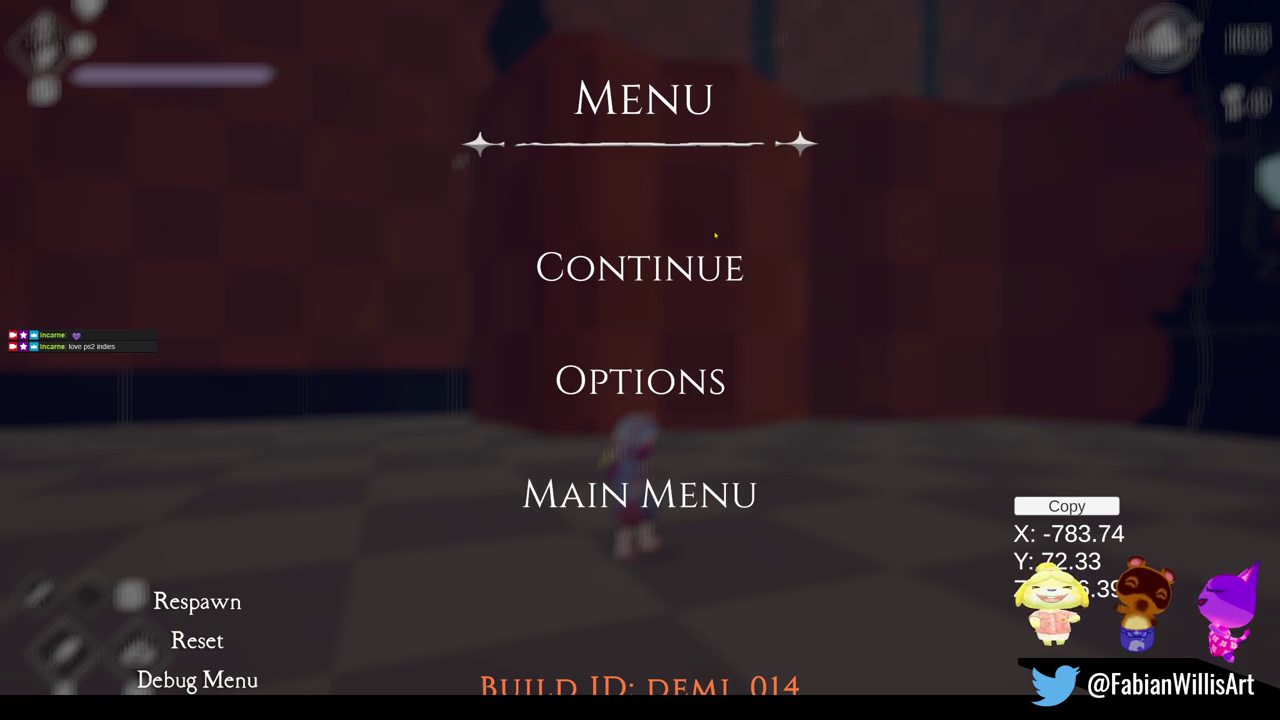
- Resume the playtest and run past the pillars and mushroom platforms, grabbing the dark bomb orb
key("Escape")
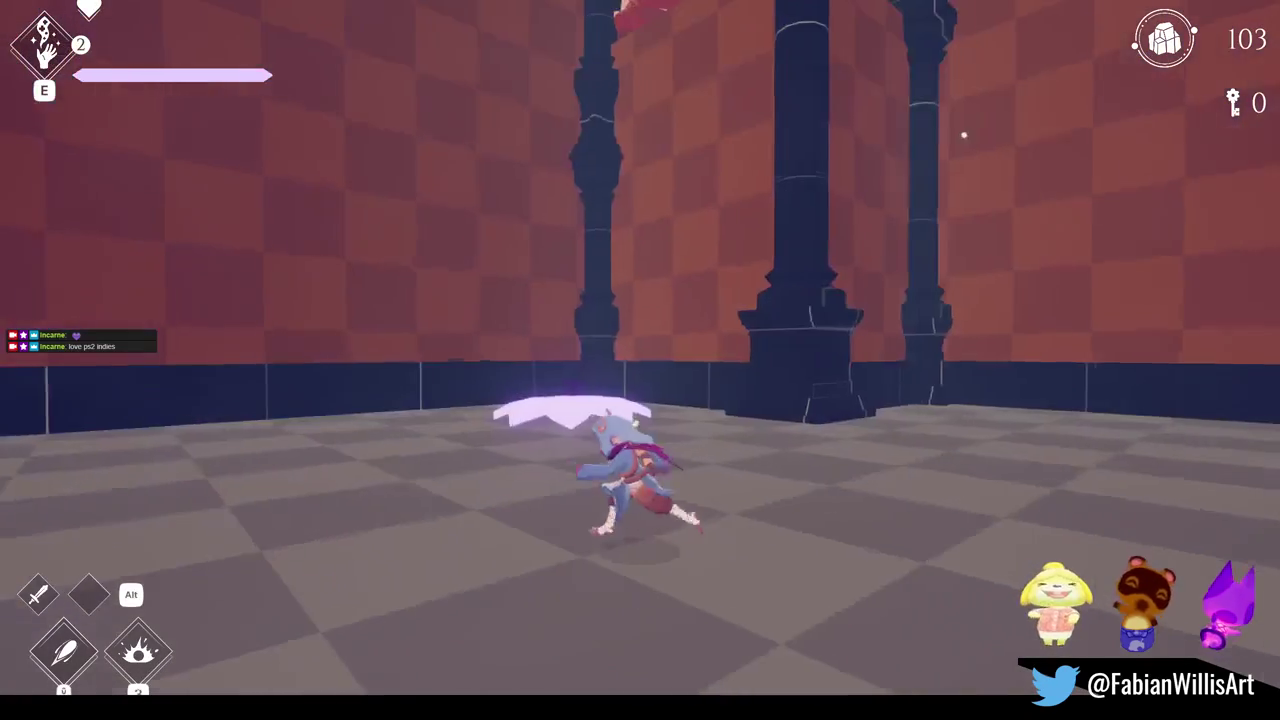
key("w")
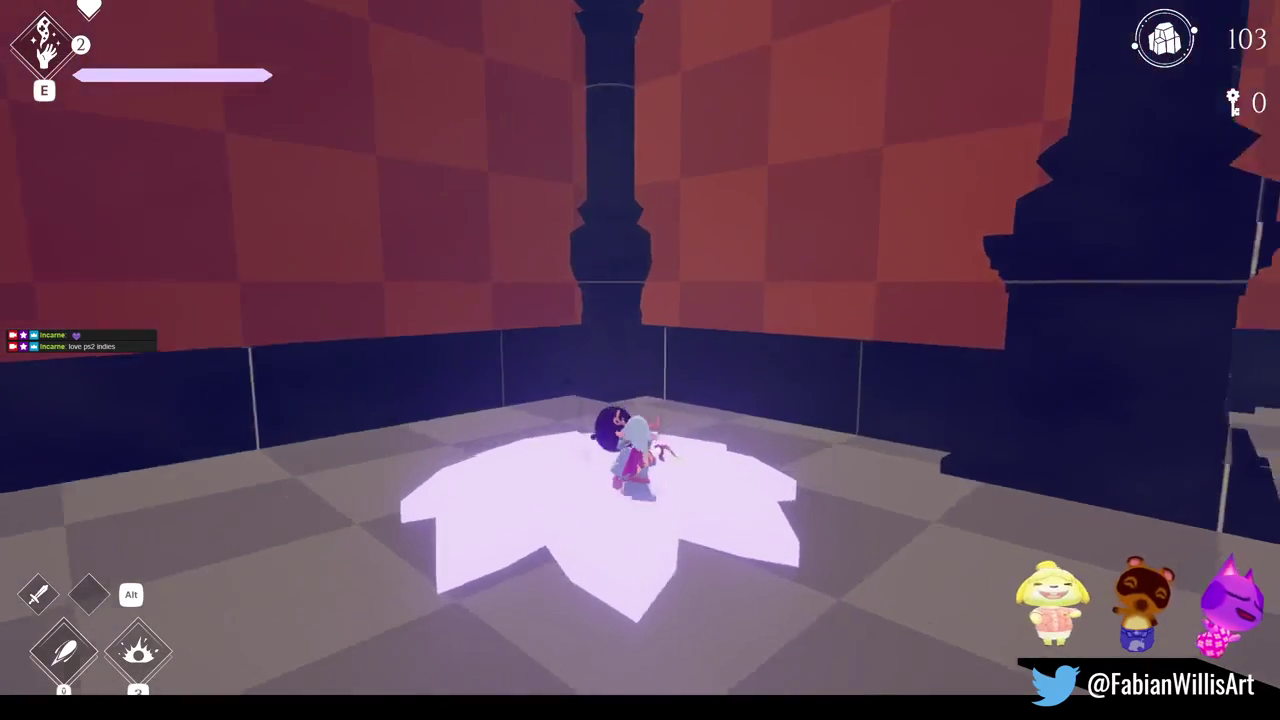
key("w")
key("e")
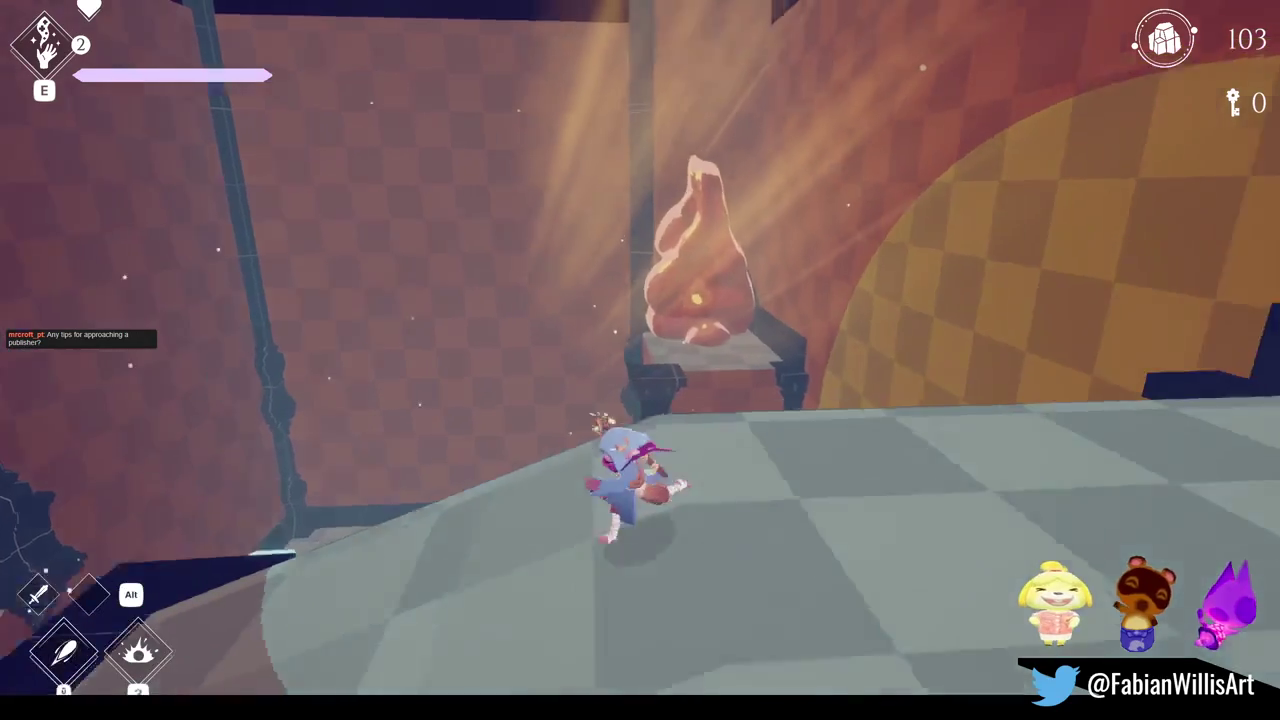
- Drop to the lower checkered floor, leap the void onto the slanted platform, and pause
key("w")
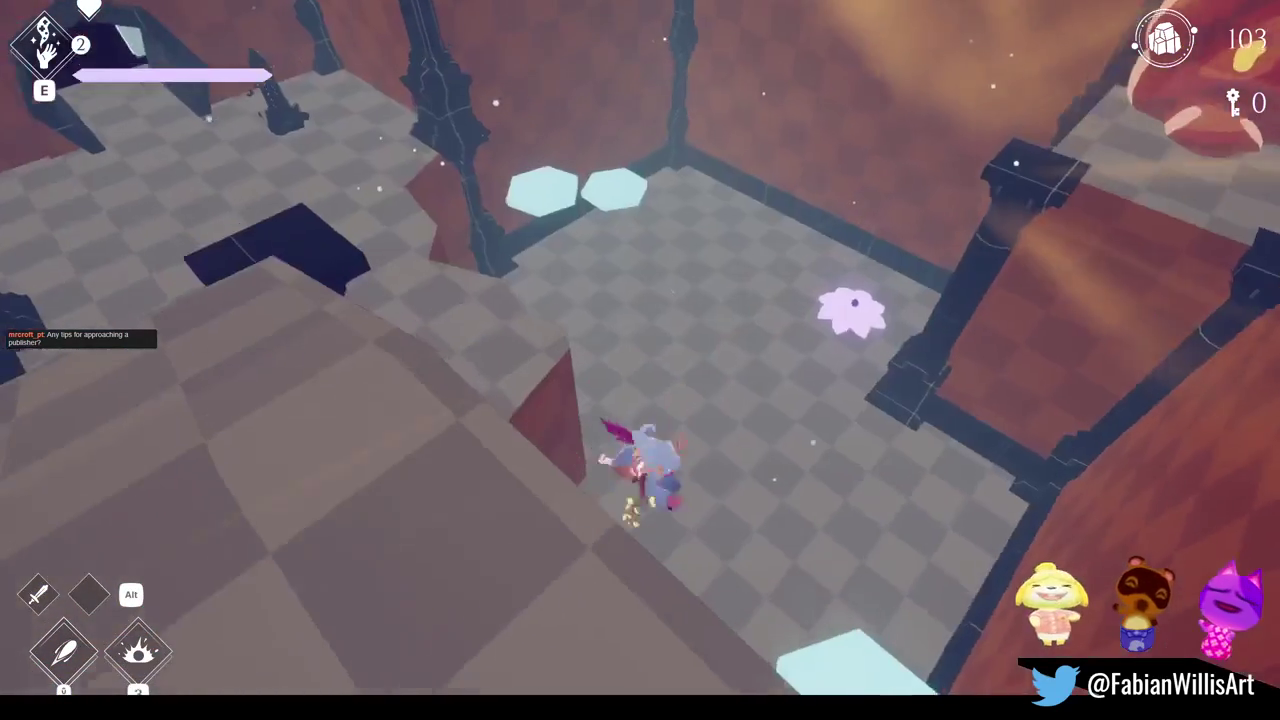
key("space")
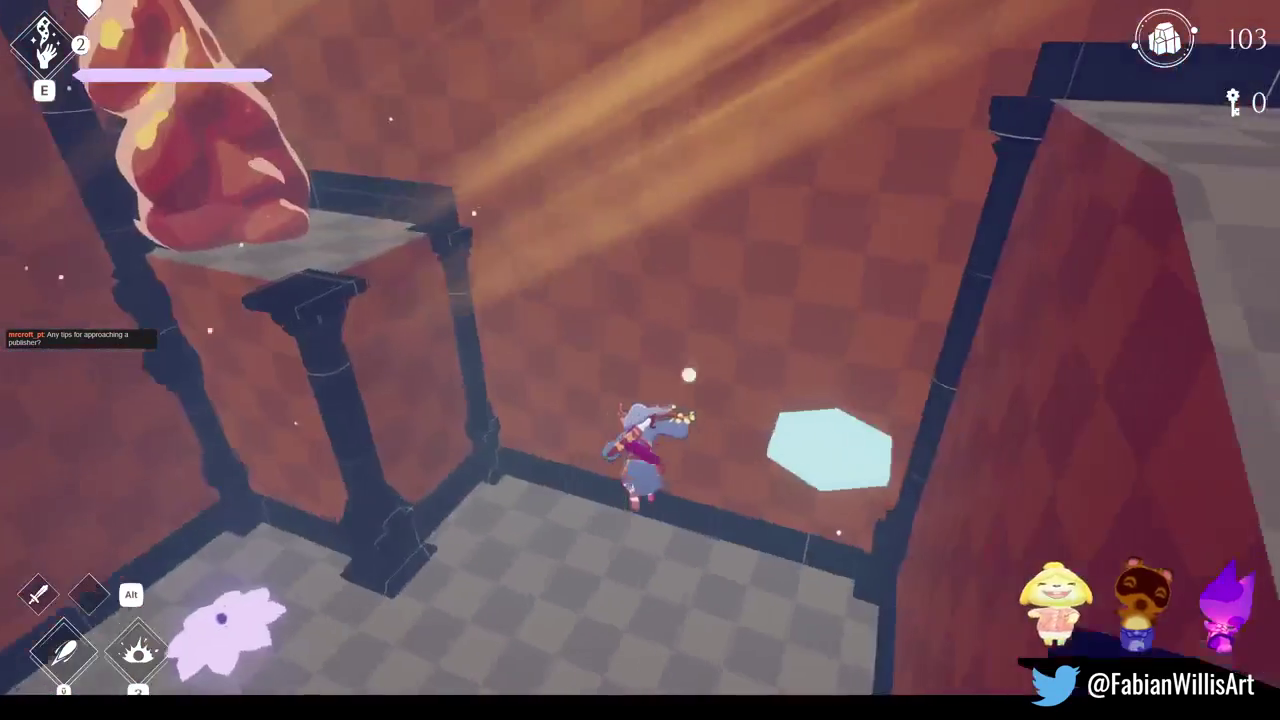
key("w")
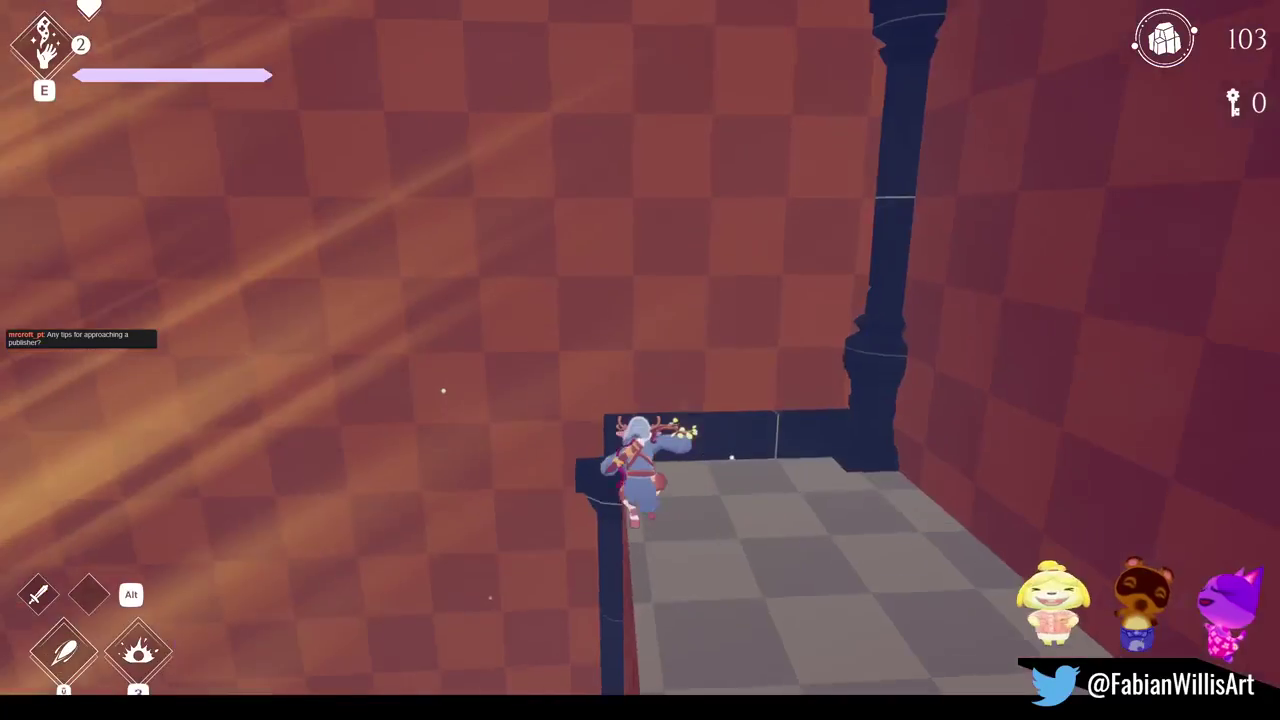
key("Escape")
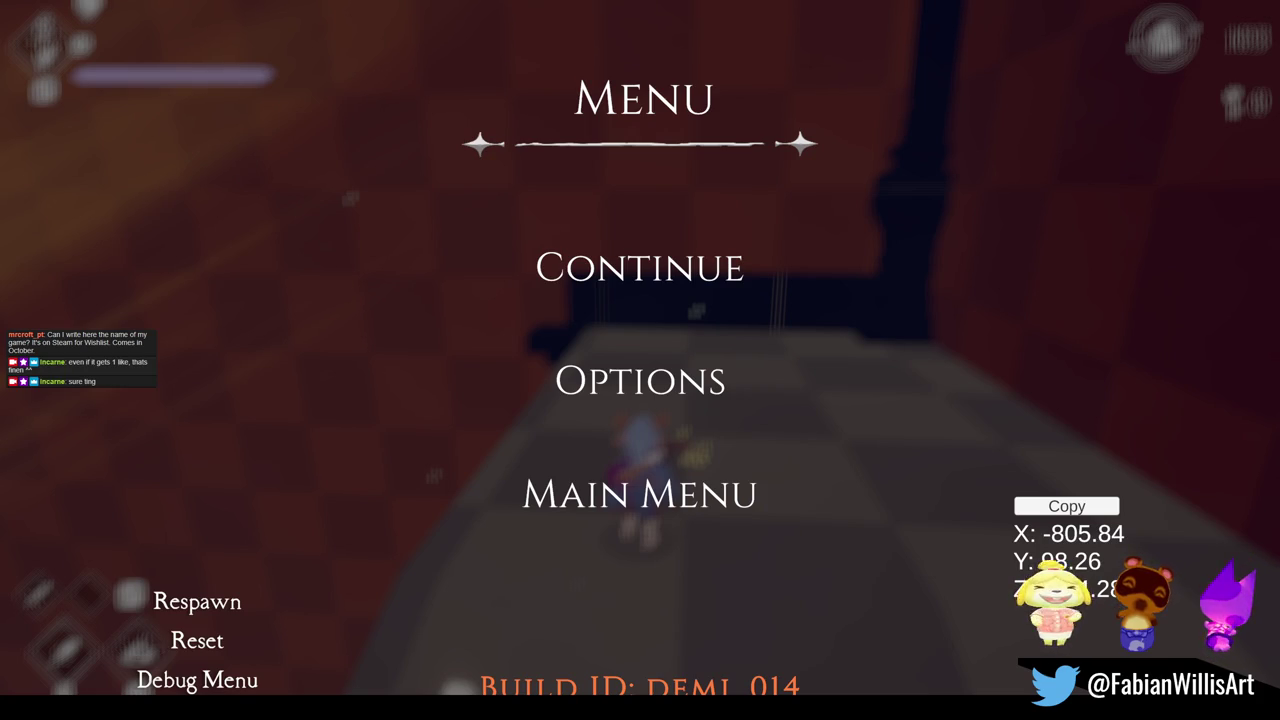
- Resume briefly, pause again, and switch to the Steam store page in Chrome
key("Escape")
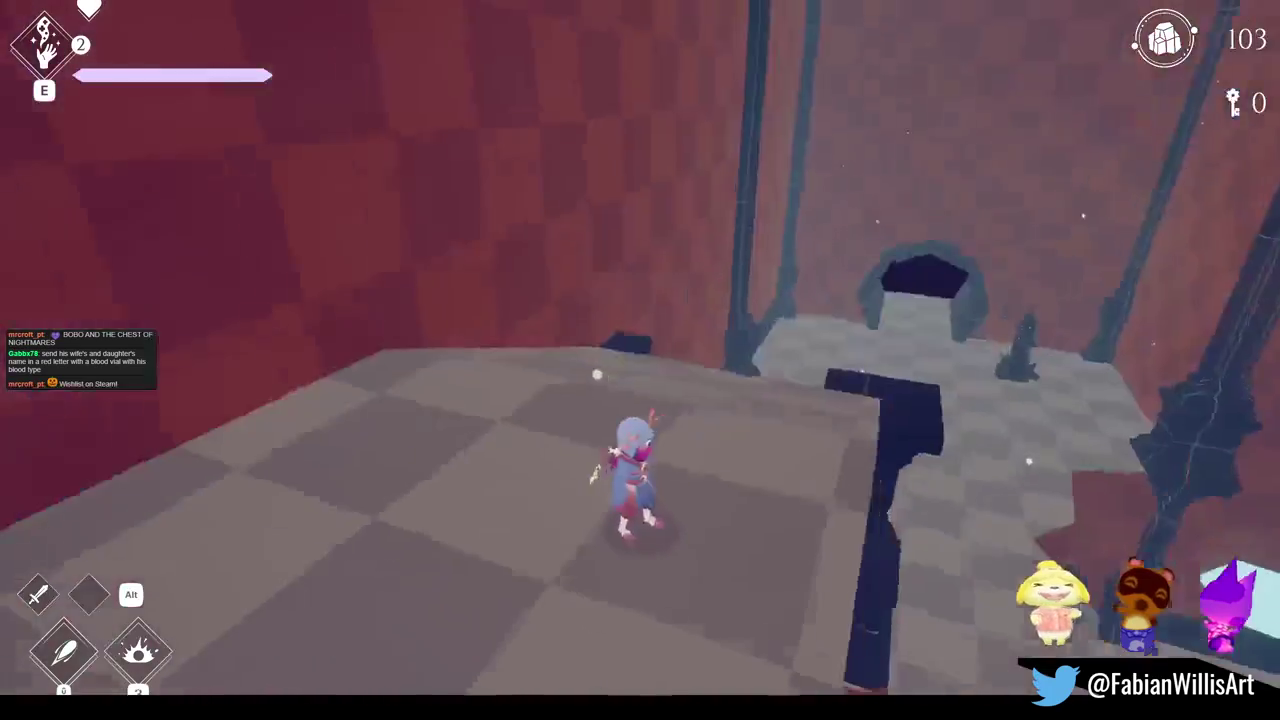
key("Escape")
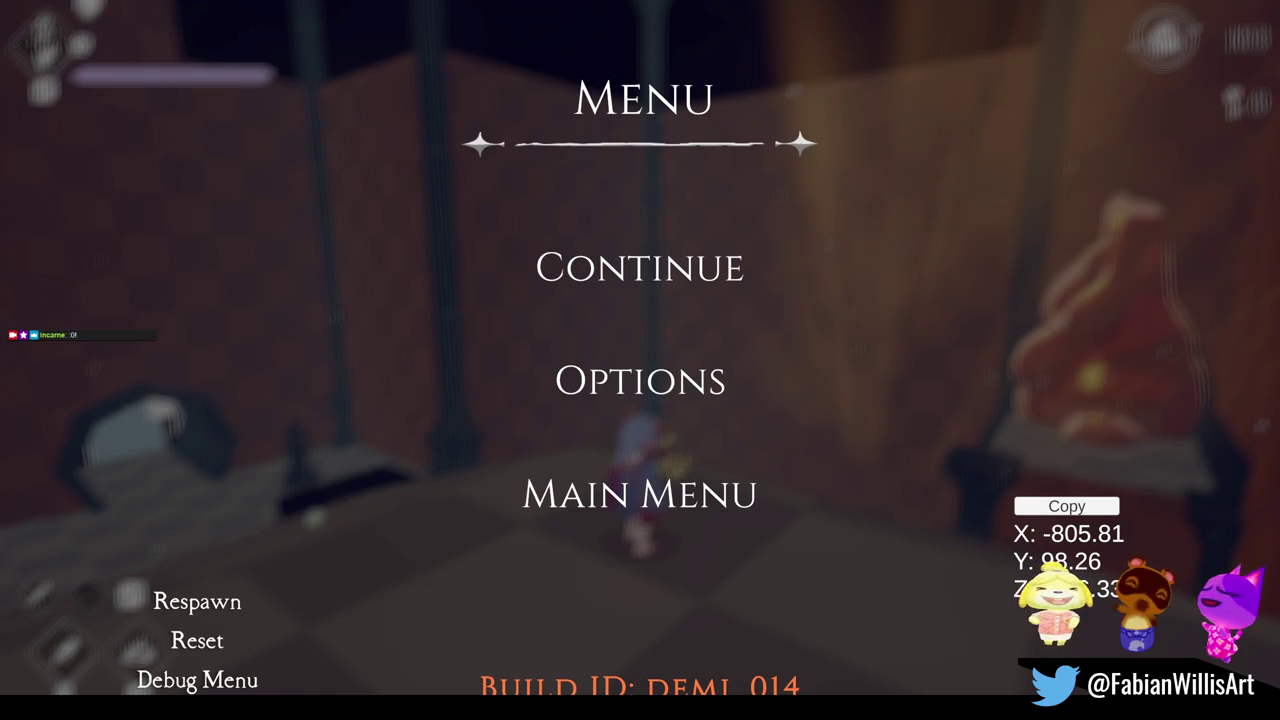
key("alt+Tab")
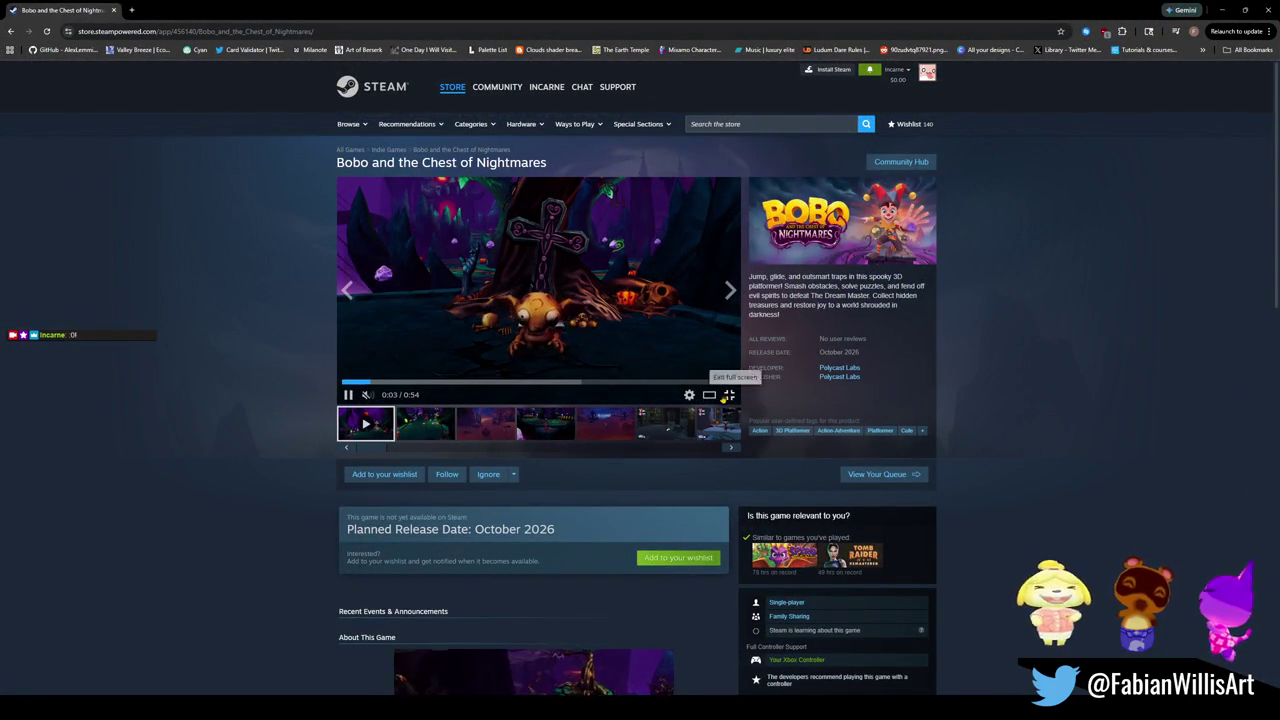
- Watch the trailer full screen, exit it, and wishlist Bobo and the Chest of Nightmares
left_click(726, 390)
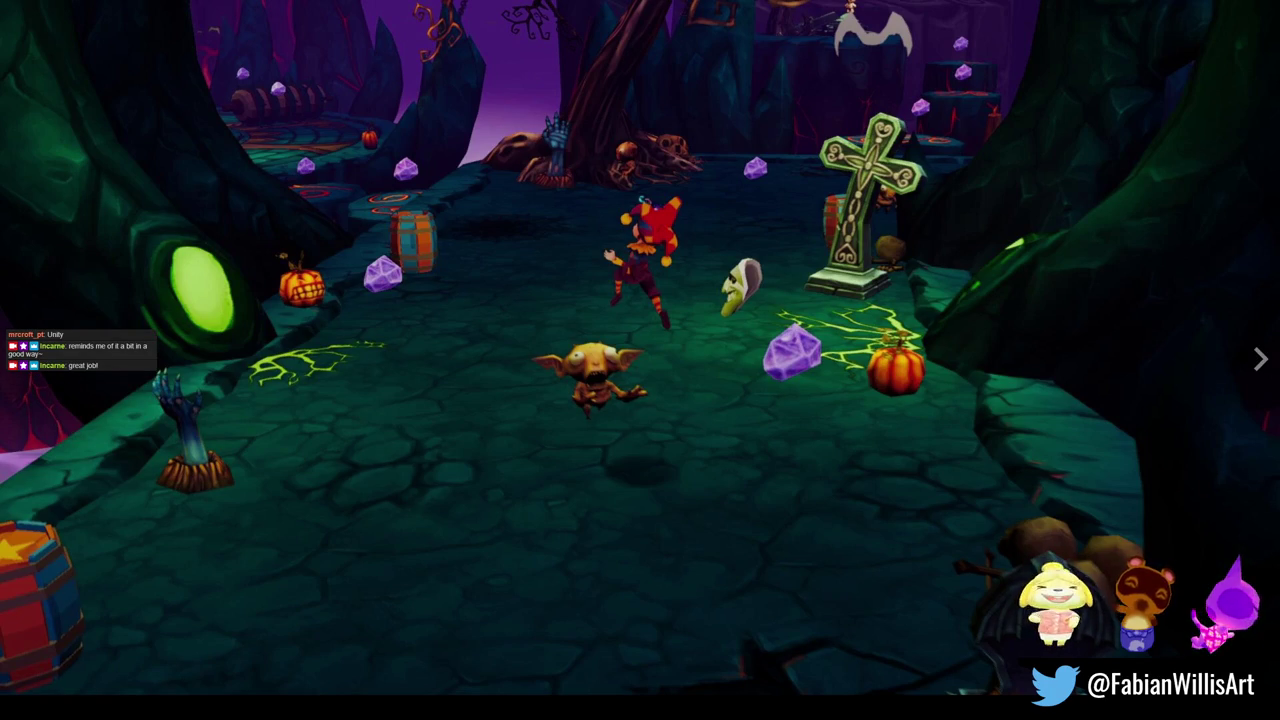
key("Escape")
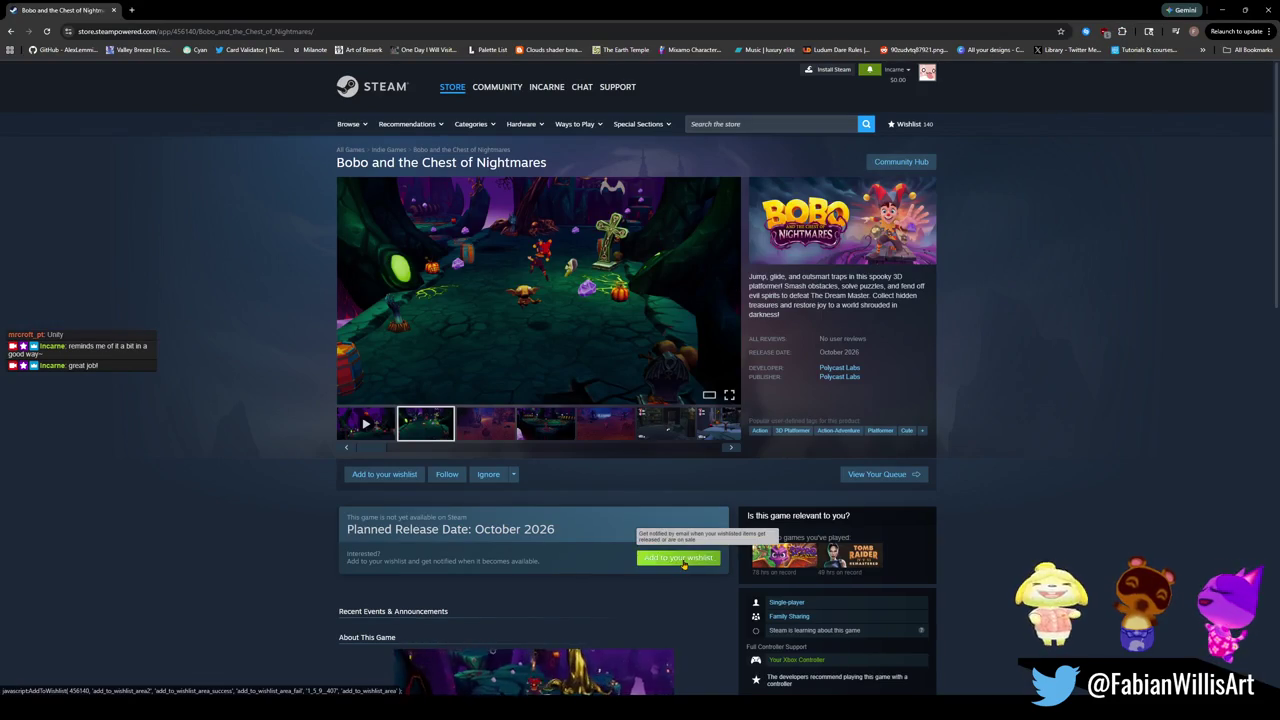
left_click(683, 558)
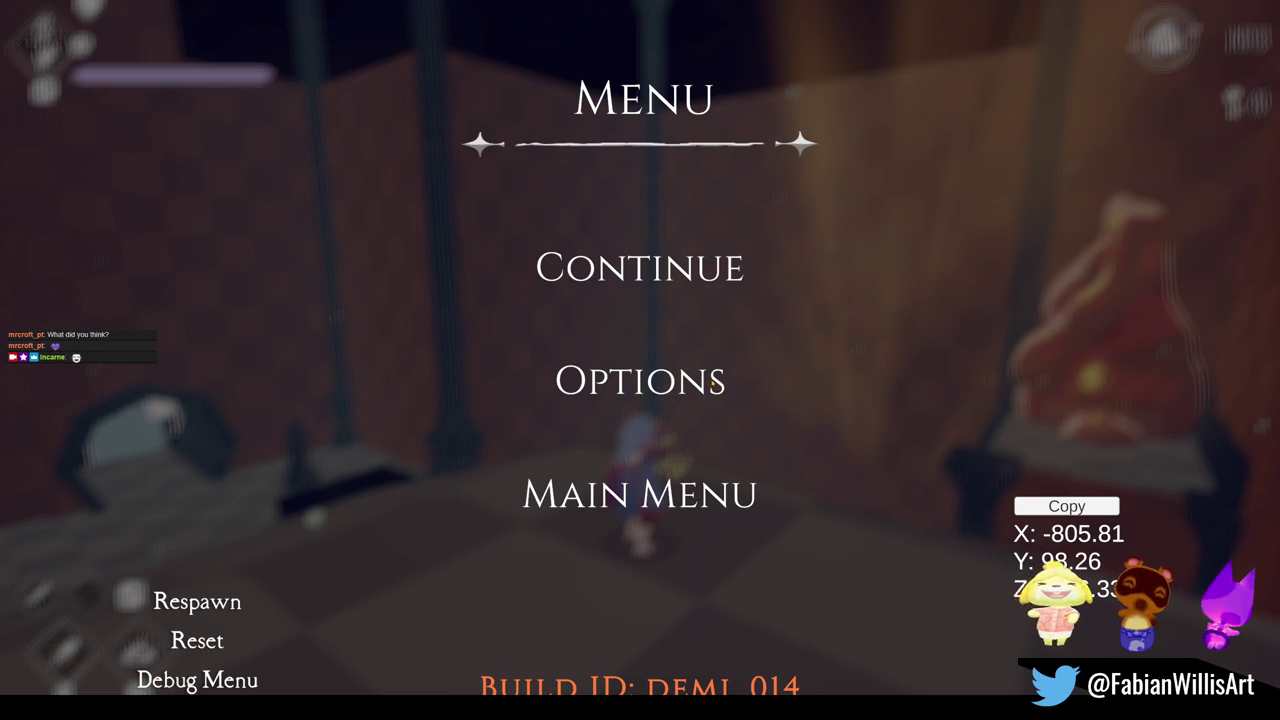
- Resume the playtest, run into the room, then throw and detonate the bomb orb on the wall
left_click(632, 267)
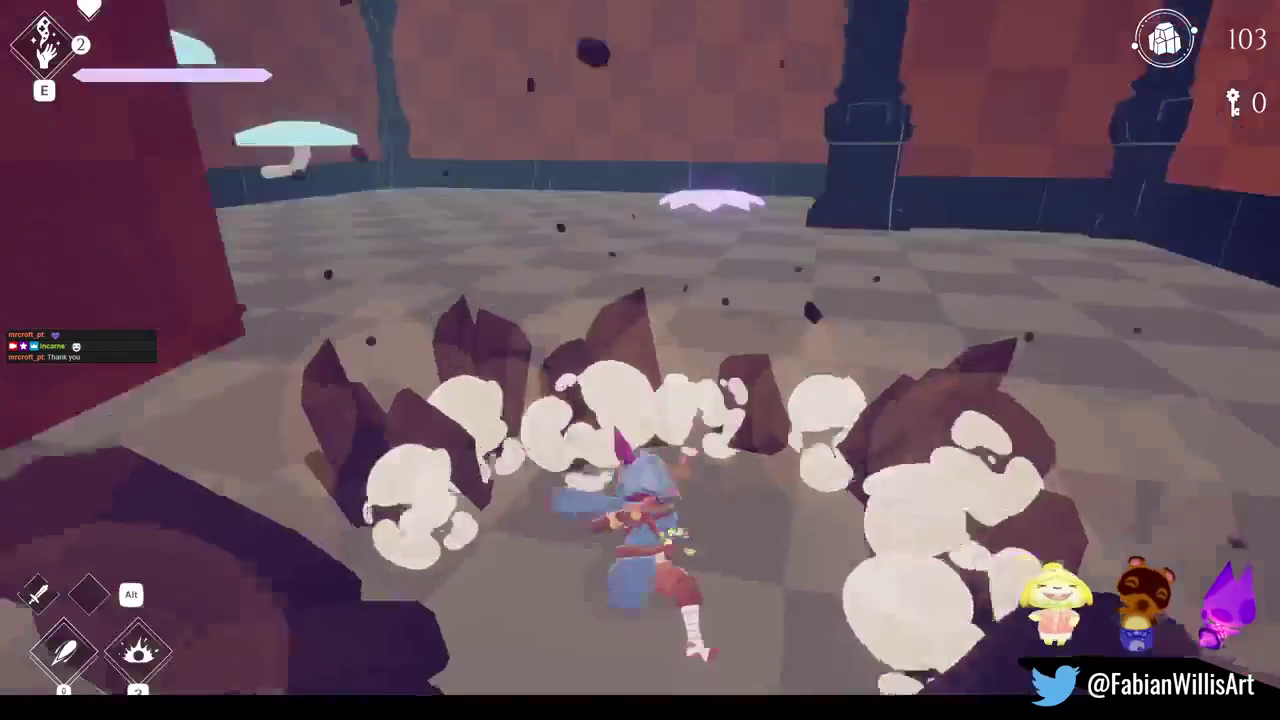
key("w")
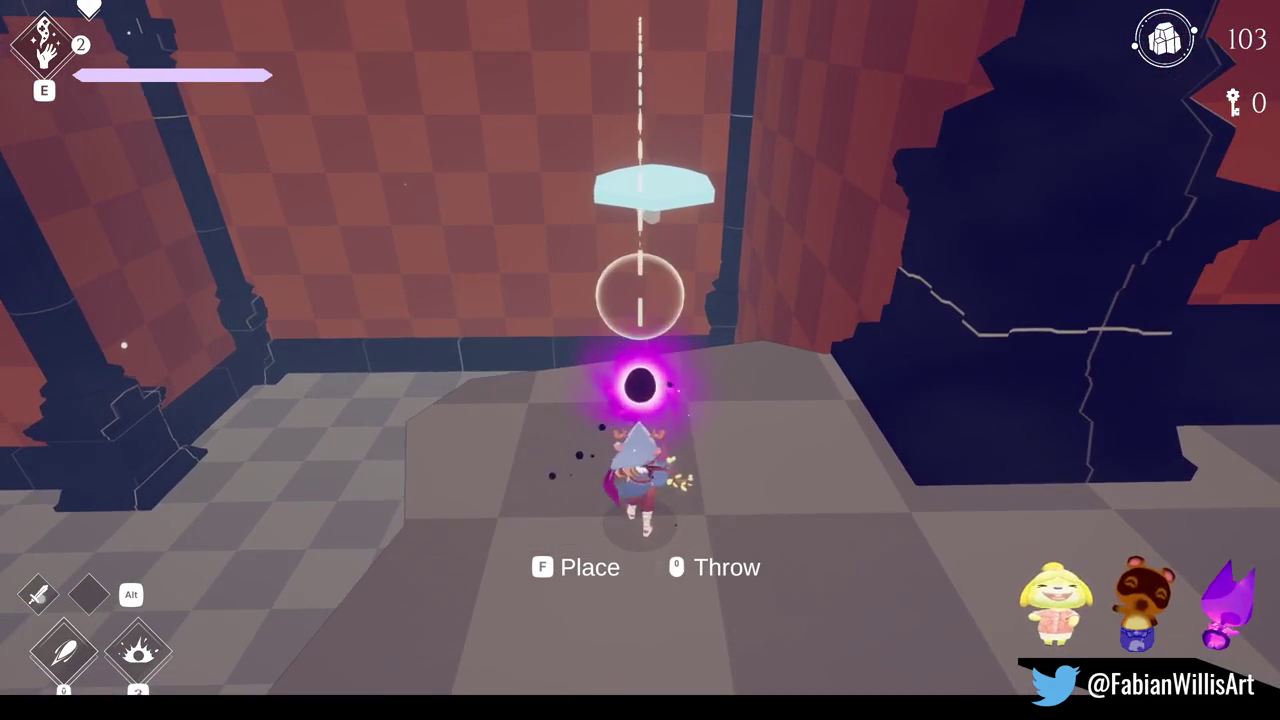
left_click(640, 360)
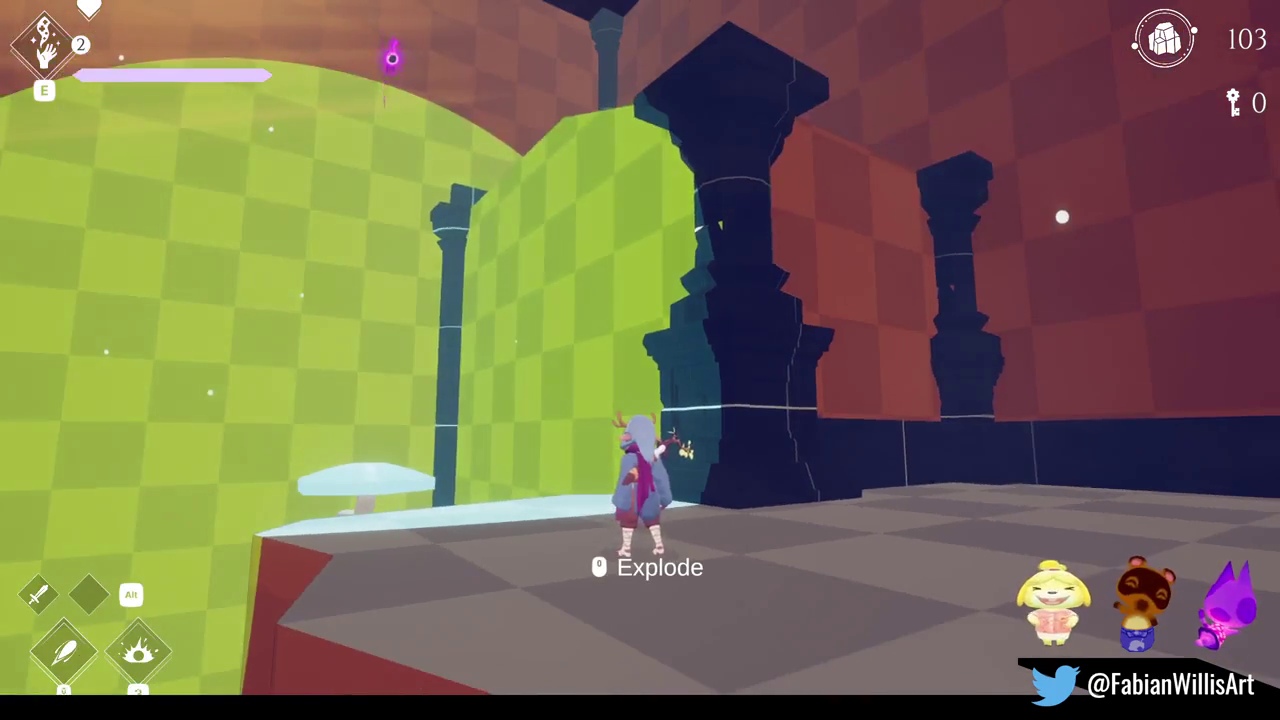
left_click(640, 360)
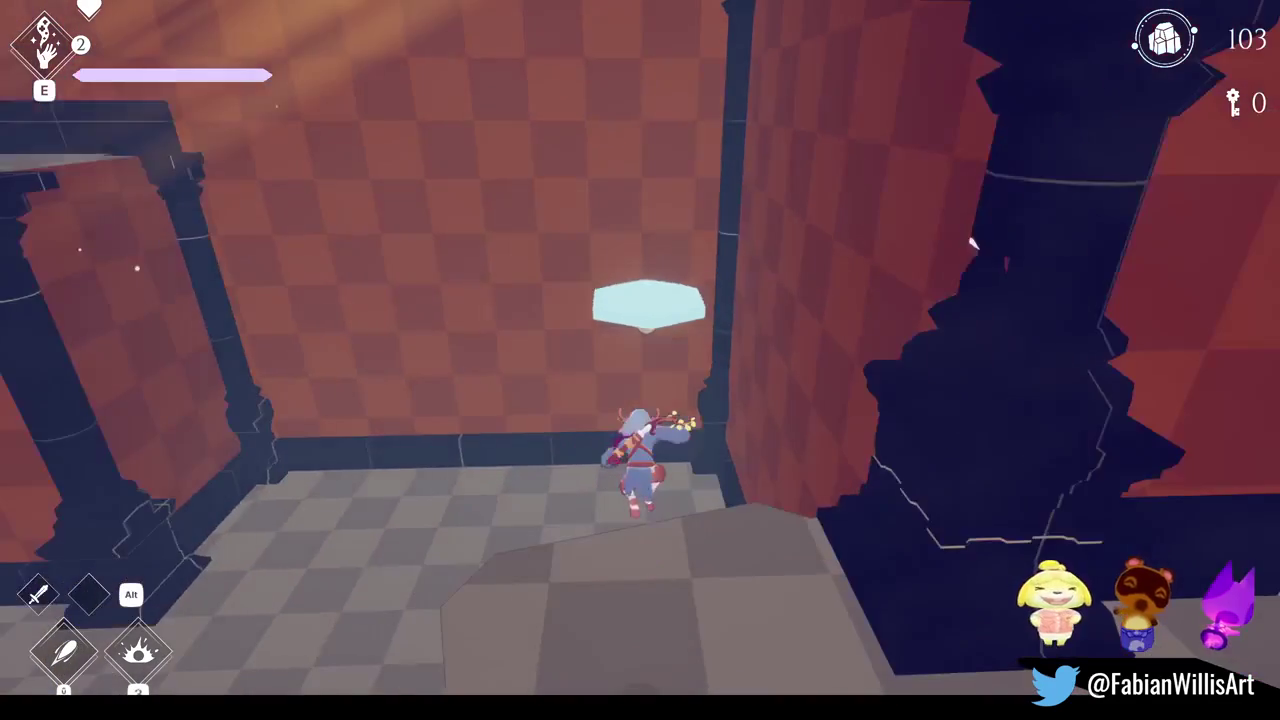
- Climb onto the hexagonal ice platform, pause, and stop Play mode in the editor
key("space")
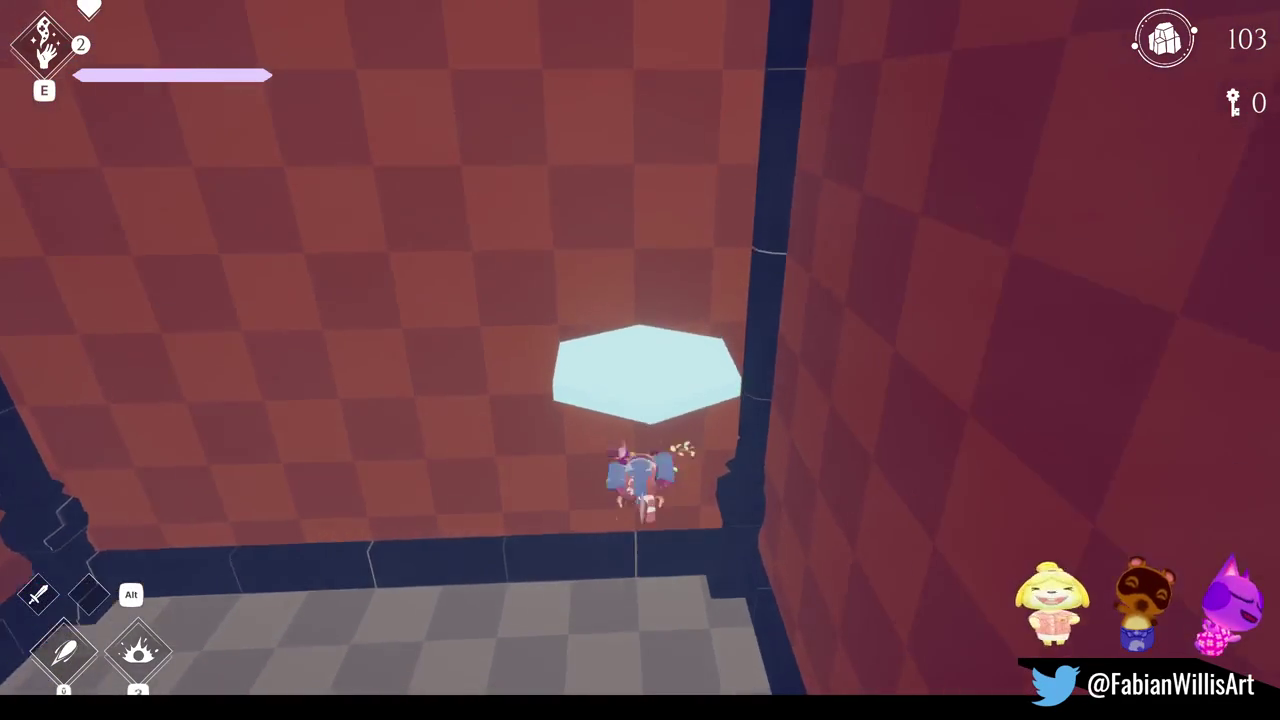
key("Escape")
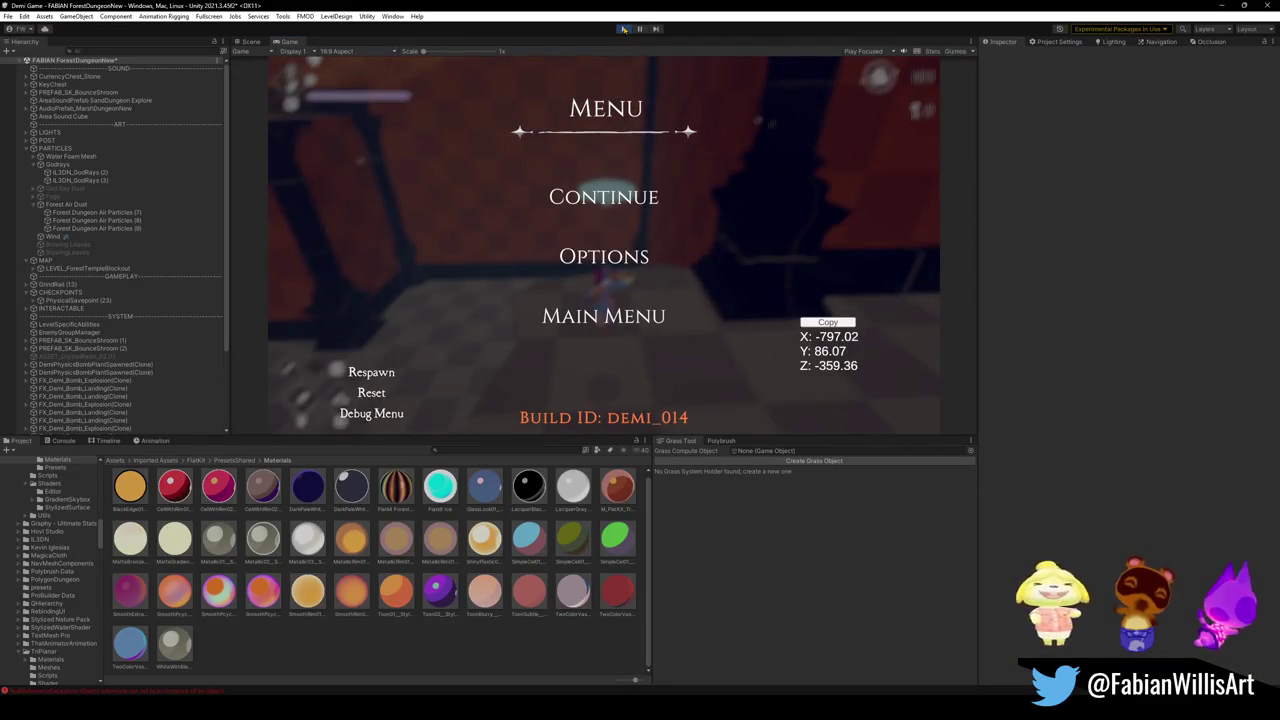
left_click(624, 28)
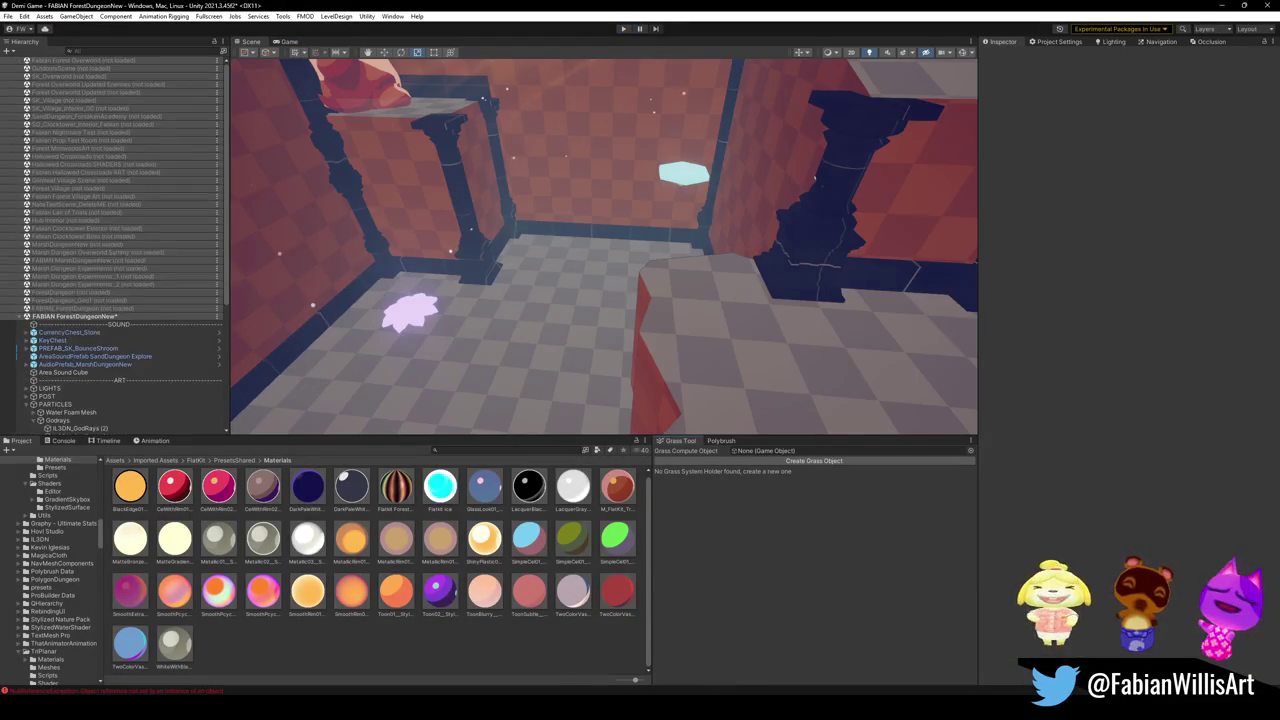
- In Forest Dungeon Rooms, start editing the mesh of zigzag wall Cylinder_408_018
mouse_move(720, 688)
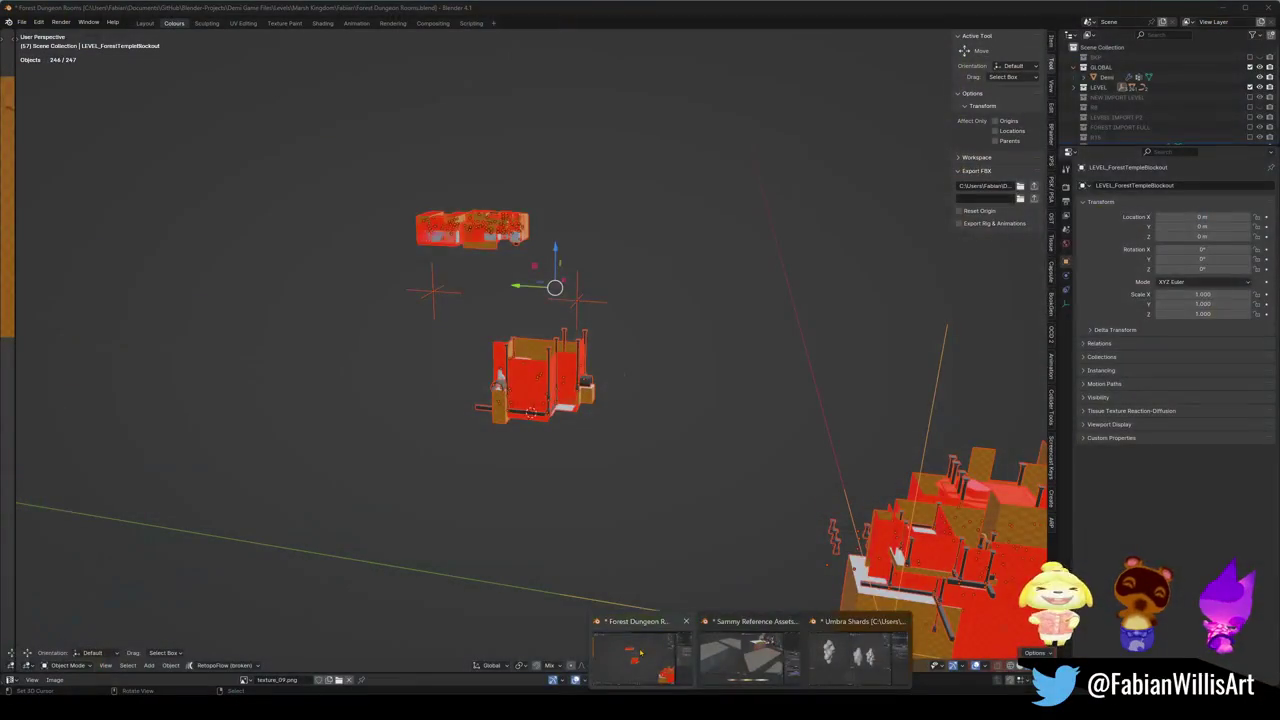
left_click(645, 650)
middle_click(545, 385, "alt")
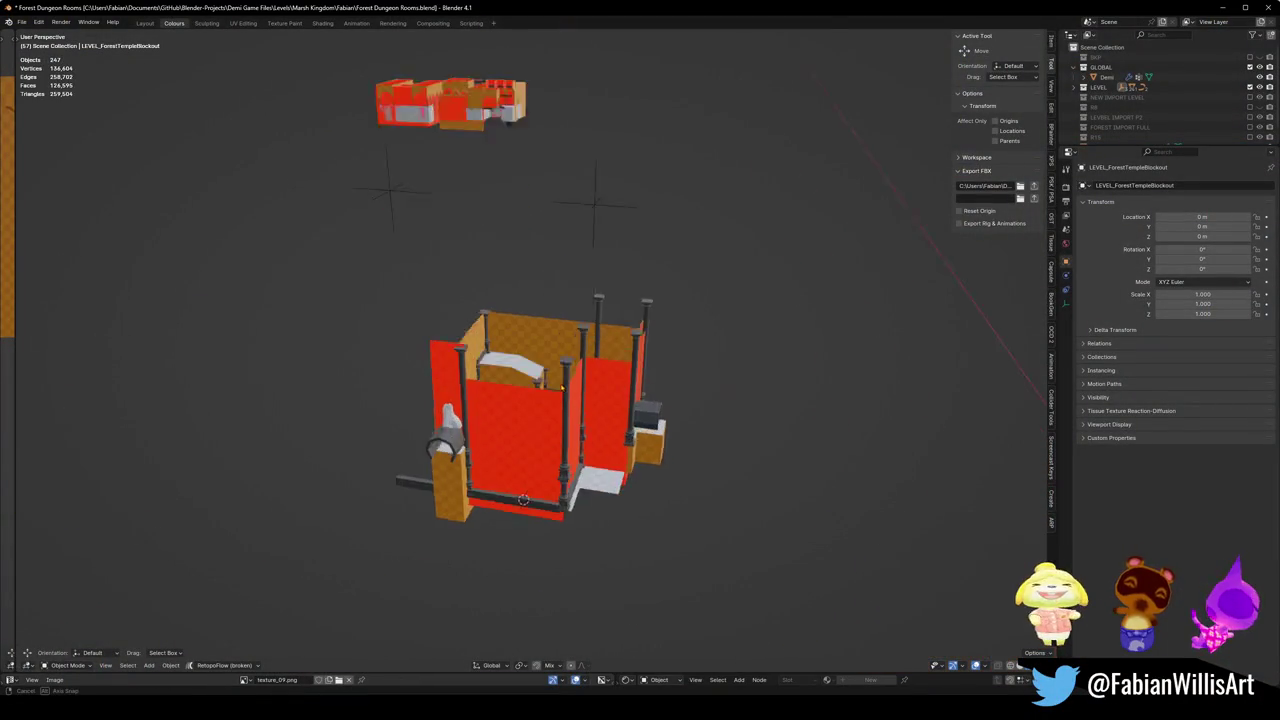
scroll(573, 429, "up", 10)
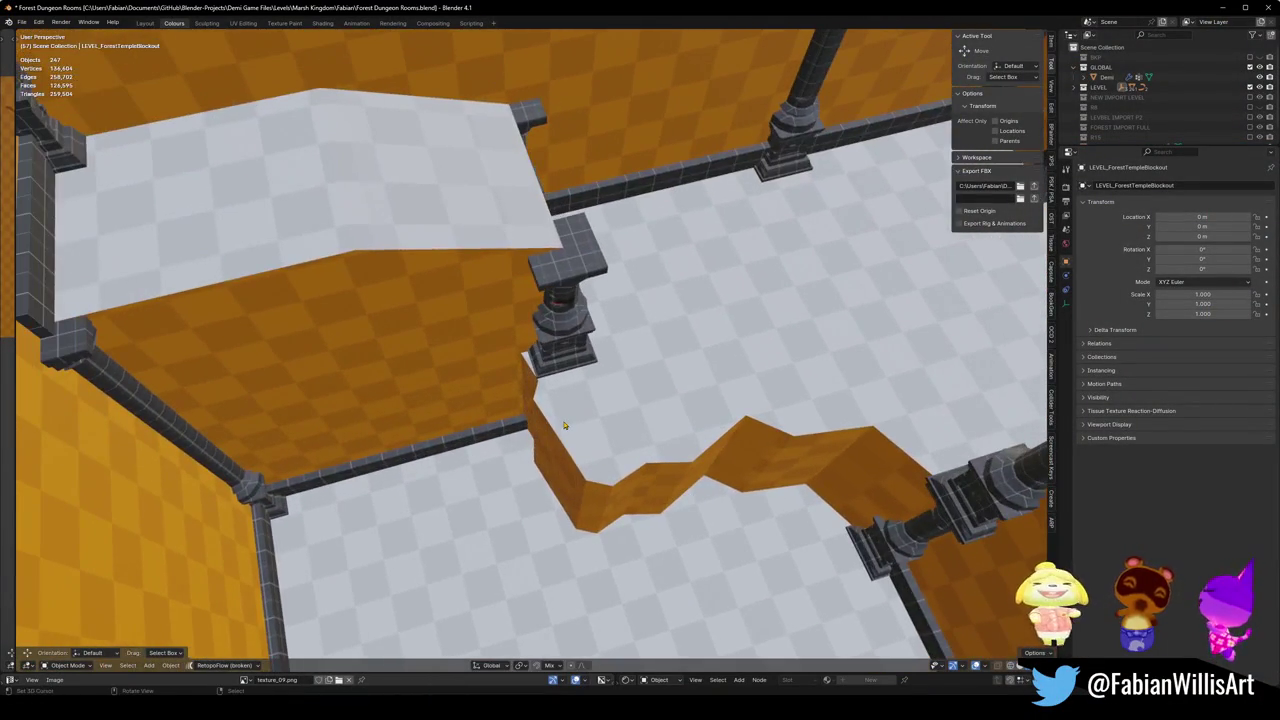
left_click(564, 425)
key("Tab")
scroll(466, 368, "up", 5)
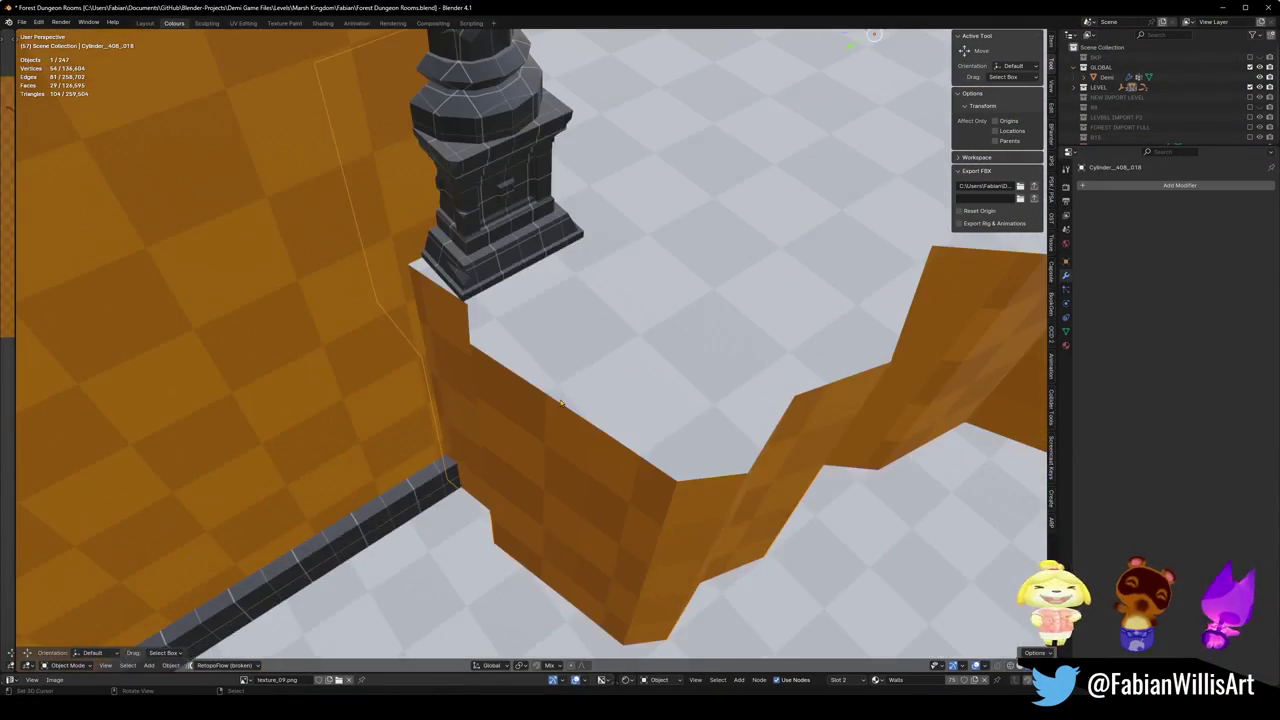
- Push four wall faces along Y with proportional falloff to deepen the steps
left_click(466, 368)
left_click(491, 451, "shift")
left_click(520, 477, "shift")
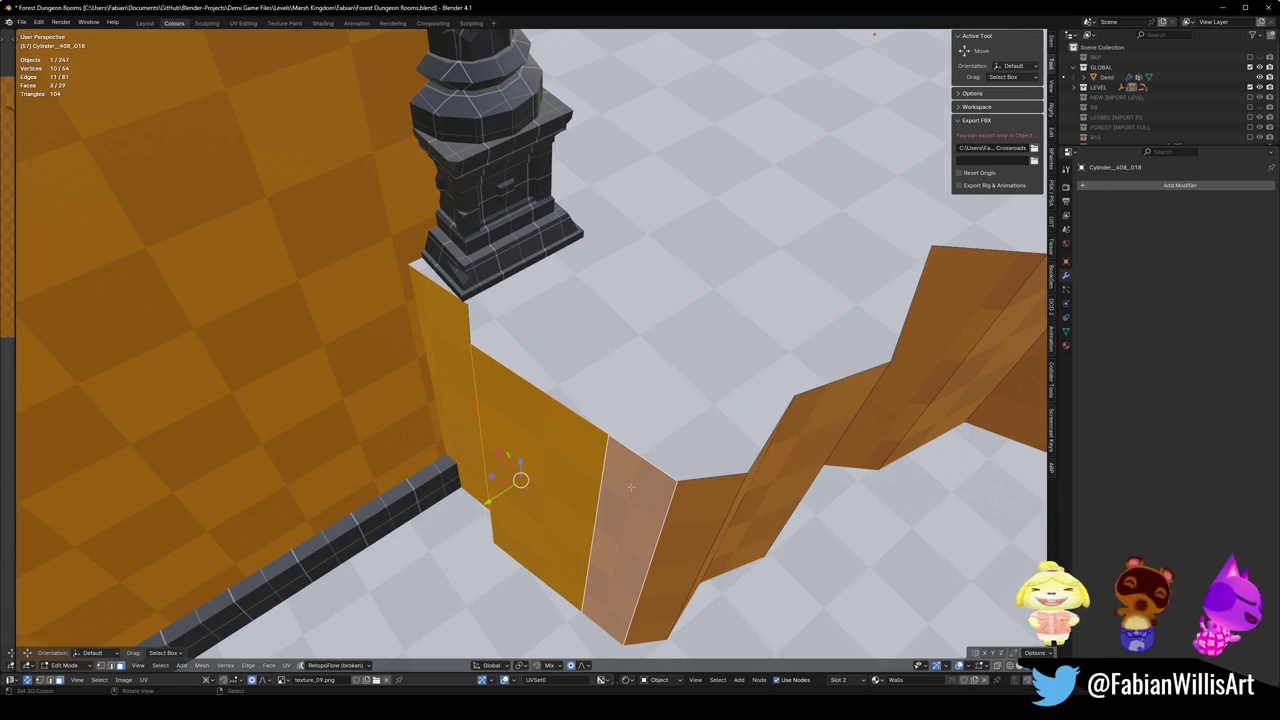
left_click(596, 500, "shift")
key("g")
key("y")
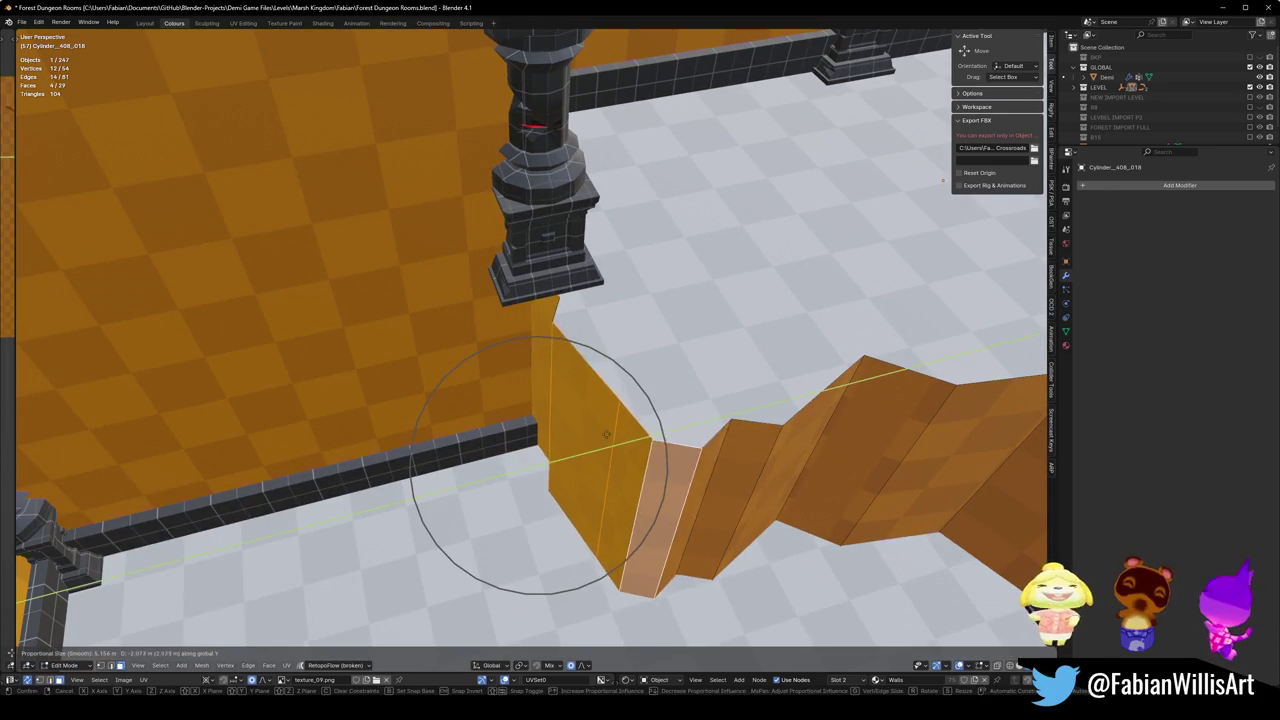
scroll(631, 436, "up", 2)
left_click(608, 449)
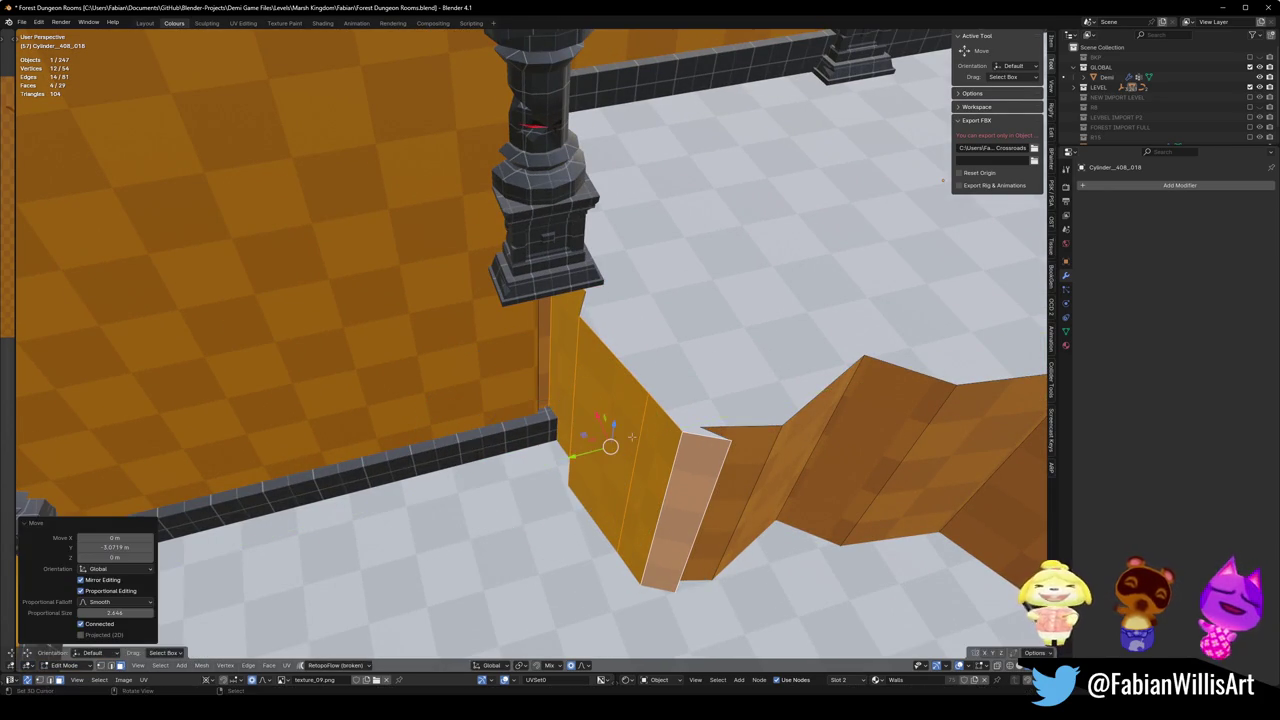
scroll(600, 440, "up", 3)
scroll(597, 437, "down", 4)
scroll(533, 399, "up", 2)
key("alt+a")
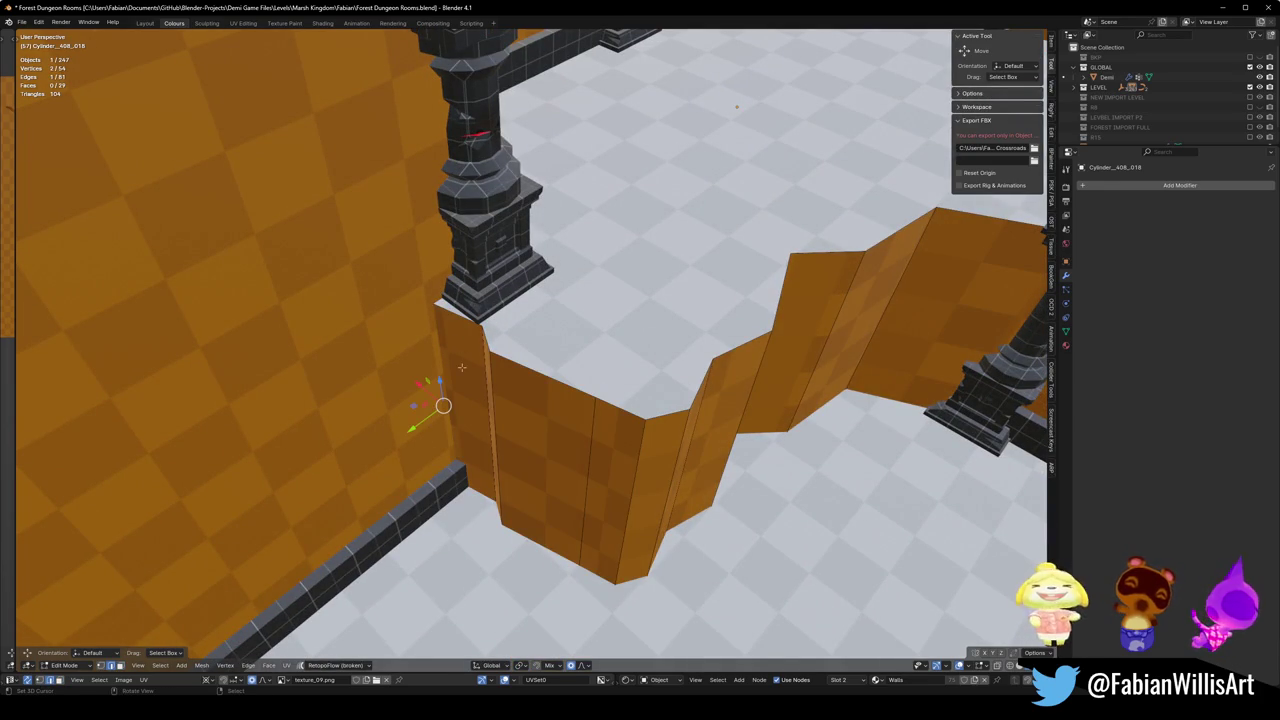
- Move one vertical wall edge to a new position
scroll(462, 367, "down", 2)
key("j")
scroll(451, 394, "up", 2)
key("alt+a")
left_click(491, 430)
key("g")
key("shift+z")
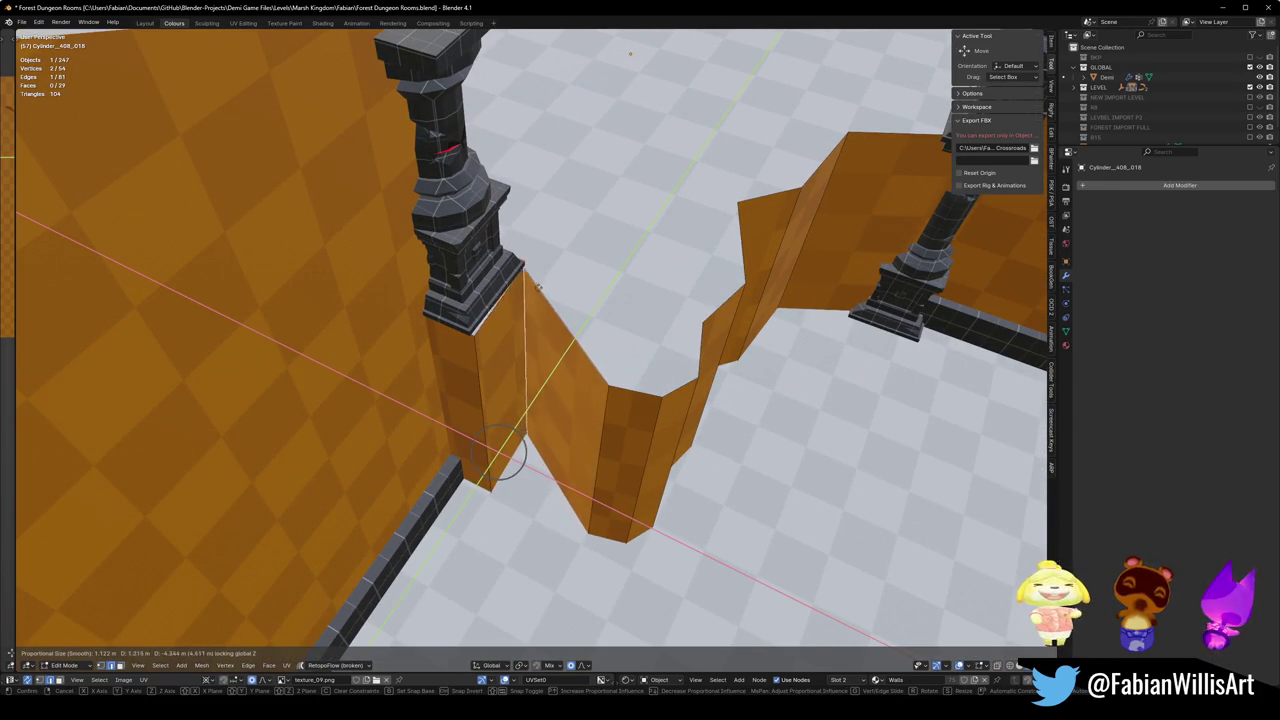
key("shift+z")
key("shift+z")
left_click(553, 376)
key("alt+a")
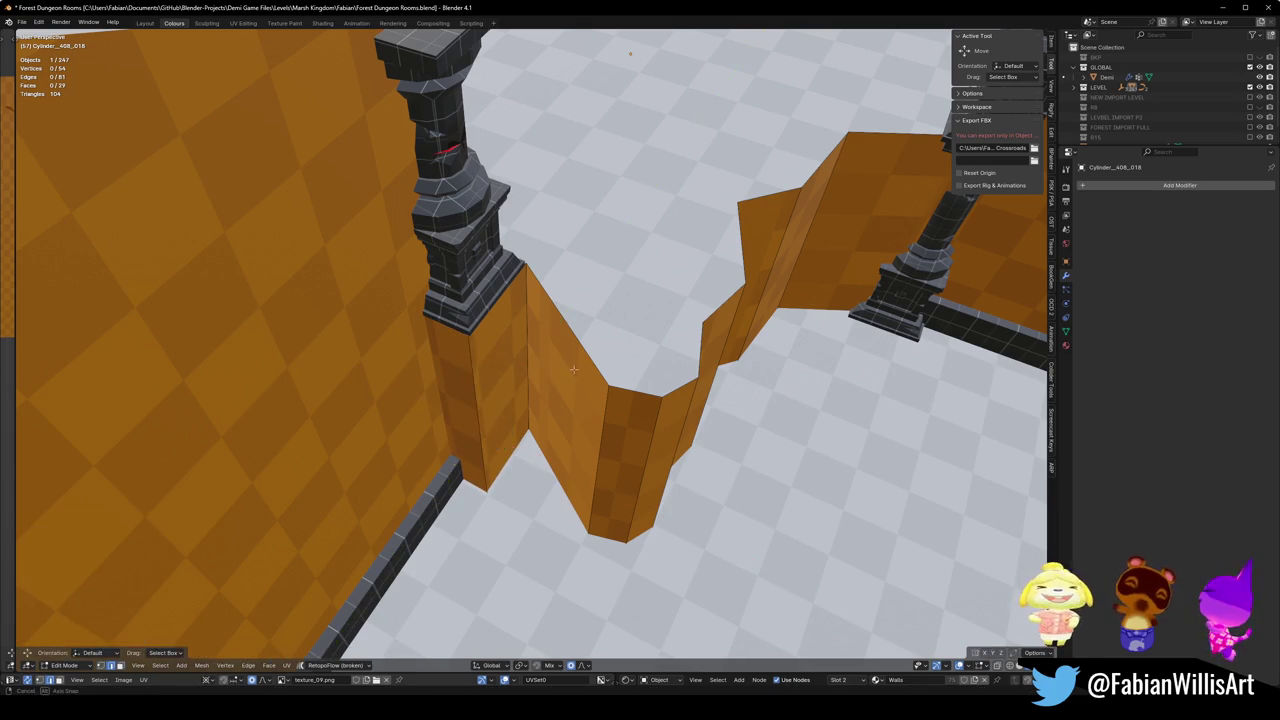
- Shift another wall face and two edges horizontally, keeping their height, to reshape the zigzag
left_click(583, 470)
key("g")
key("shift+z")
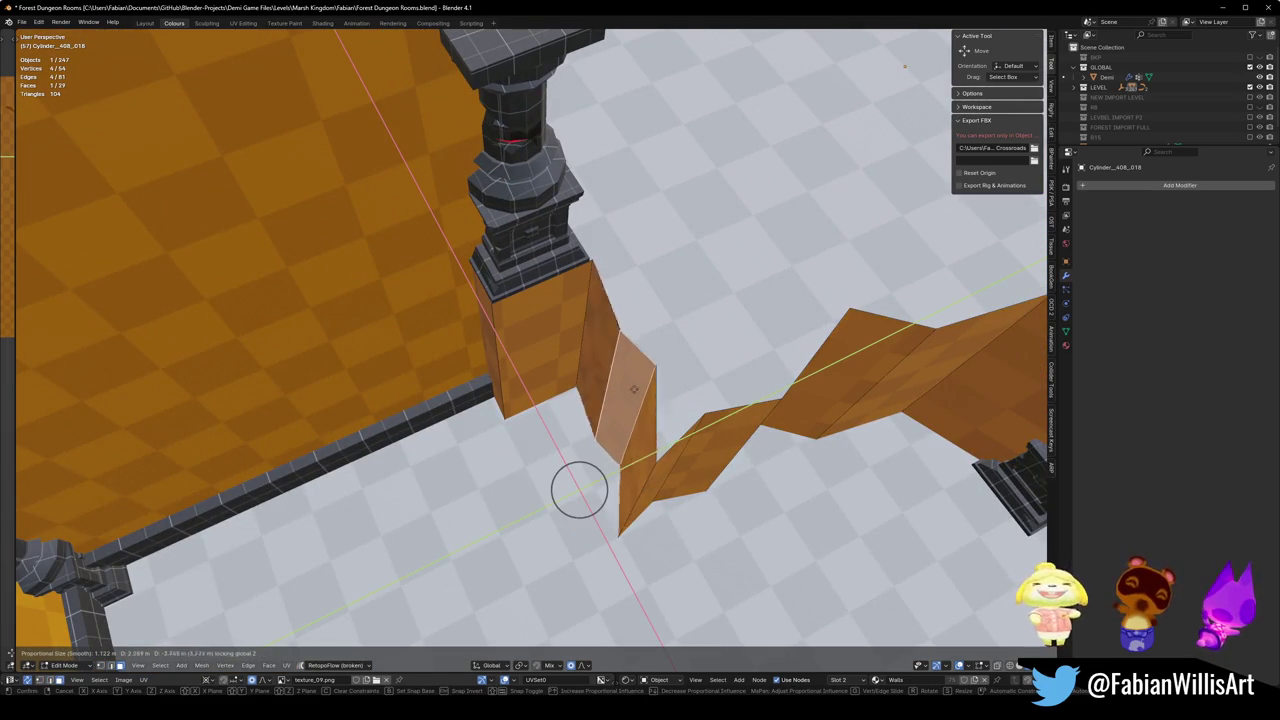
left_click(640, 388)
key("alt+a")
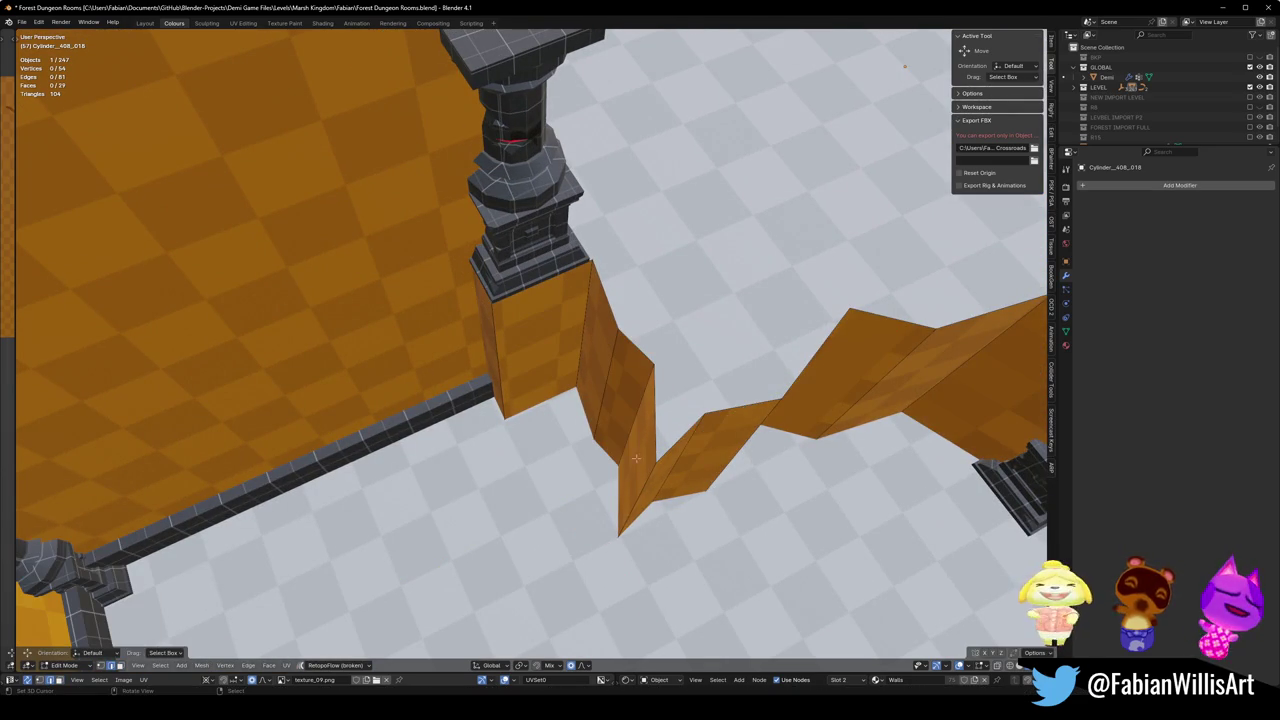
key("g")
left_click(647, 396)
key("g")
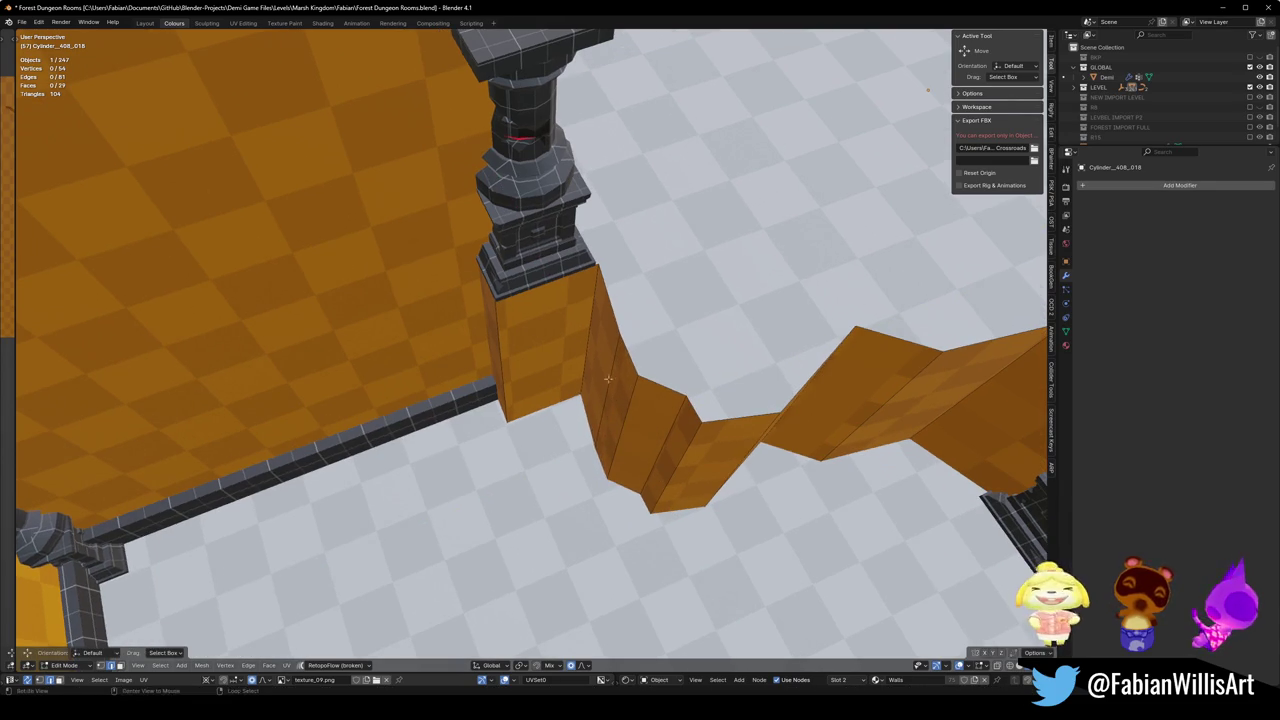
scroll(600, 400, "up", 2)
key("shift+z")
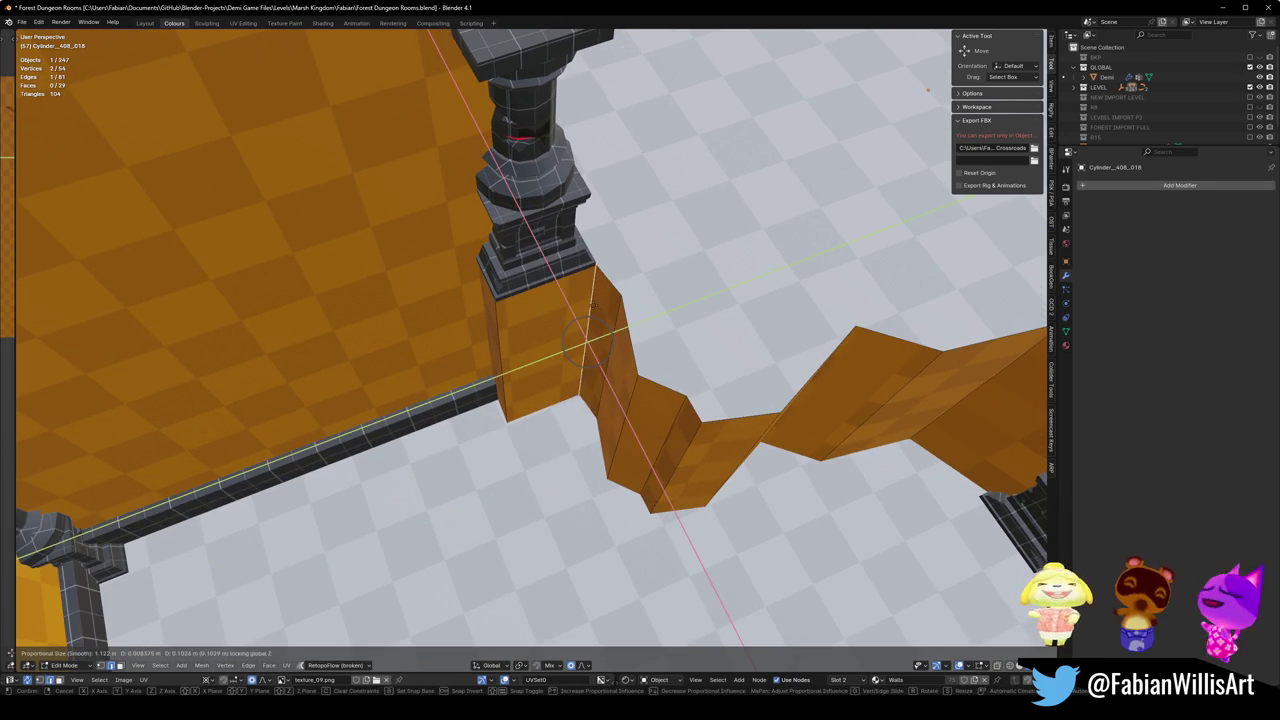
left_click(588, 340)
scroll(497, 402, "up", 2)
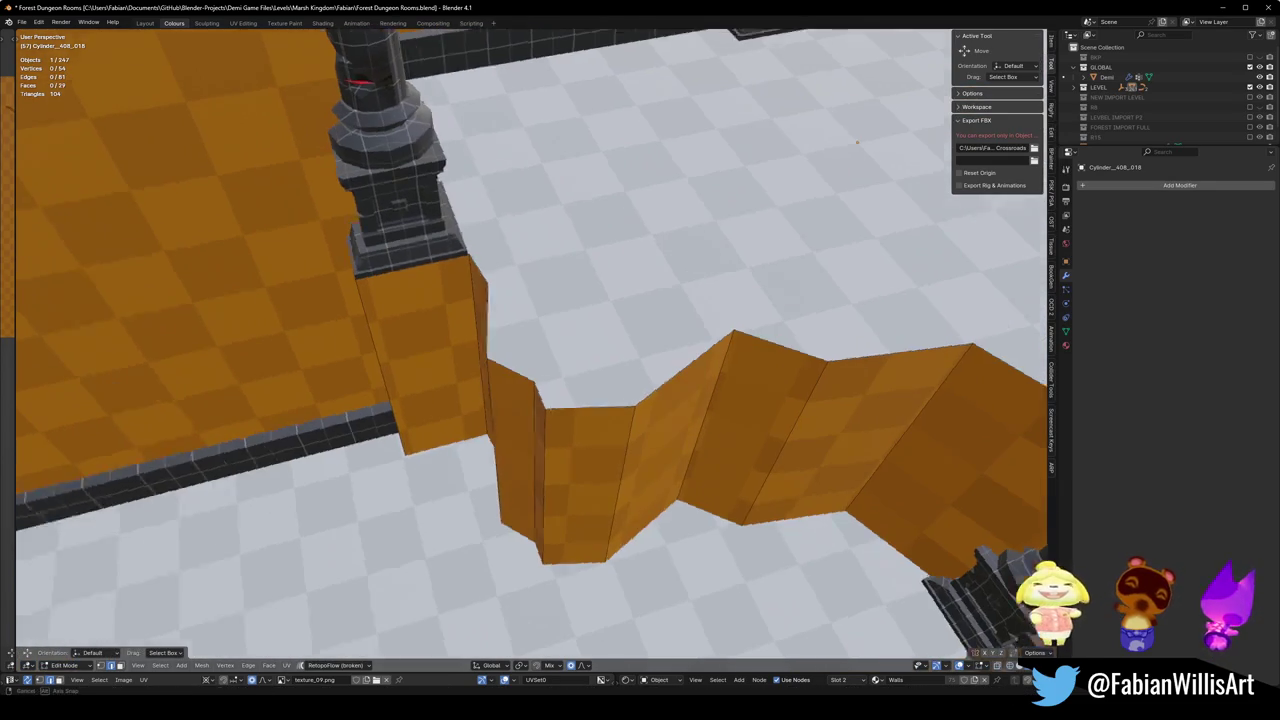
- Add a loop cut along the zigzag wall, hide the selected faces, and return to Object Mode
key("ctrl+r")
left_click(485, 455)
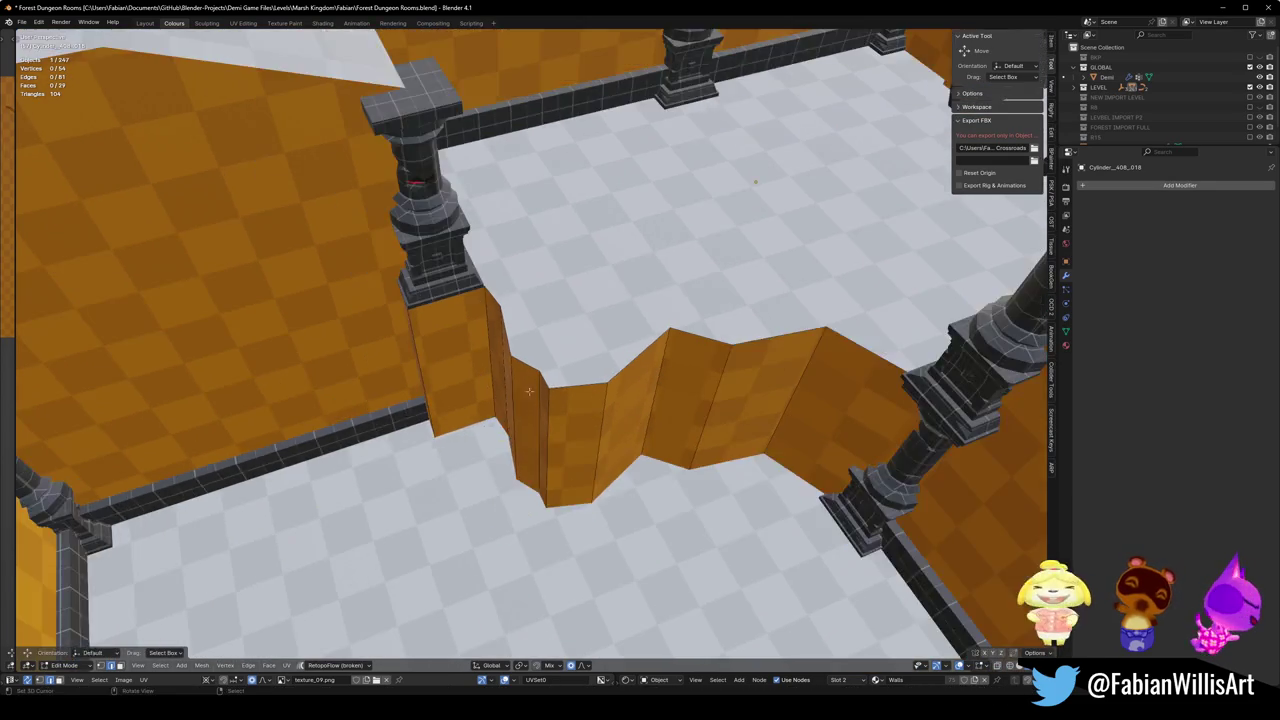
scroll(597, 425, "up", 3)
key("h")
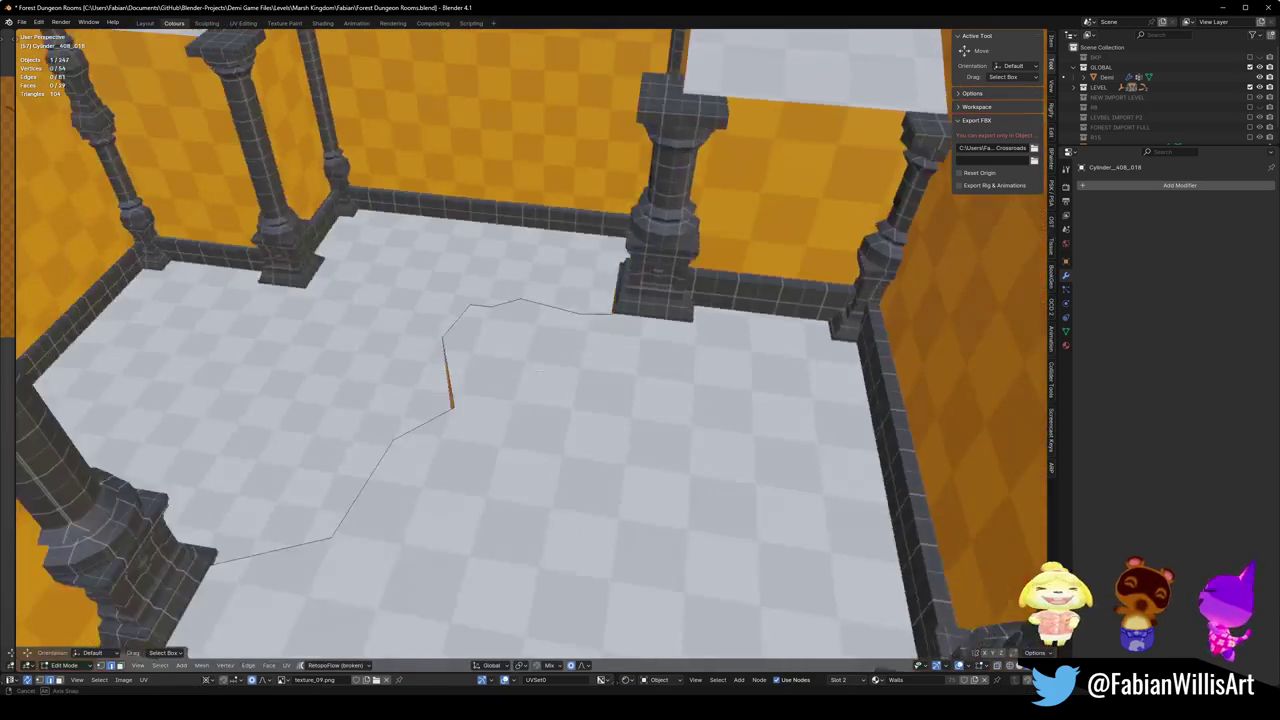
key("Tab")
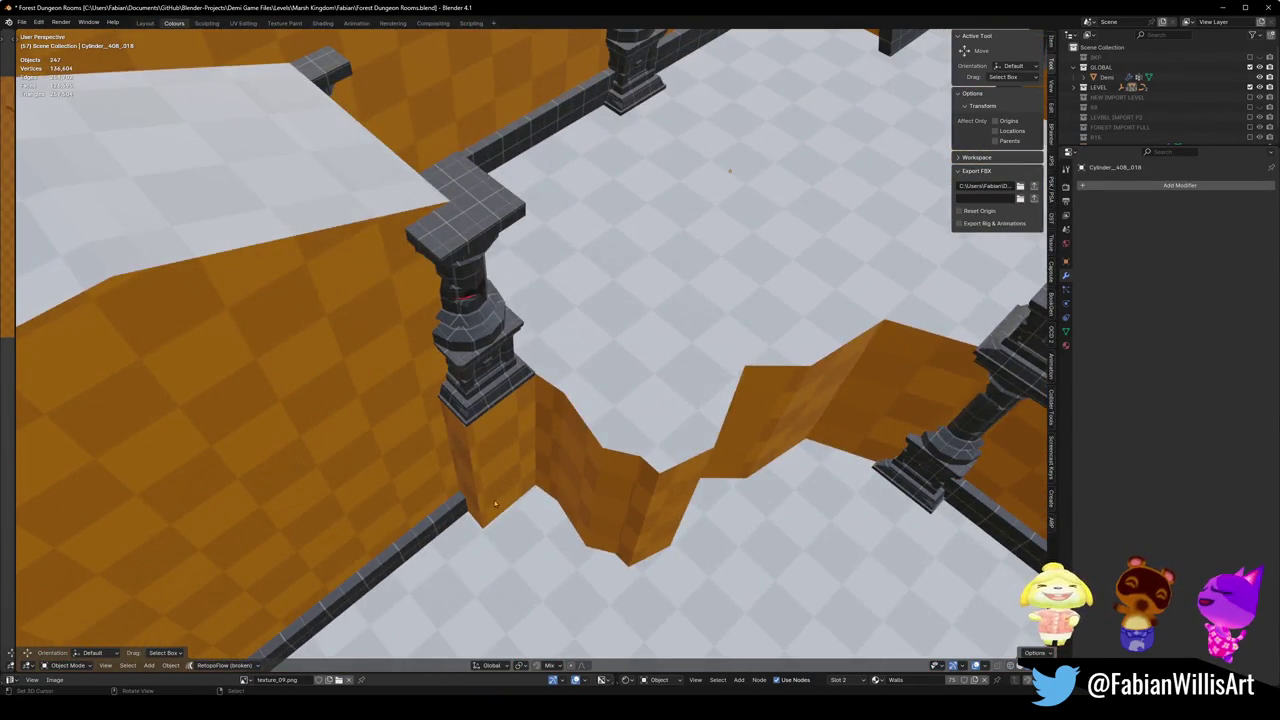
- Save Forest Dungeon Rooms.blend and walk through the level to check the wall
mouse_move(494, 503)
left_mouse_down()
mouse_move(429, 491)
mouse_move(637, 422)
mouse_move(577, 434)
mouse_move(531, 417)
mouse_move(649, 491)
mouse_move(619, 447)
left_mouse_up()
key("ctrl+s")
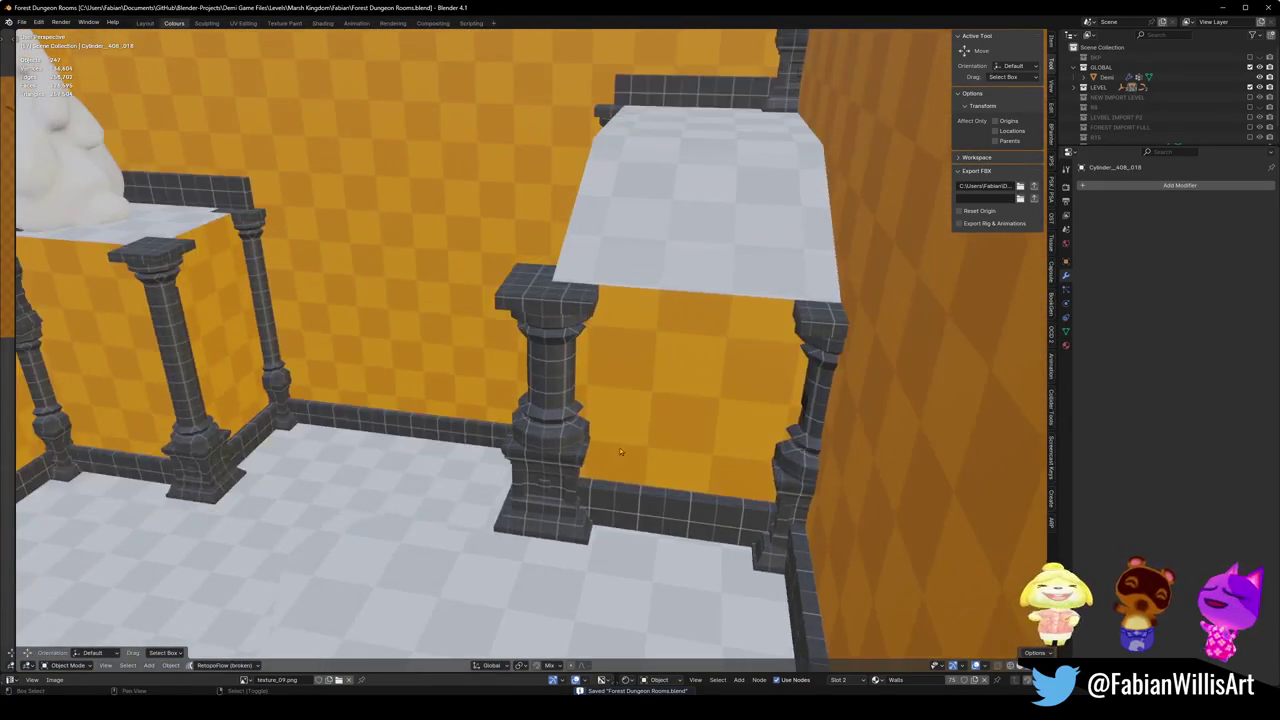
key("shift+grave")
left_click(538, 352)
- Unparent ASSET_CrystalResin_02, keeping its transformation, and save the file
left_click(550, 387)
key("F2")
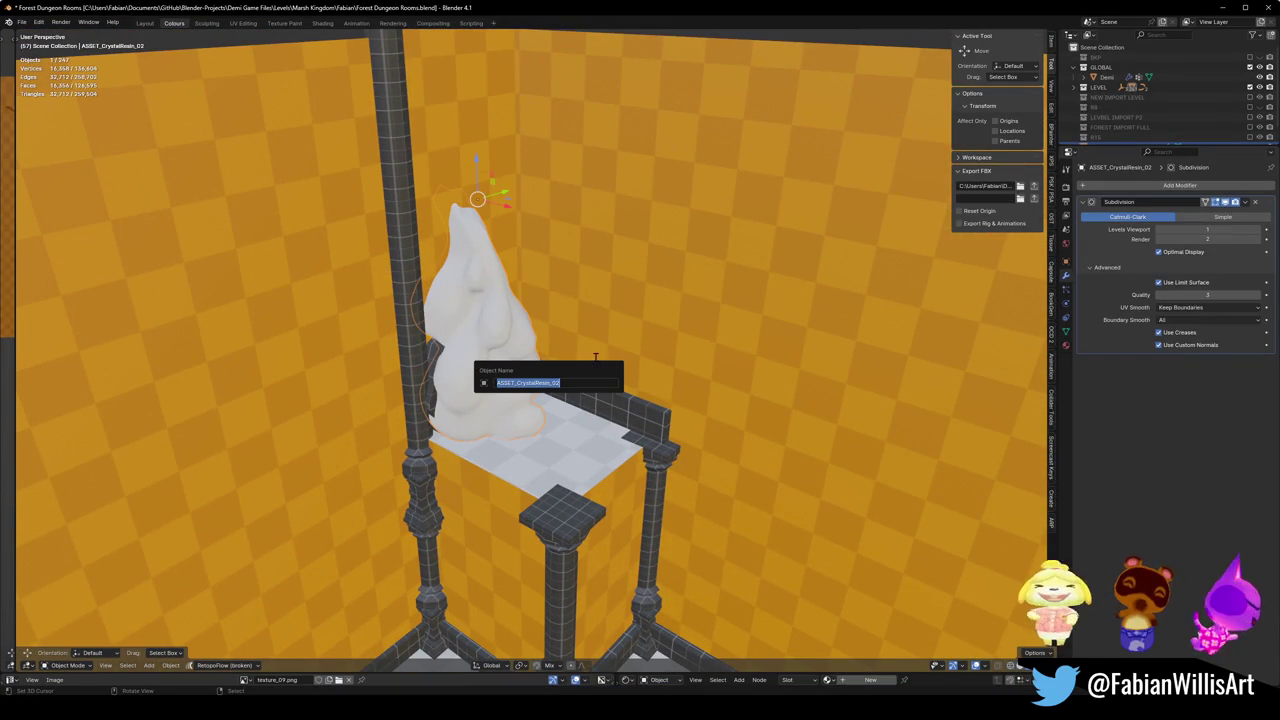
key("Escape")
key("alt+p")
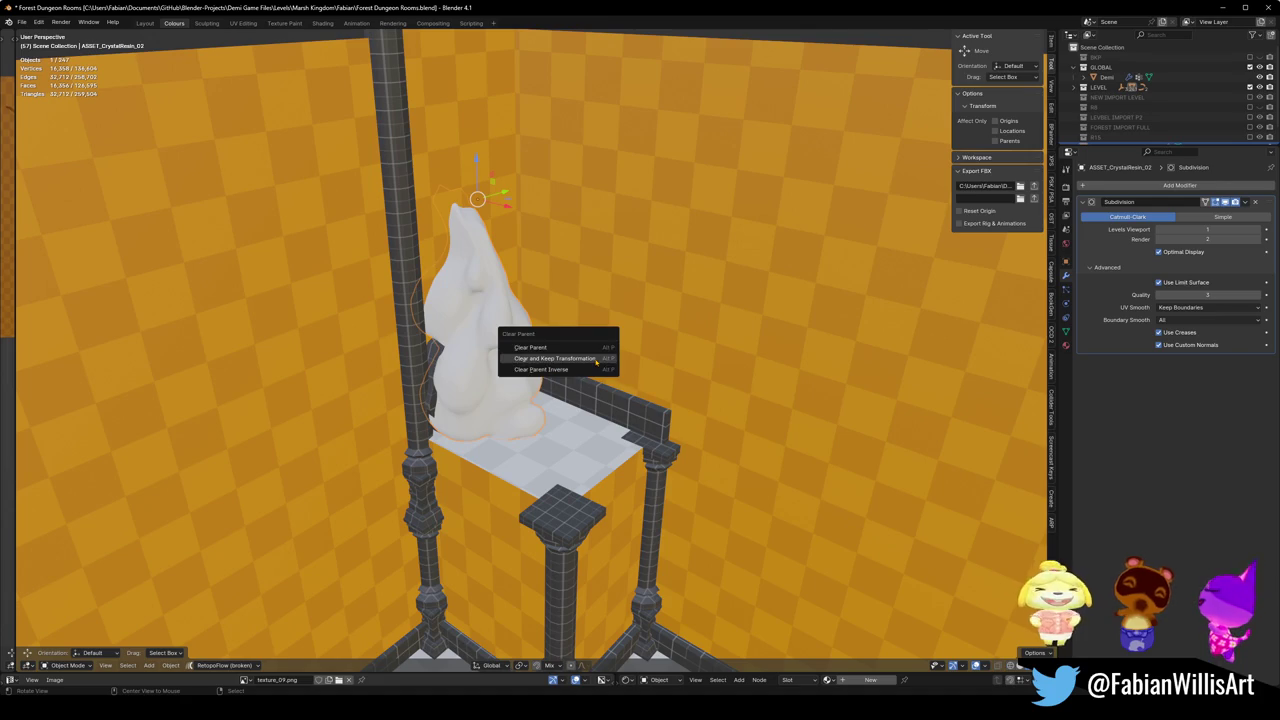
left_click(596, 362)
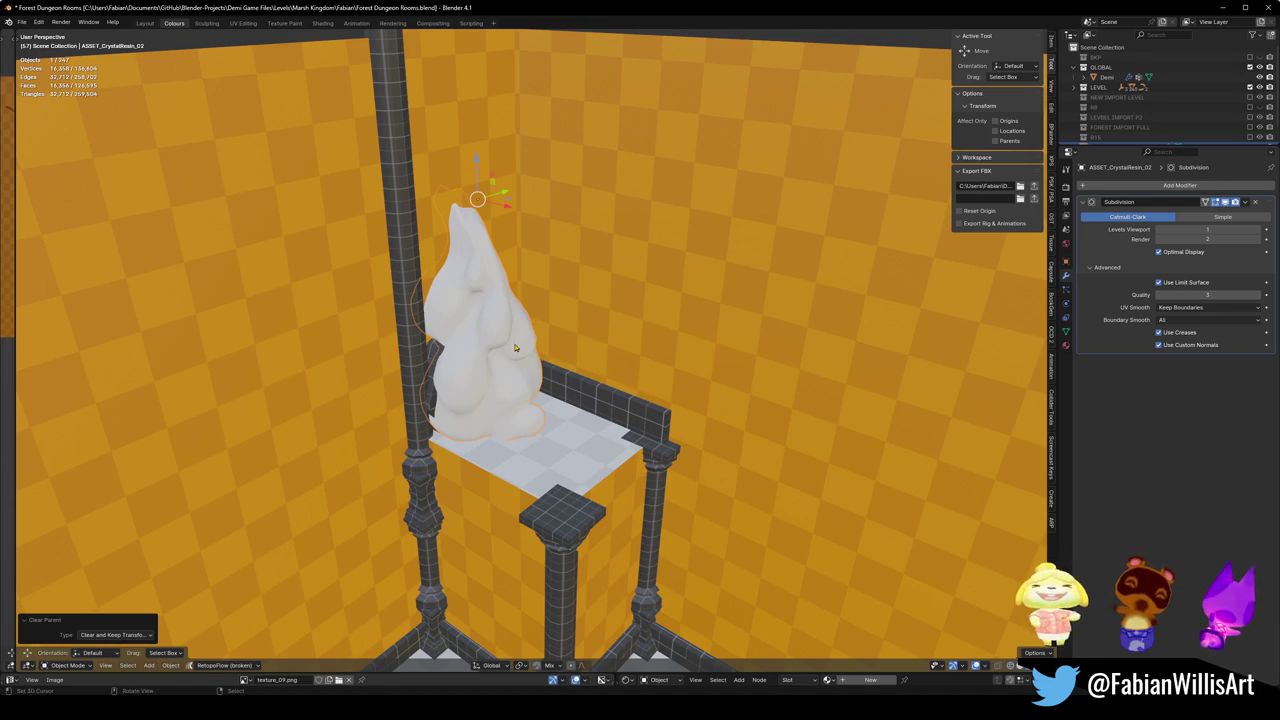
key("ctrl+s")
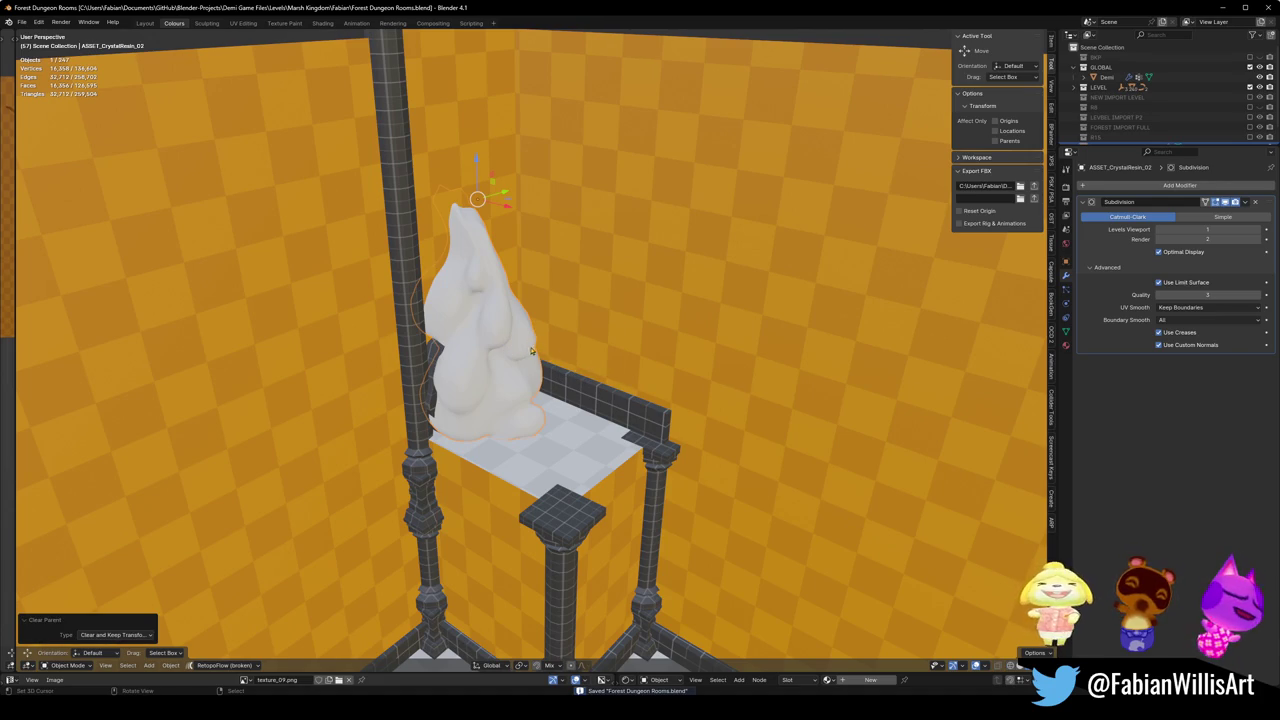
- Scale the crystal resin prop down to 0.904
scroll(469, 261, "up", 5)
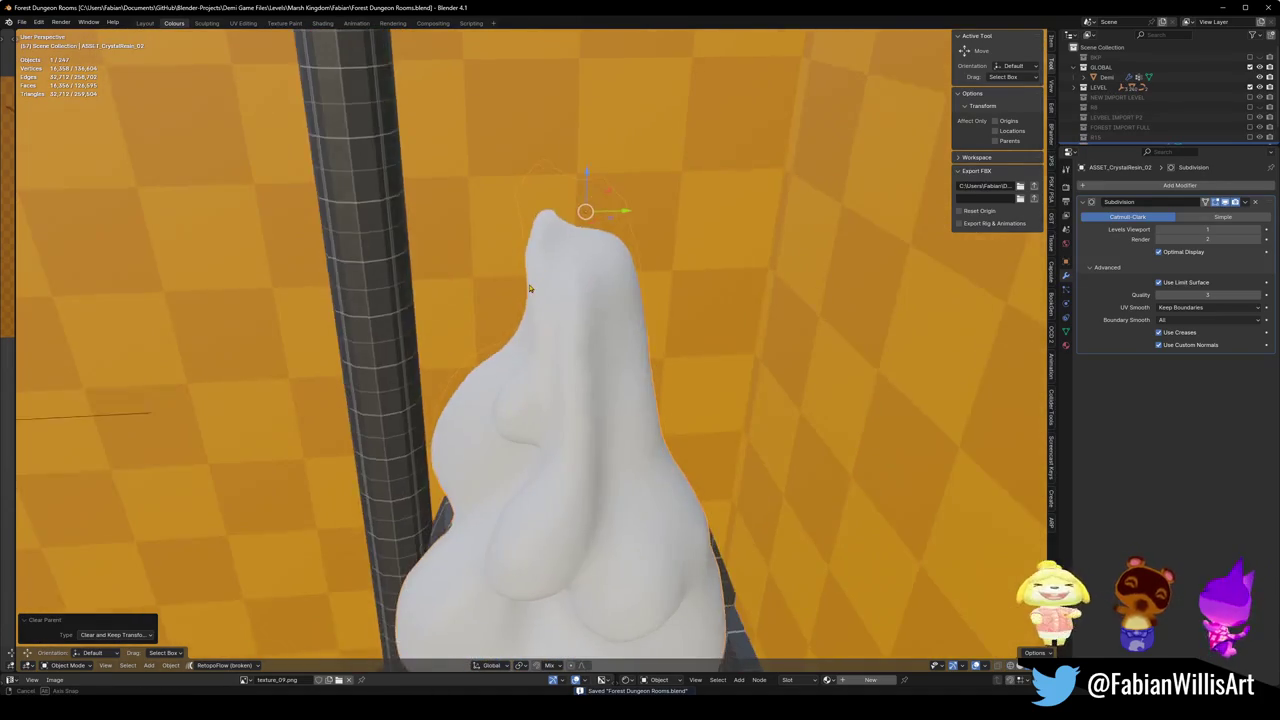
scroll(560, 350, "down", 3)
mouse_move(605, 430)
left_mouse_down()
mouse_move(667, 363)
mouse_move(611, 378)
mouse_move(575, 350)
mouse_move(587, 343)
mouse_move(610, 385)
mouse_move(642, 402)
mouse_move(661, 383)
mouse_move(646, 394)
left_mouse_up()
scroll(611, 378, "down", 5)
scroll(671, 408, "up", 3)
key("s")
left_click(650, 403)
scroll(615, 416, "up", 4)
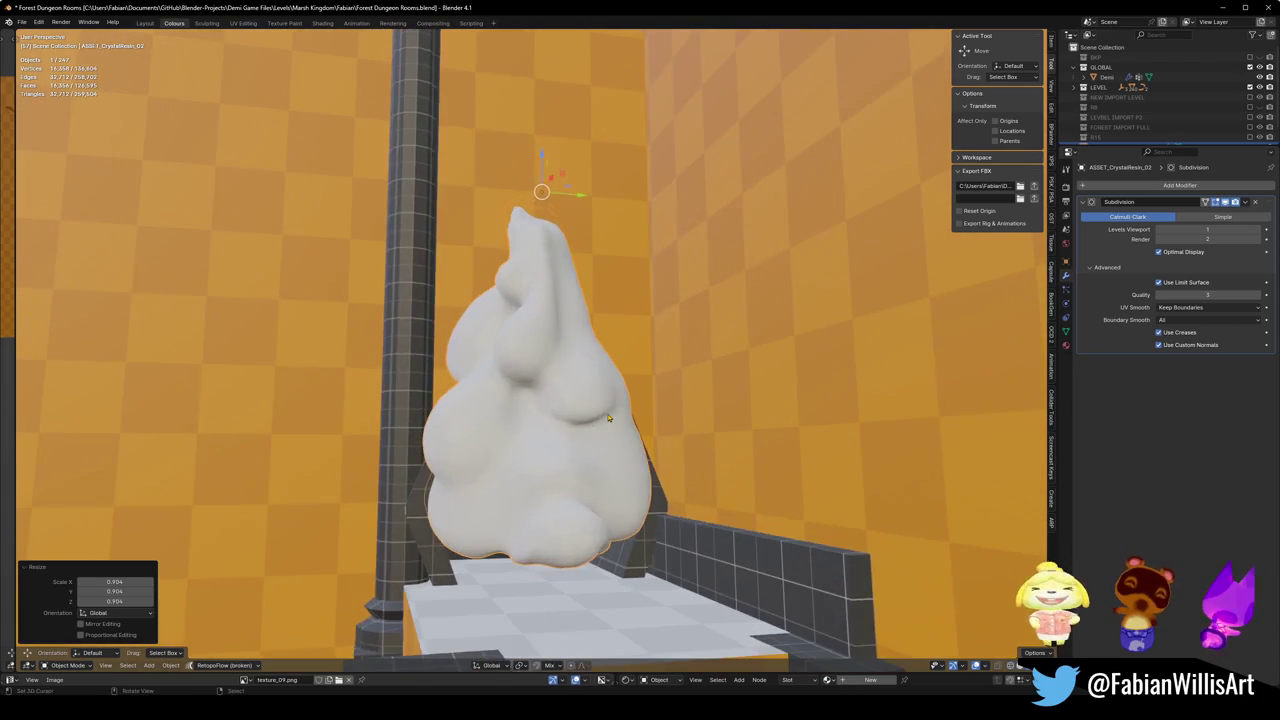
key("s")
left_click(613, 418)
mouse_move(613, 418)
left_mouse_down()
mouse_move(561, 508)
mouse_move(540, 420)
left_mouse_up()
- With proportional editing, pull the crystal's base bulge down on Z and along X, then enter Sculpt Mode
key("Tab")
scroll(540, 420, "up", 3)
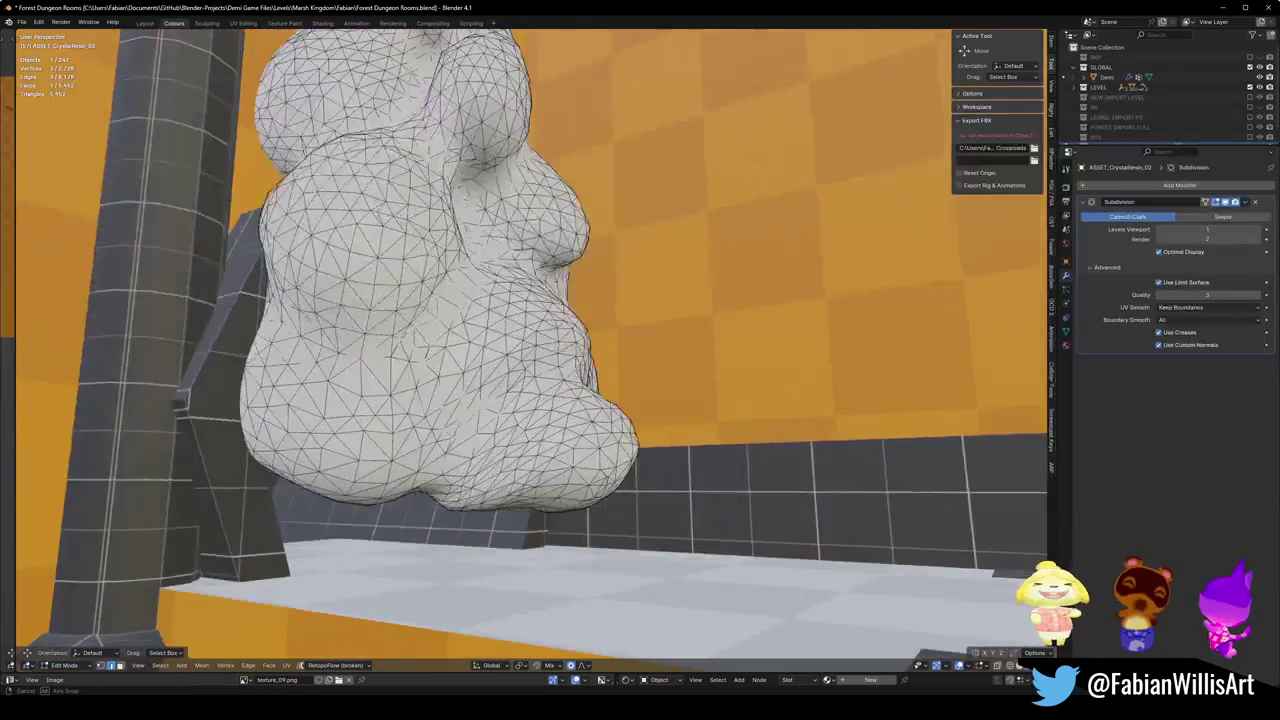
key("g")
key("z")
scroll(620, 500, "down", 5)
left_click(630, 505)
left_click_drag(630, 505, 648, 500)
key("x")
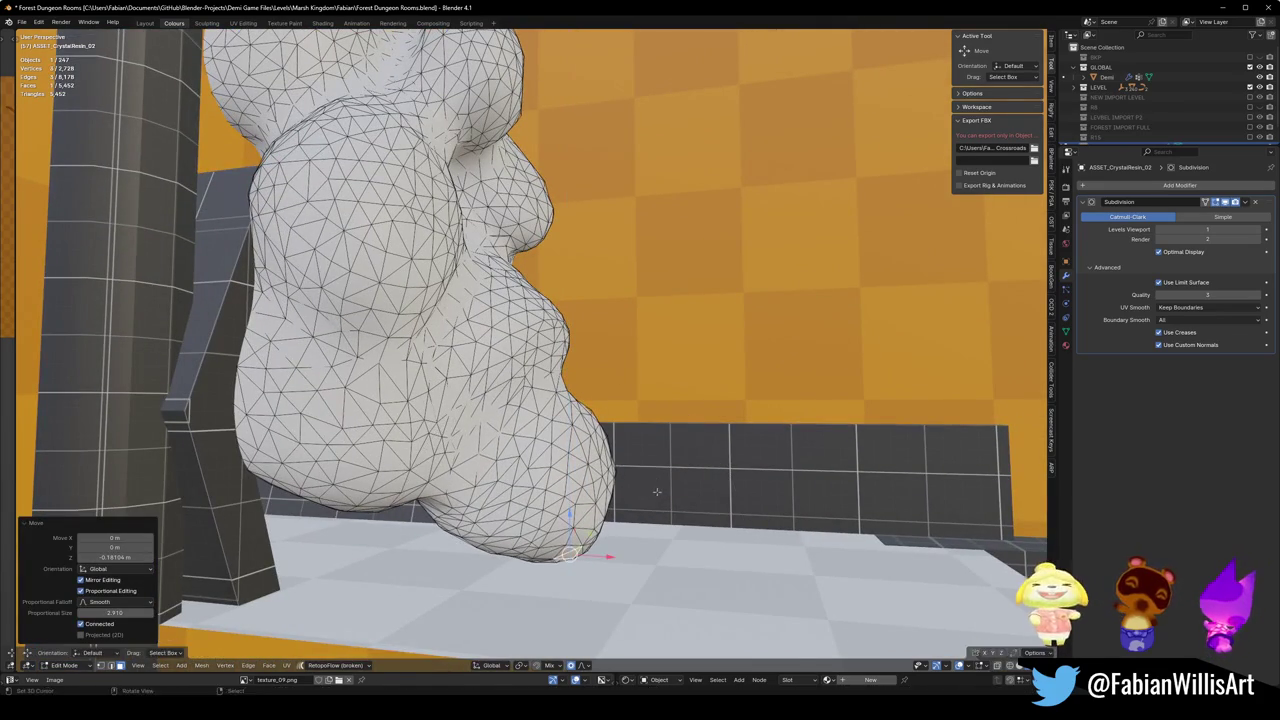
scroll(640, 480, "down", 5)
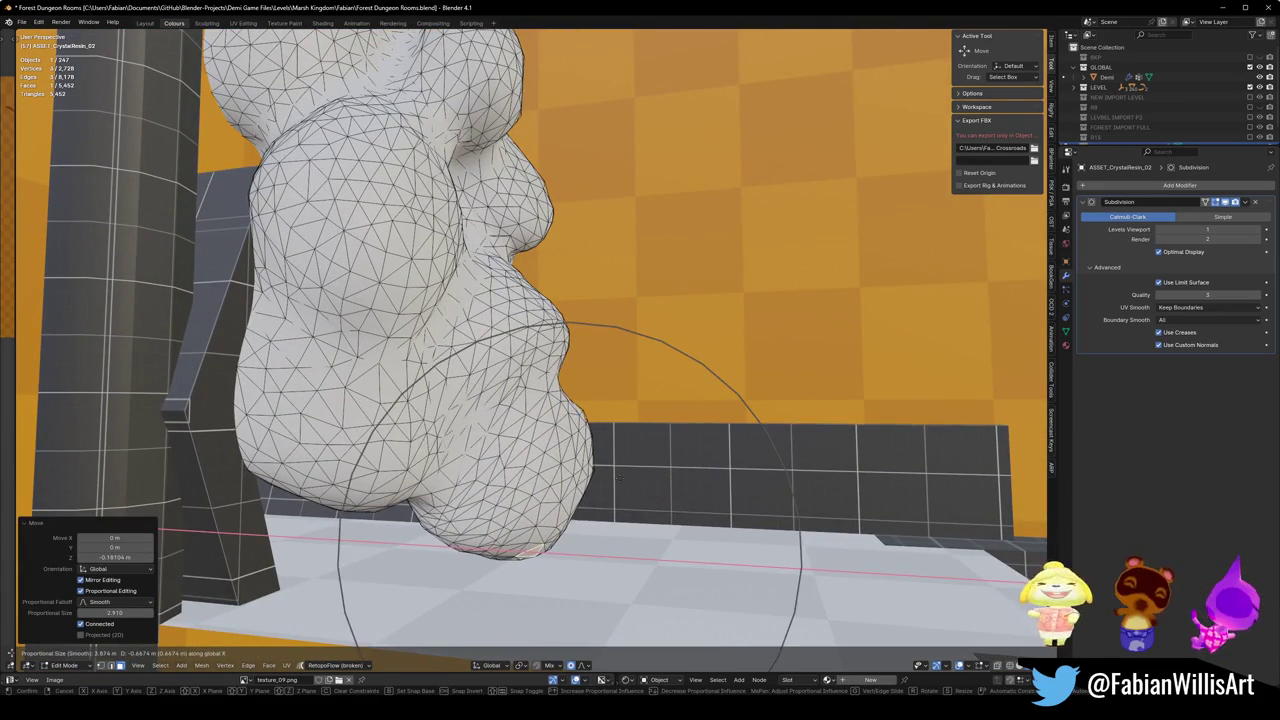
scroll(675, 474, "up", 2)
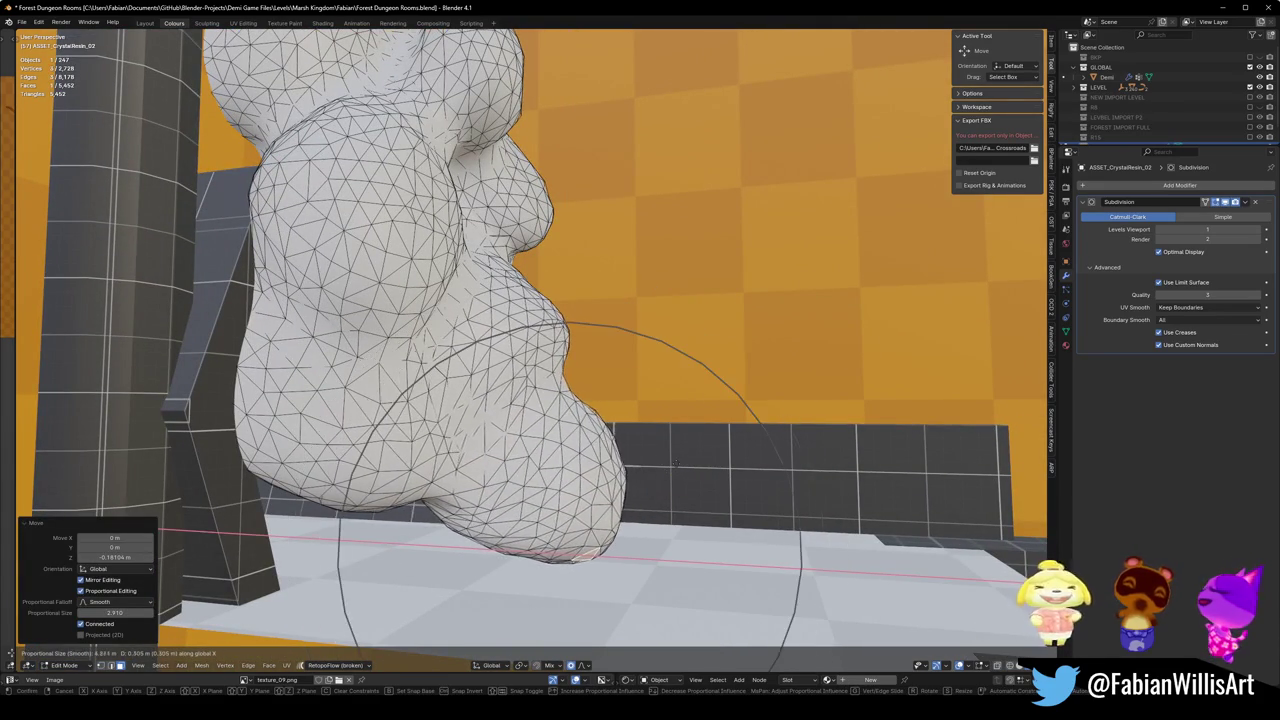
left_click(675, 474)
mouse_move(675, 474)
left_mouse_down()
mouse_move(640, 440)
mouse_move(560, 440)
left_mouse_up()
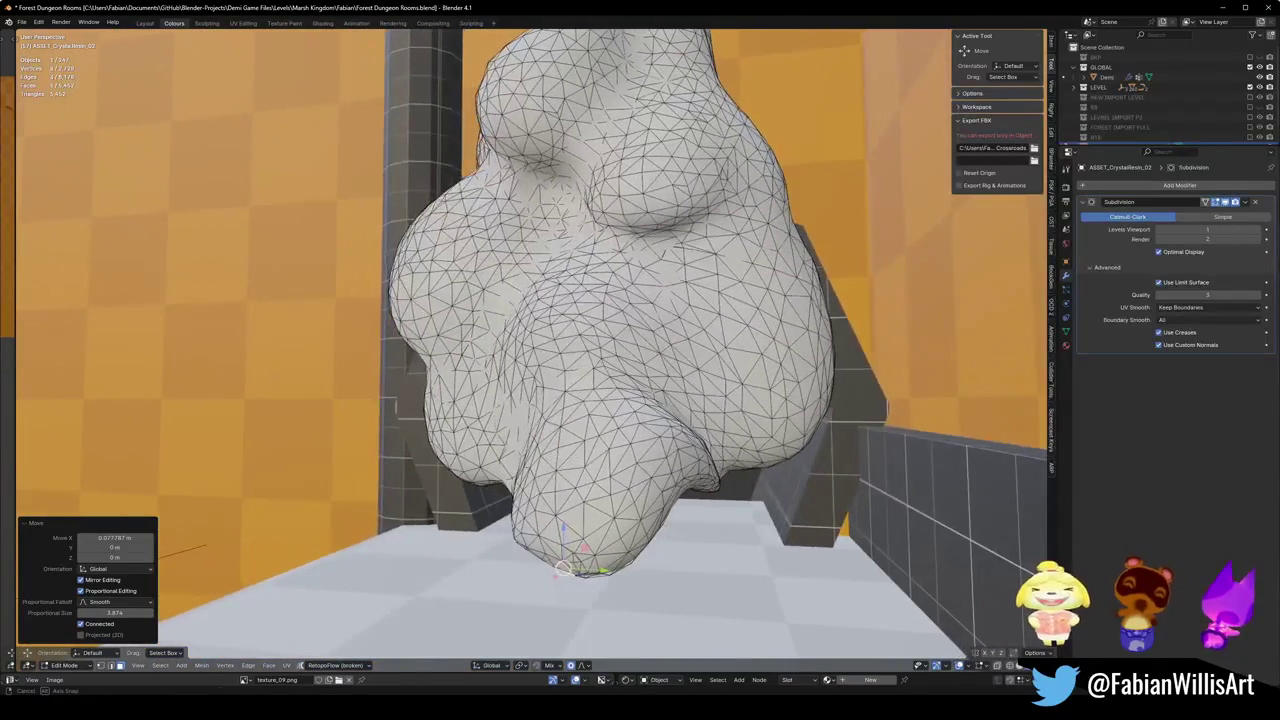
mouse_move(722, 488)
left_mouse_down()
mouse_move(680, 488)
mouse_move(732, 463)
left_mouse_up()
key("ctrl+Tab")
left_click(742, 535)
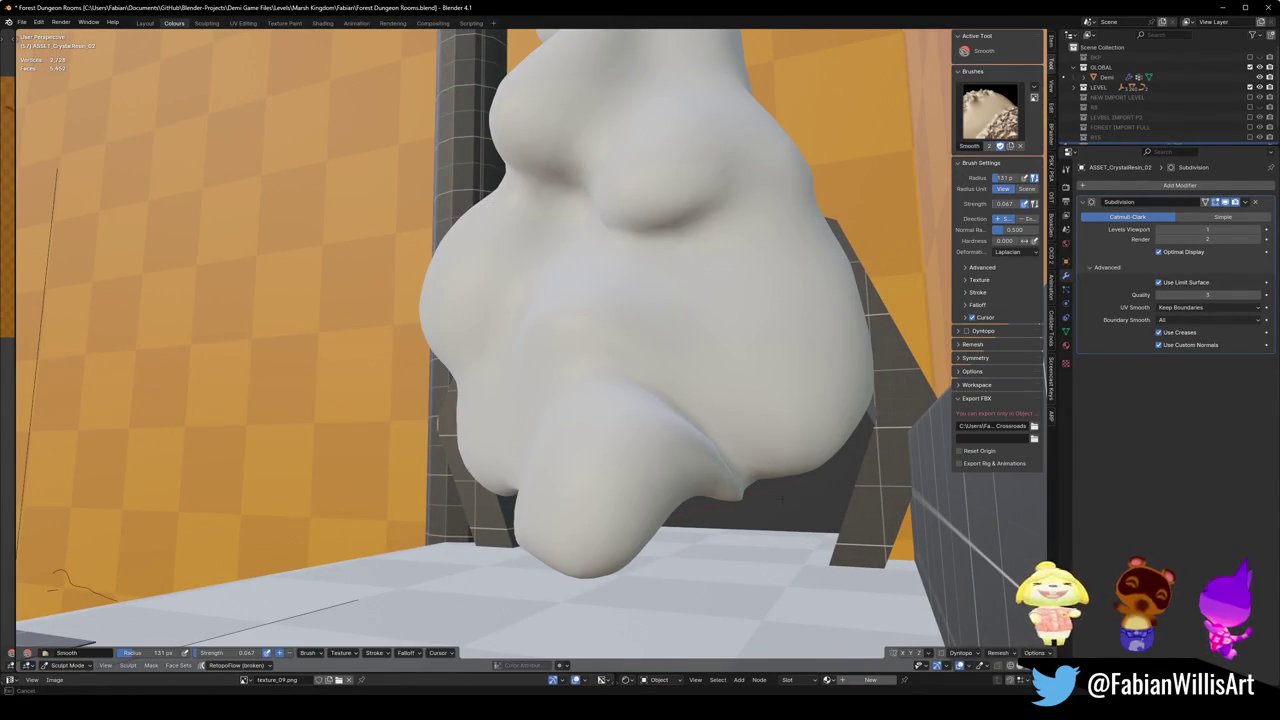
- Keep the Smooth brush, set its strength from 0.067 to 0.376, then switch the crystal back to Edit Mode
key("q")
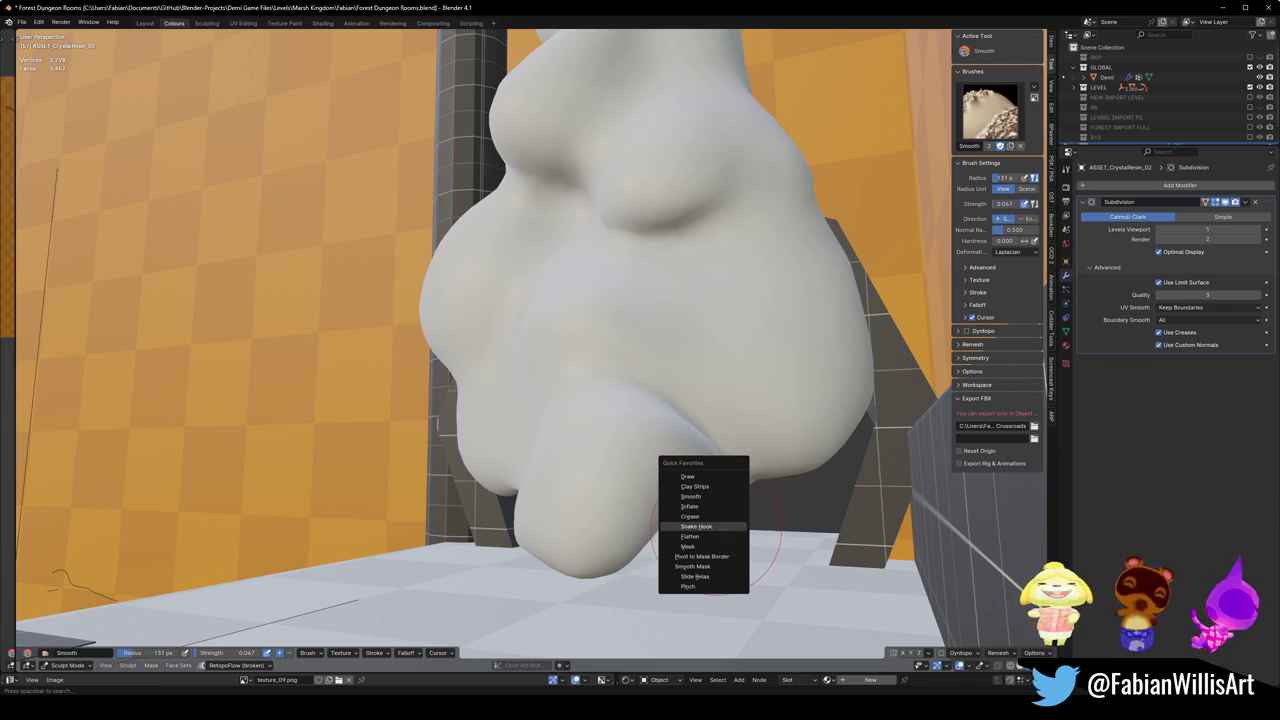
left_click(703, 496)
key("shift+f")
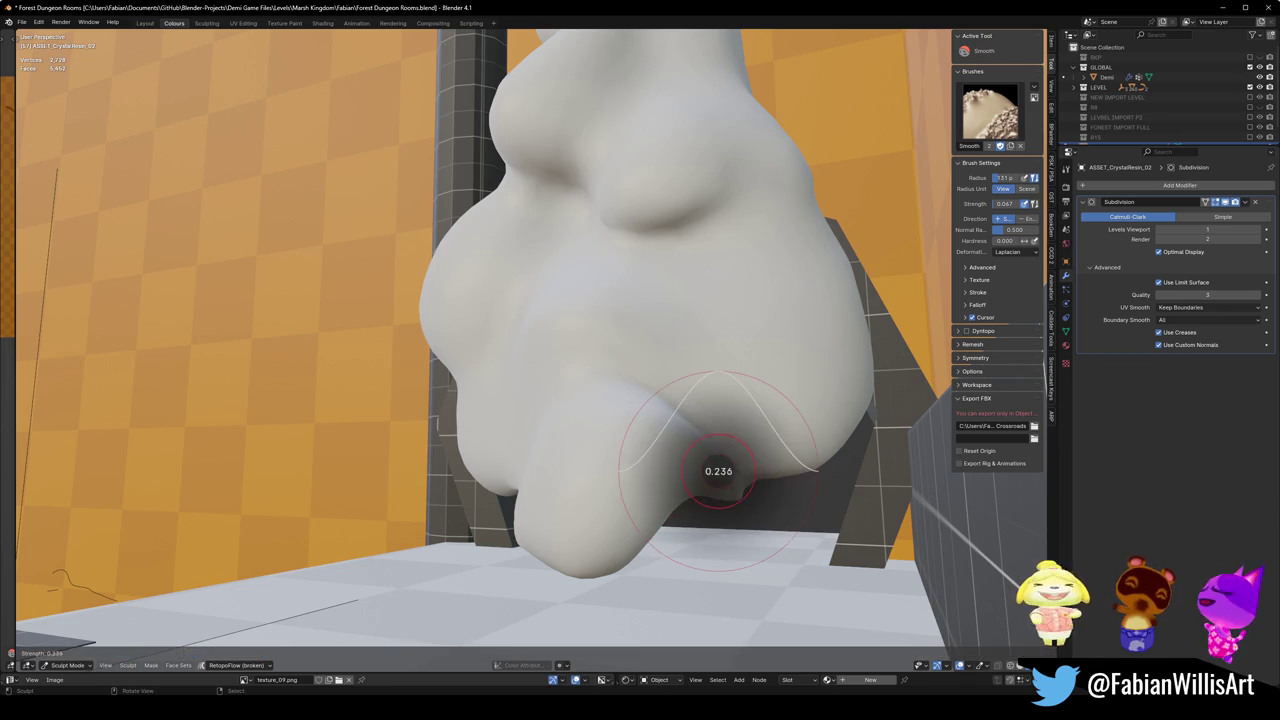
left_click(700, 445)
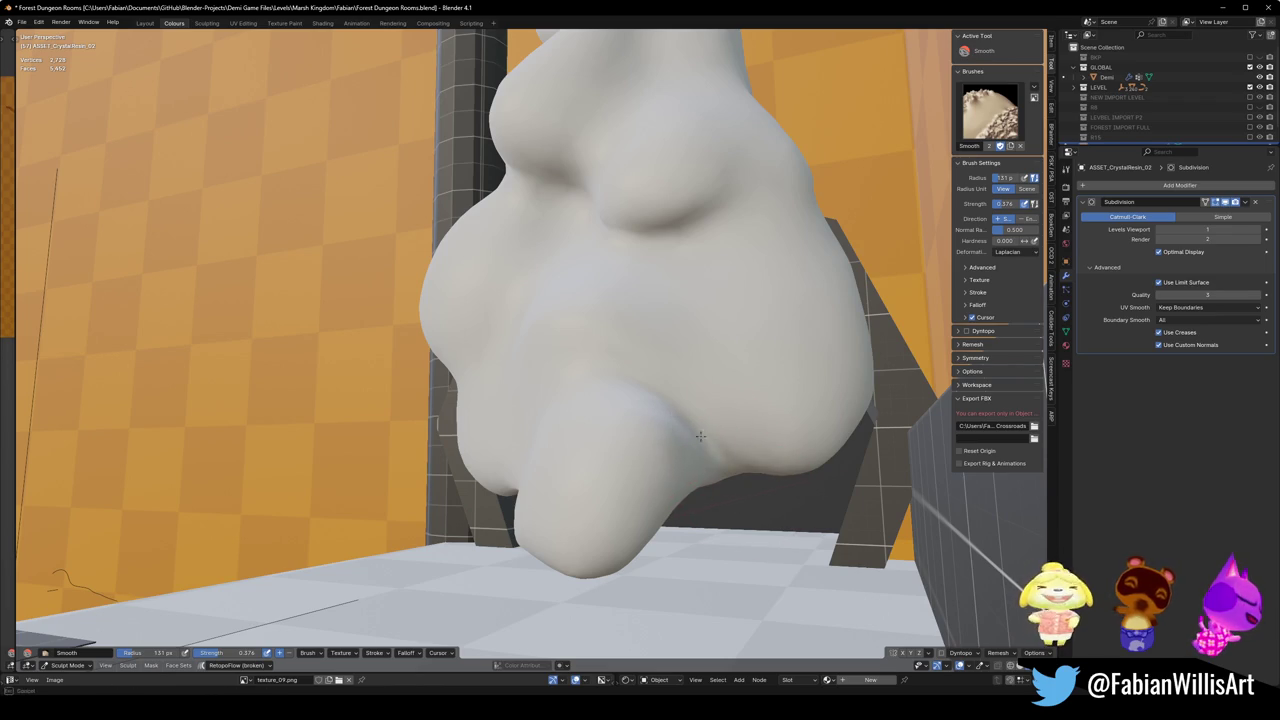
left_click_drag(686, 414, 691, 417)
left_click_drag(729, 424, 677, 428)
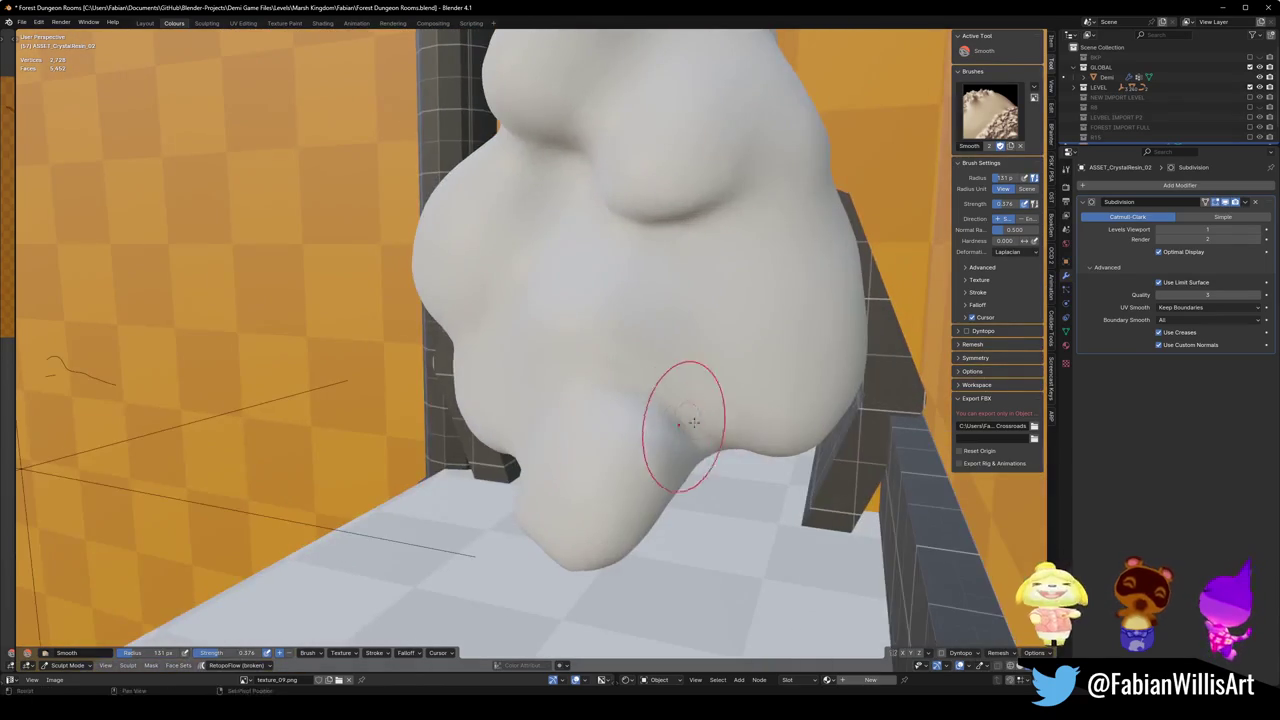
mouse_move(568, 447)
left_mouse_down()
mouse_move(566, 501)
mouse_move(600, 457)
left_mouse_up()
key("Tab")
scroll(640, 494, "up", 5)
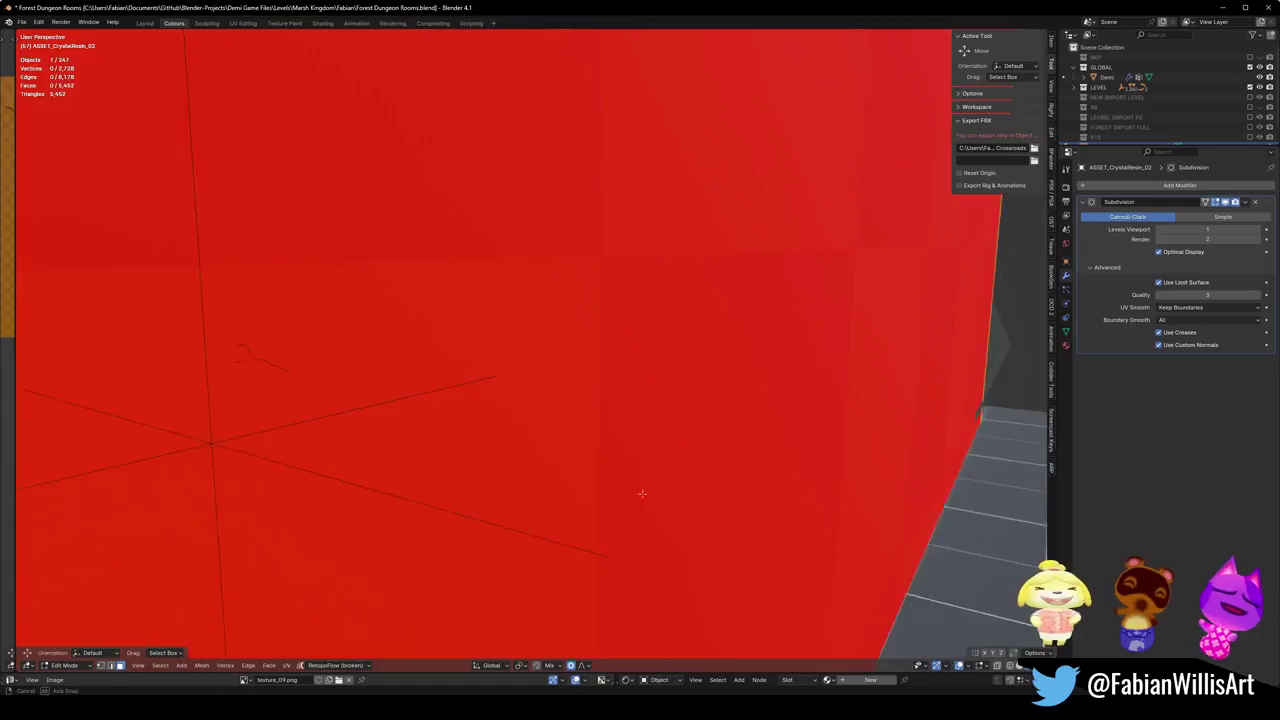
- Lower a vertex on the crystal's bottom bulge along Z with soft proportional falloff
scroll(640, 494, "down", 5)
left_click(700, 444)
left_click_drag(700, 444, 715, 450)
key("g")
key("z")
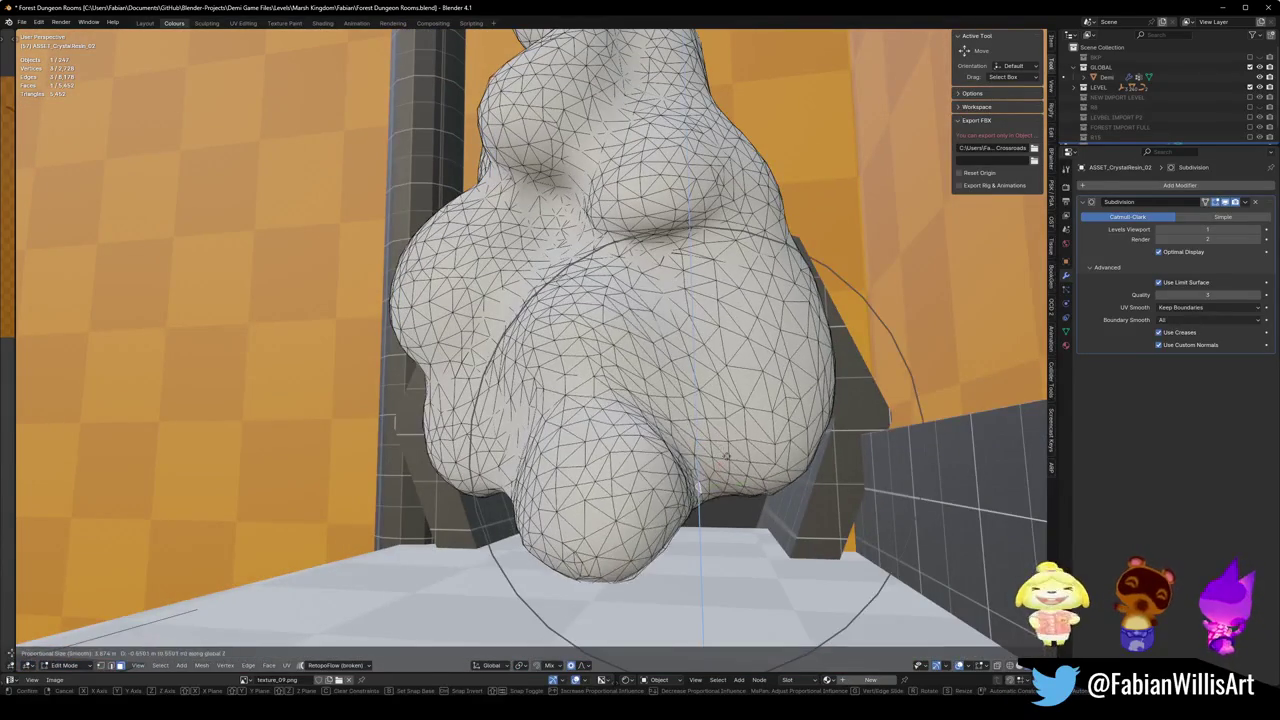
scroll(728, 455, "up", 2)
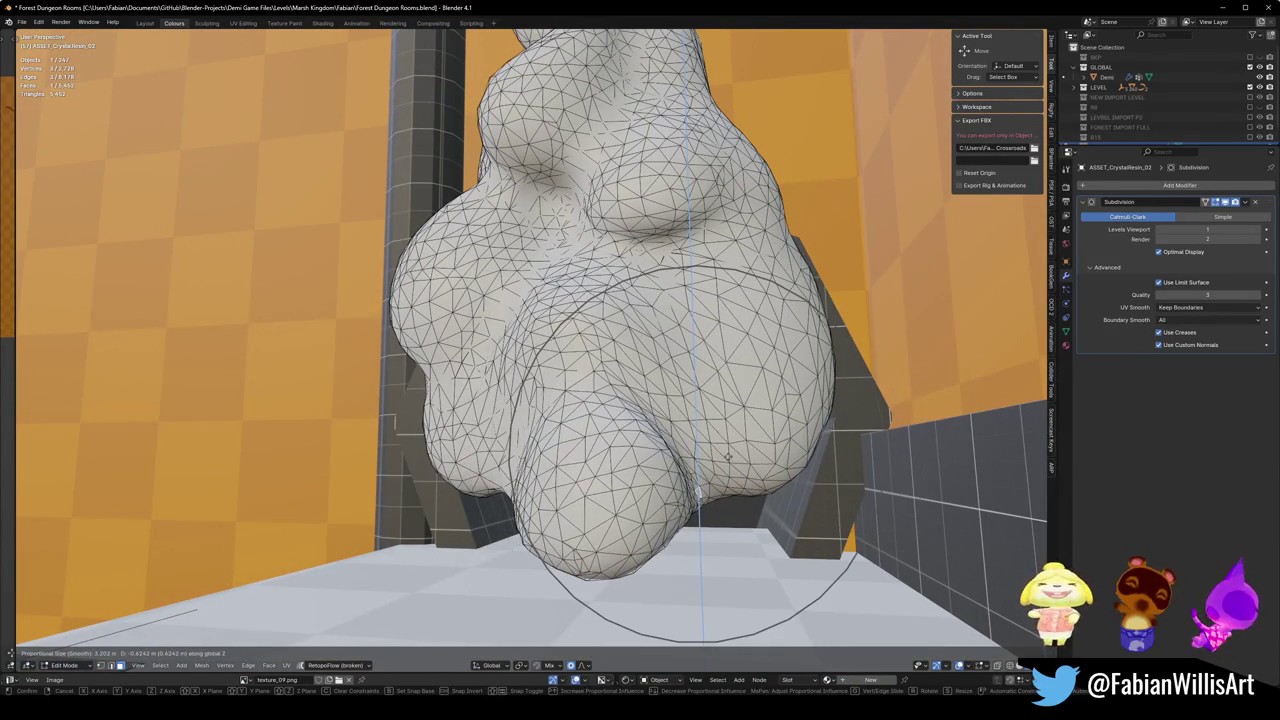
left_click(728, 455)
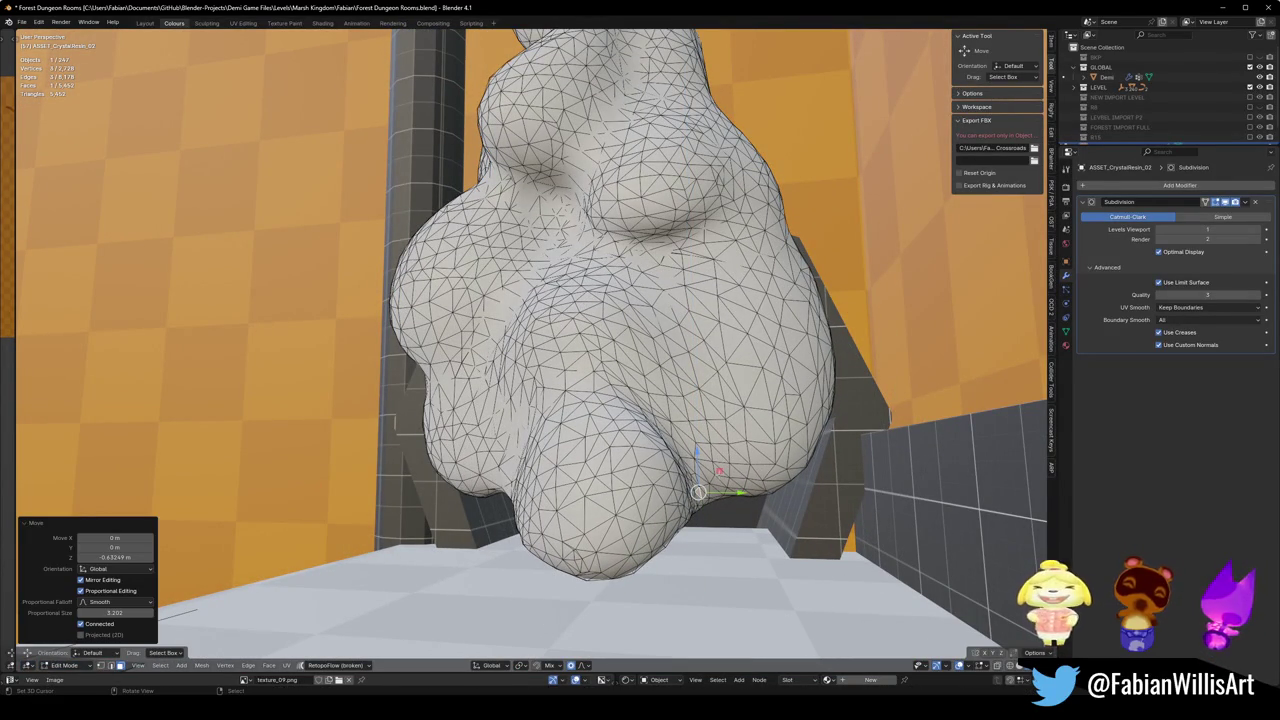
key("g")
key("z")
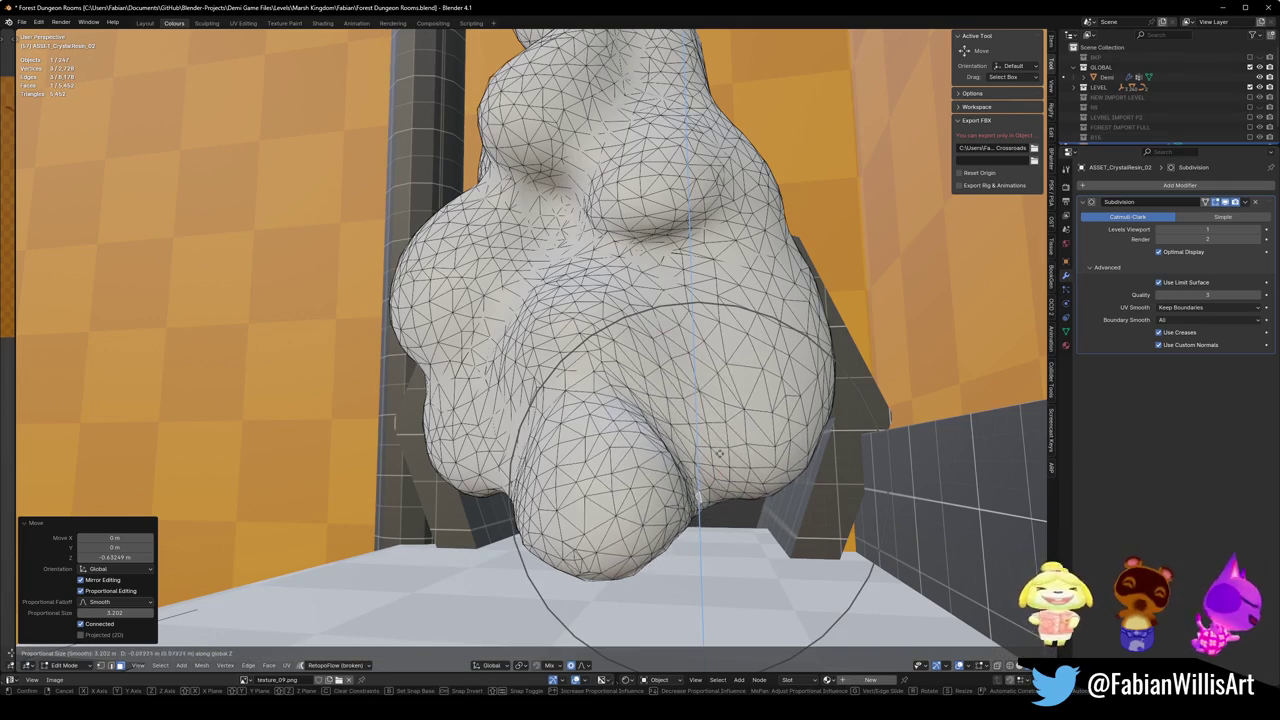
key("Return")
key("alt+a")
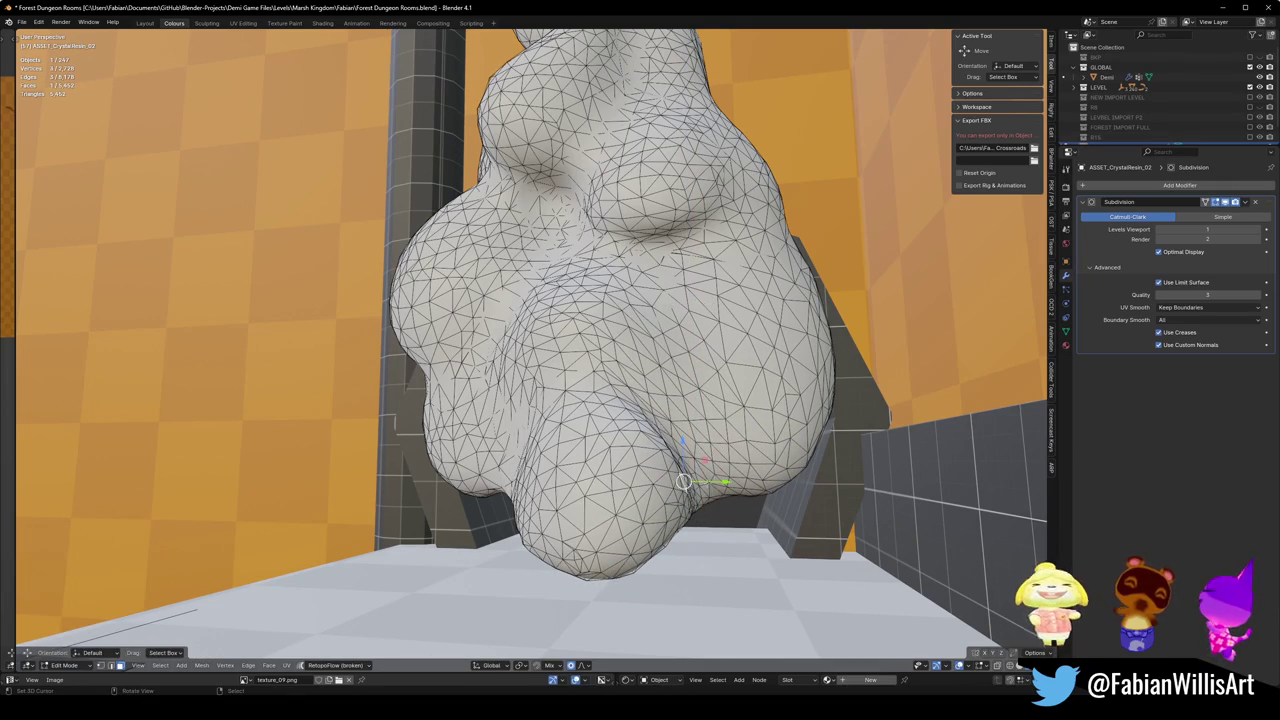
- Nudge a lower-right lobe vertex slightly along Y, then lower it a little on Z
left_click(705, 466)
key("g")
key("Escape")
key("g")
key("y")
scroll(707, 472, "up", 3)
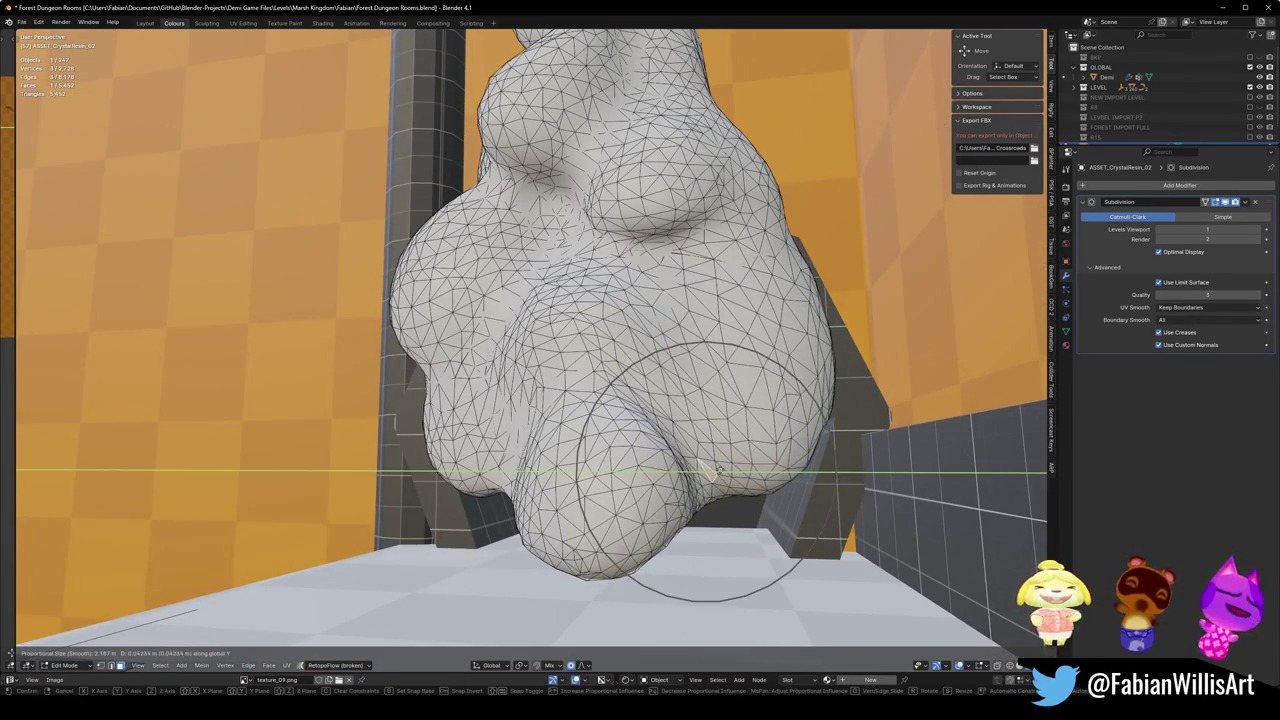
key("Return")
key("g")
key("z")
key("Return")
scroll(640, 350, "down", 5)
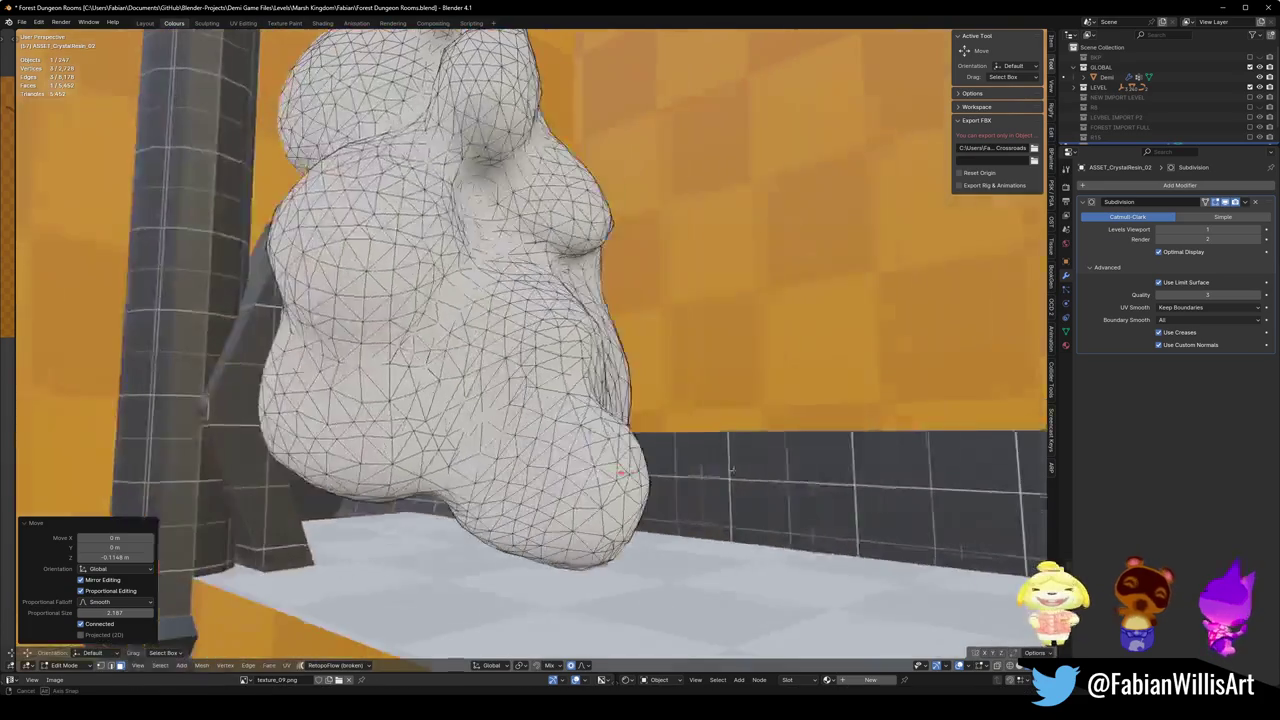
- Switch the crystal to Sculpt Mode and sharpen the mask
key("ctrl+Tab")
key("a")
left_click(540, 400)
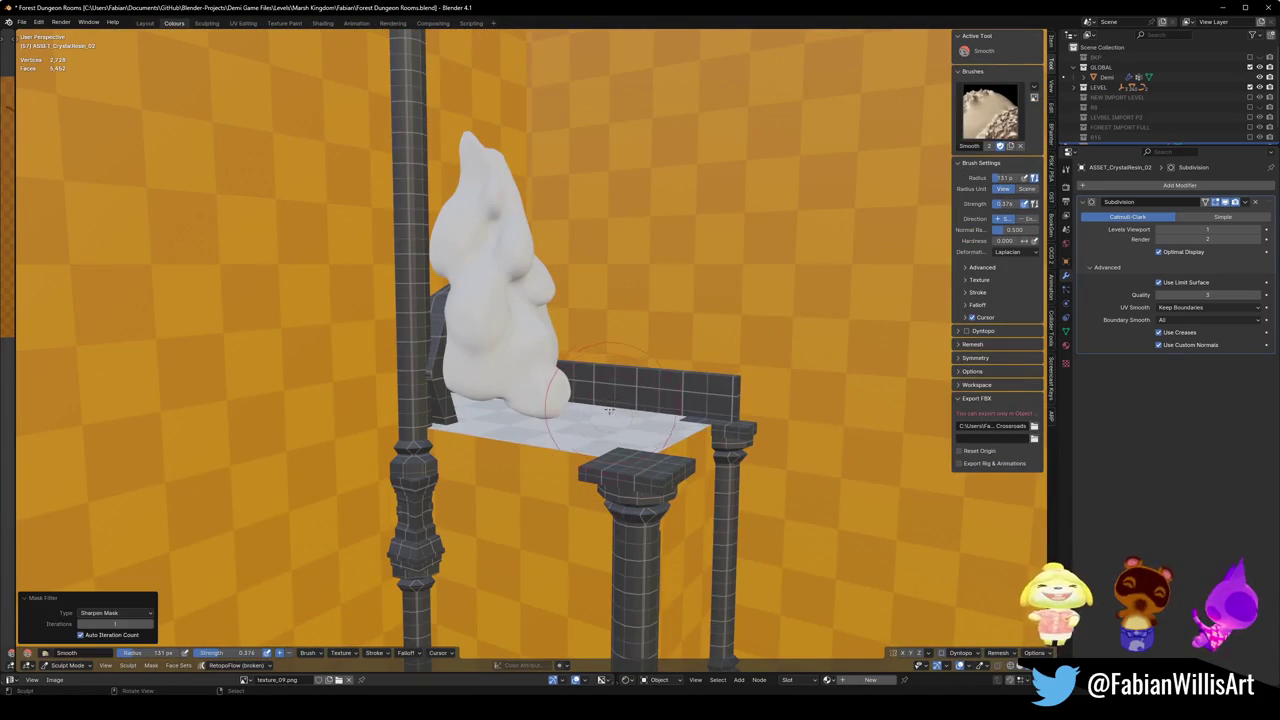
- Return to Object Mode and save Forest Dungeon Rooms
key("ctrl+Tab")
key("ctrl+s")
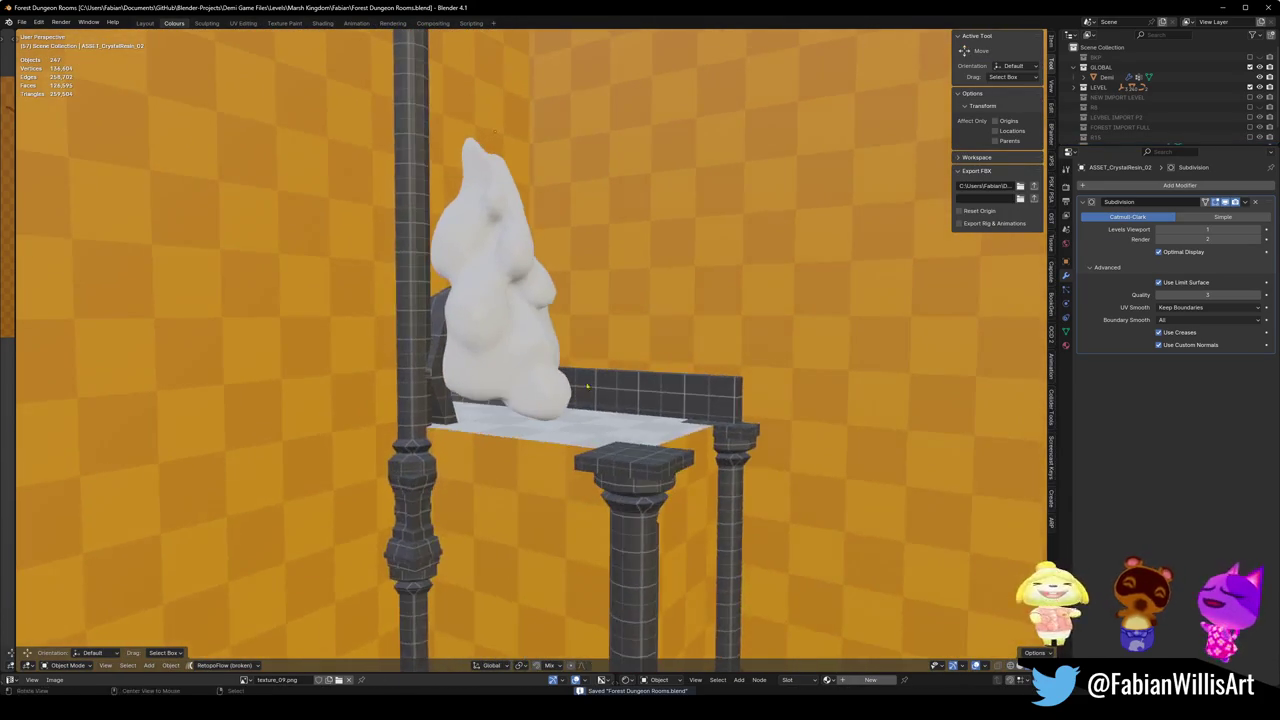
mouse_move(545, 374)
left_mouse_down()
mouse_move(577, 386)
mouse_move(536, 401)
left_mouse_up()
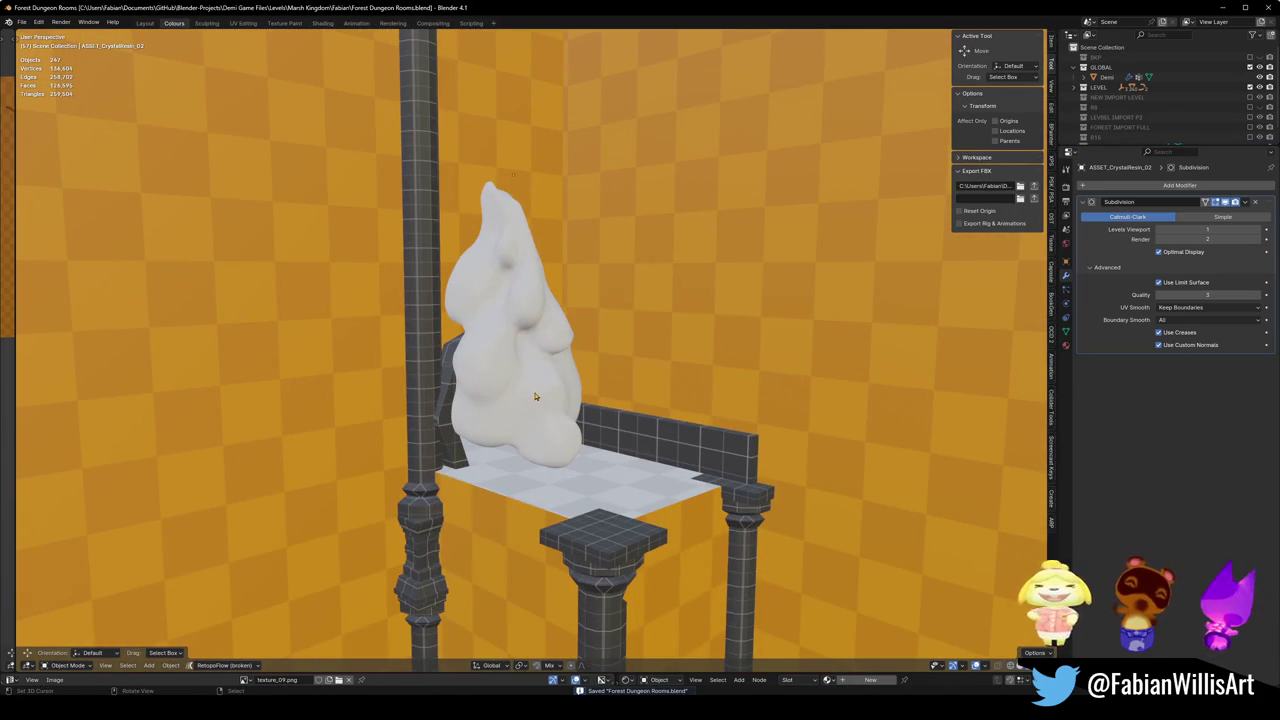
- Apply rotation and scale to the crystal, unparent it keeping placement, save, and copy it
left_click(514, 402)
key("F2")
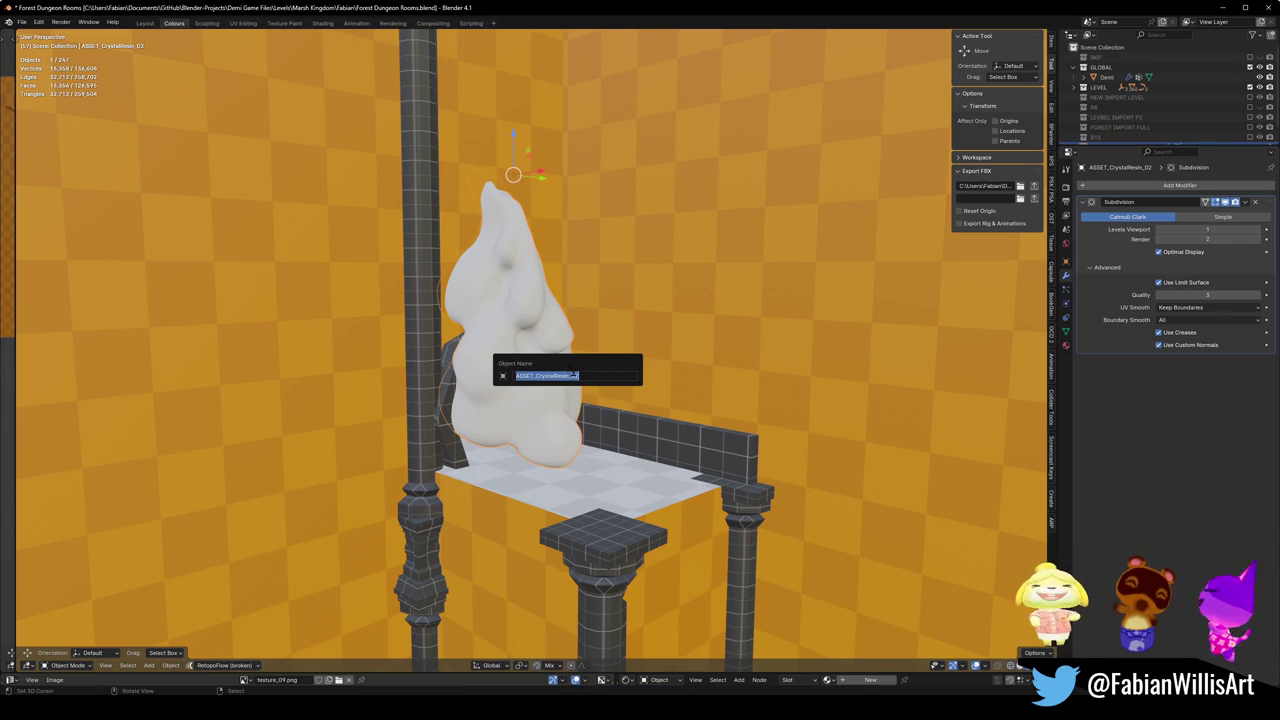
key("Return")
key("ctrl+a")
left_click(575, 377)
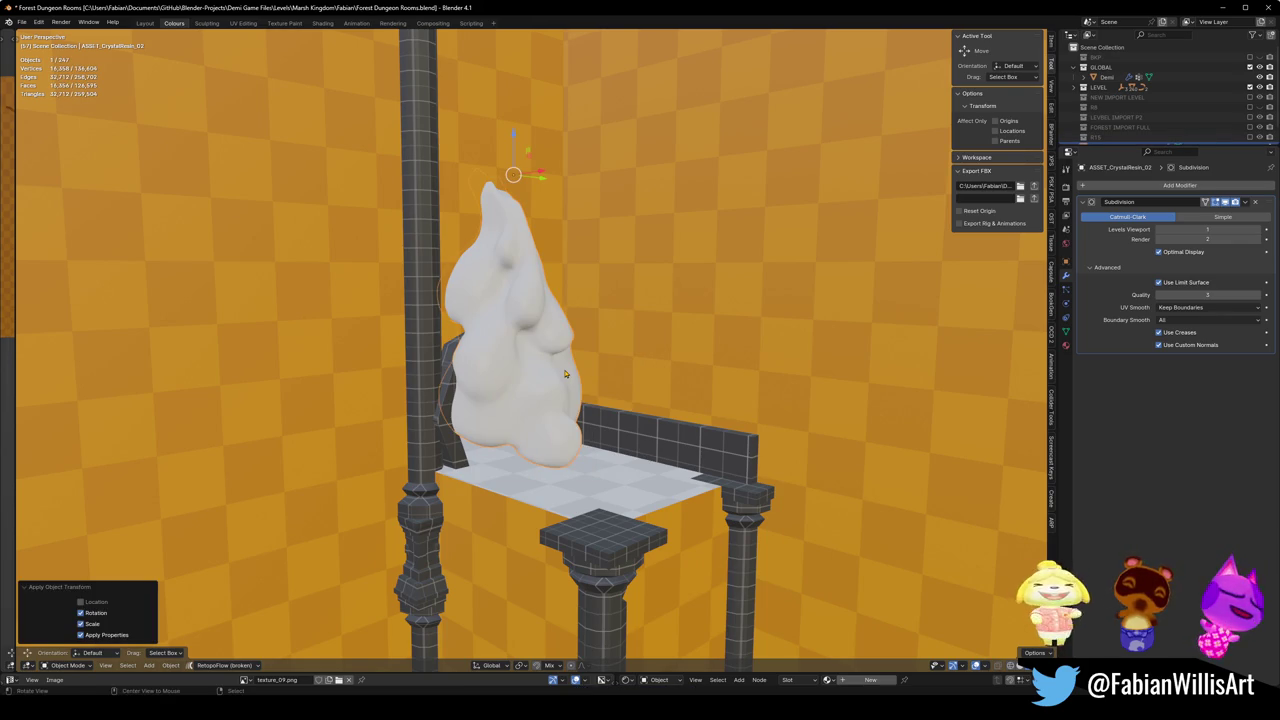
key("alt+p")
left_click(565, 370)
key("ctrl+s")
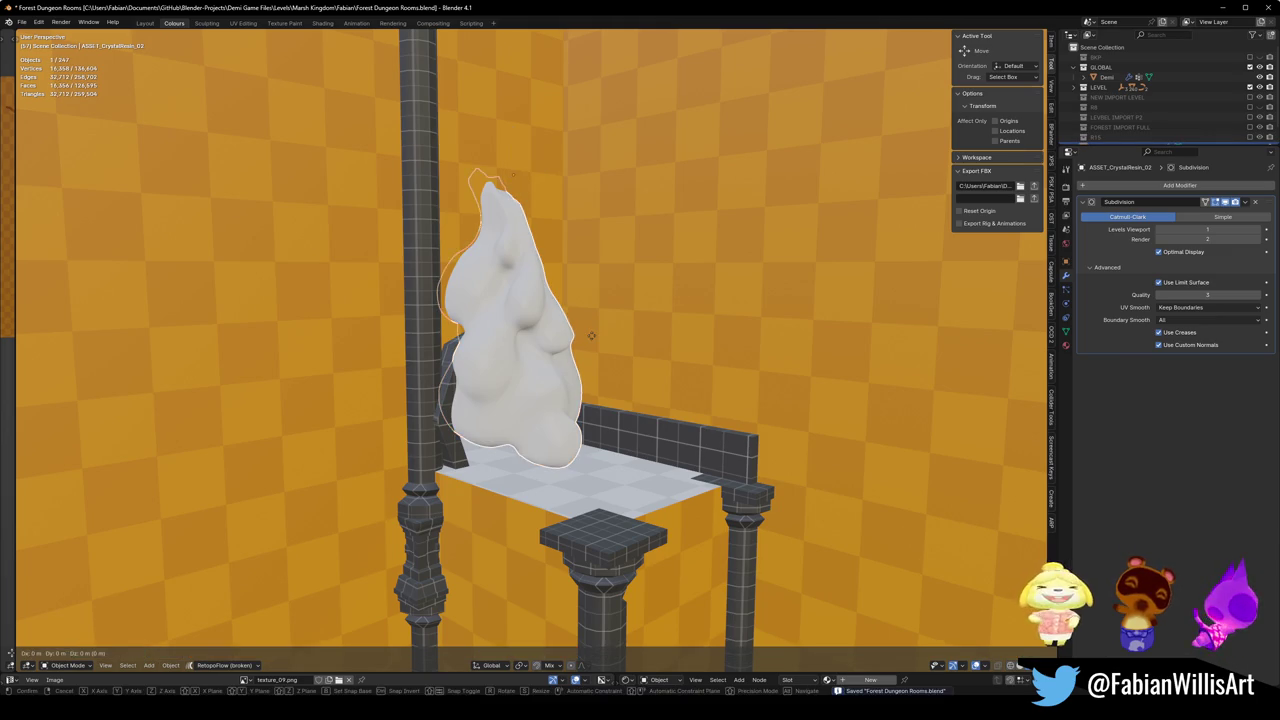
key("ctrl+c")
left_click(592, 341)
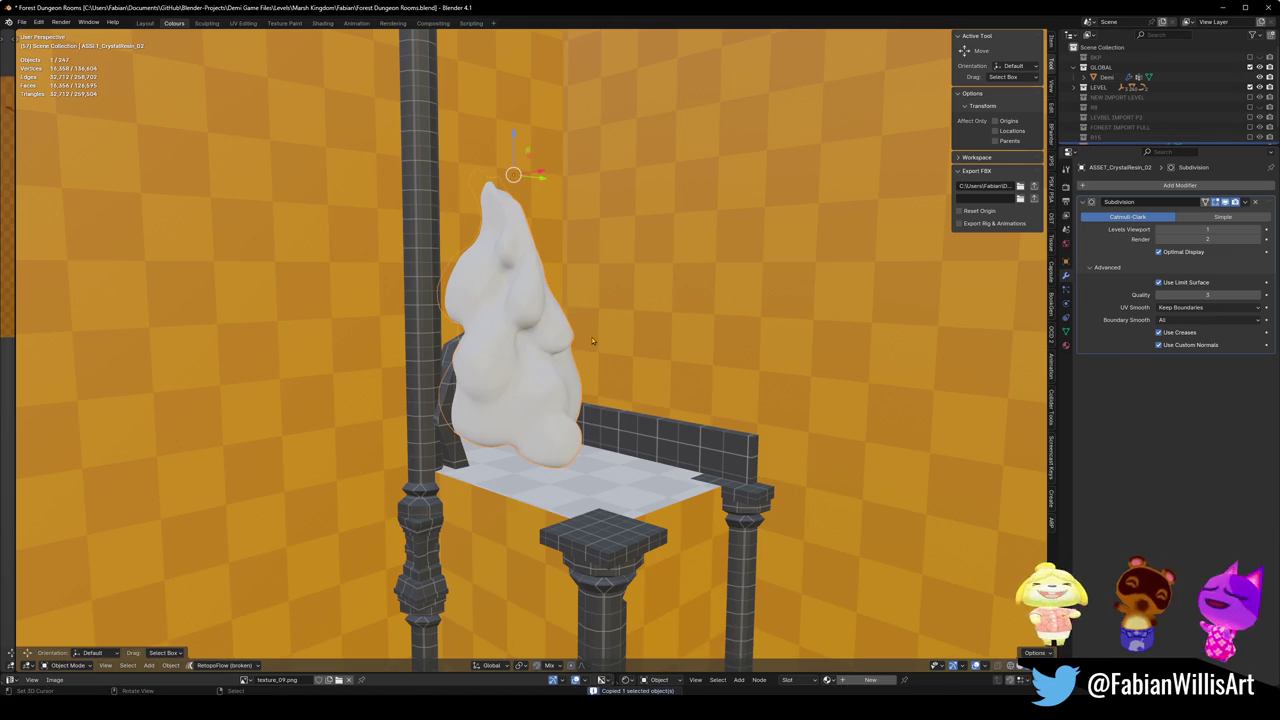
- Paste the copied crystal resin into the Umbra Shards file
mouse_move(750, 715)
left_click(750, 655)
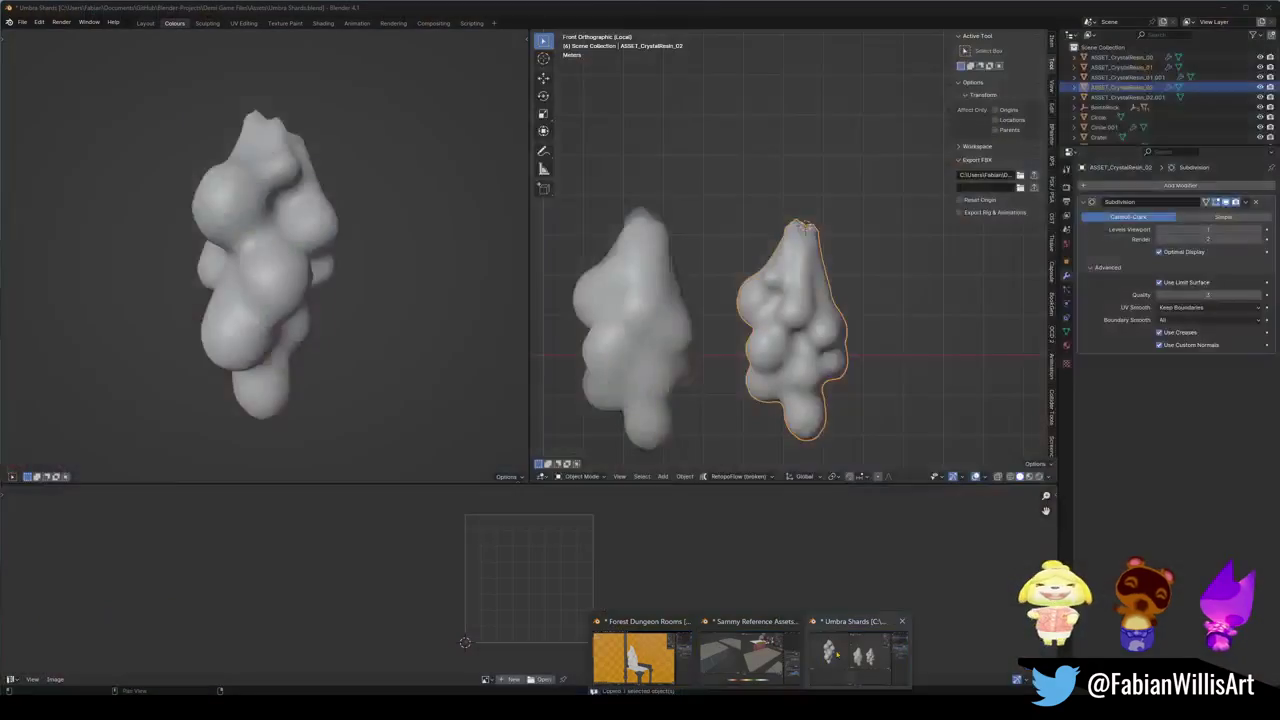
left_click_drag(823, 349, 785, 287)
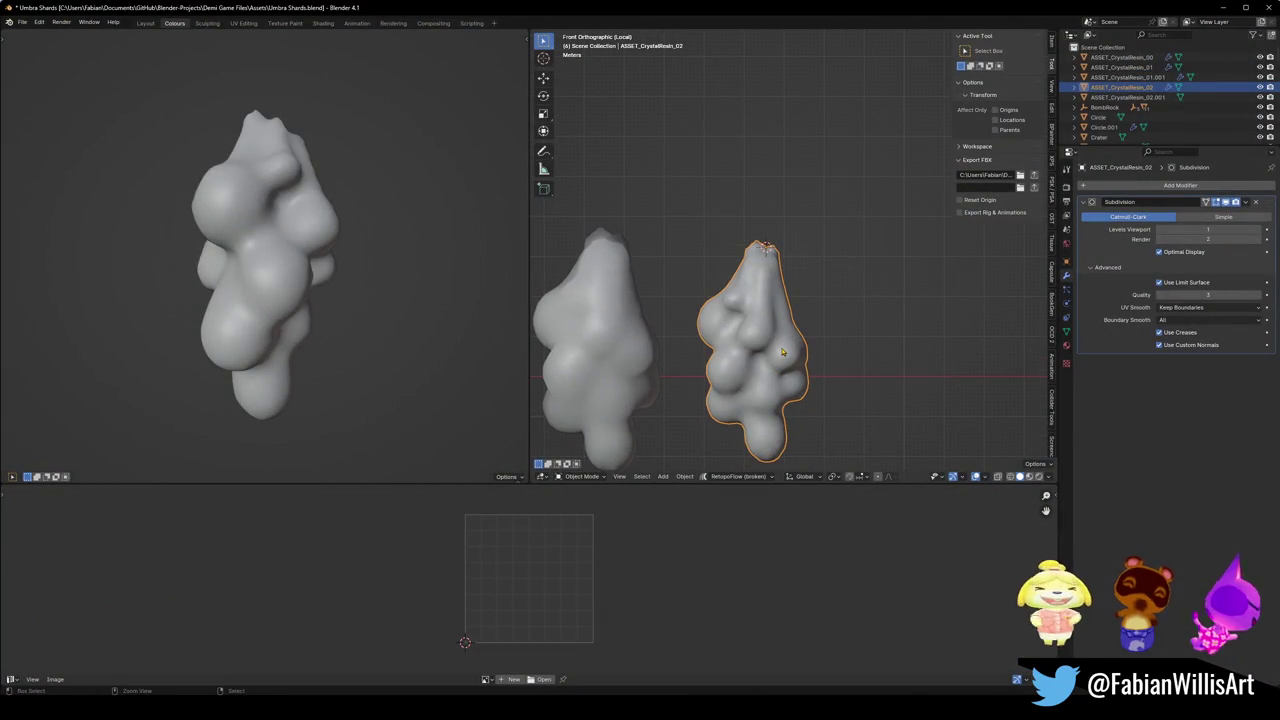
key("ctrl+v")
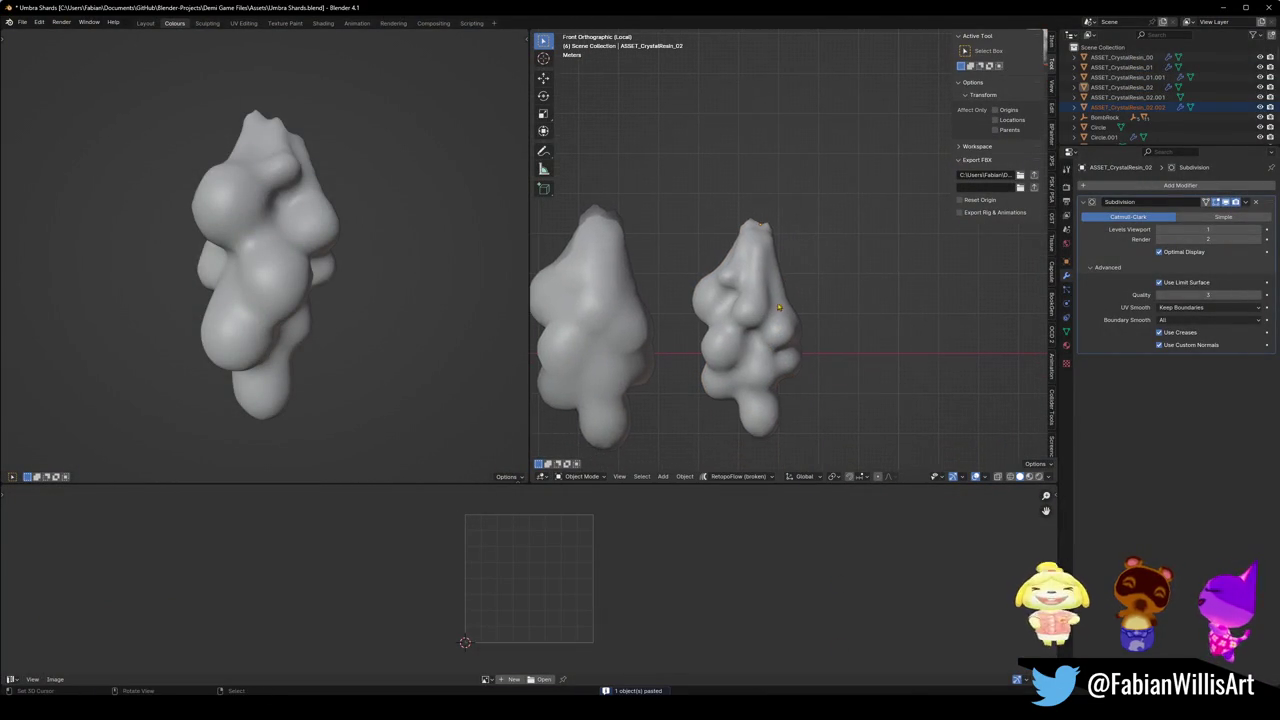
- Snap the pasted ASSET_CrystalResin_02.002 to the 3D cursor
key("shift+s")
scroll(760, 300, "down", 3)
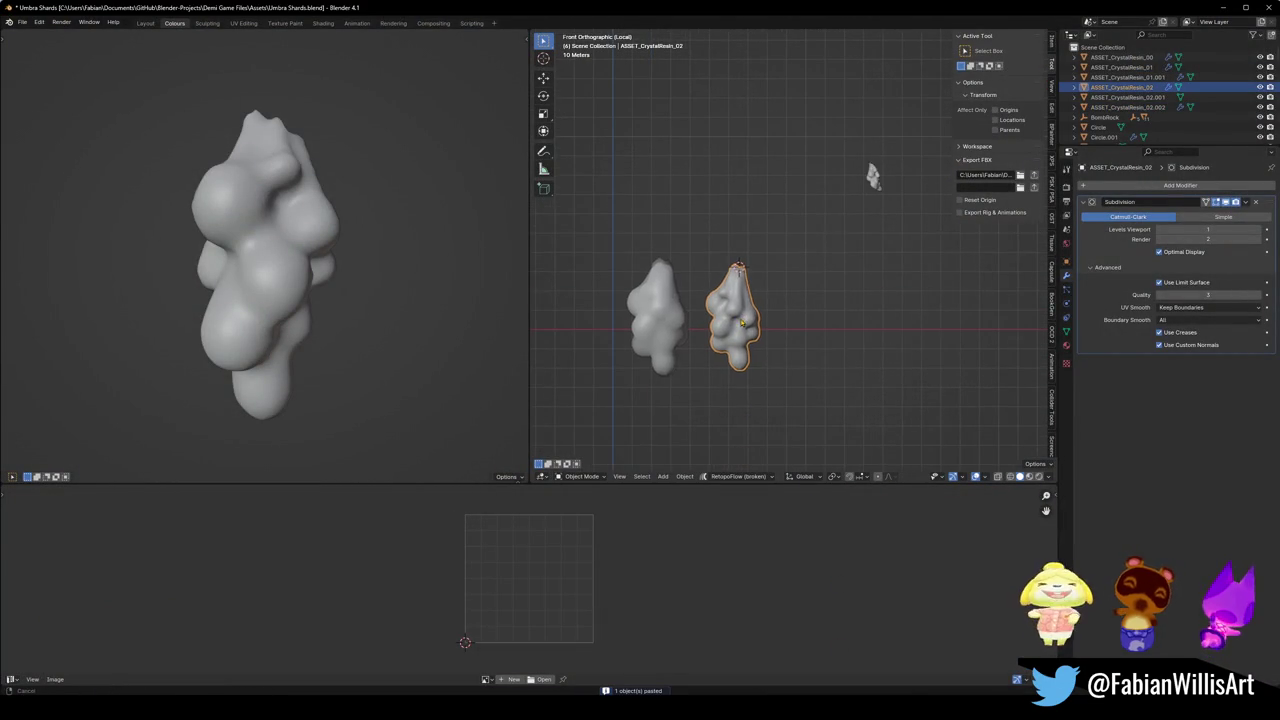
key("shift+s")
left_click(857, 208)
left_click_drag(760, 300, 732, 311)
- In top view, move the pasted crystal to the right of the existing shards
key("KP_7")
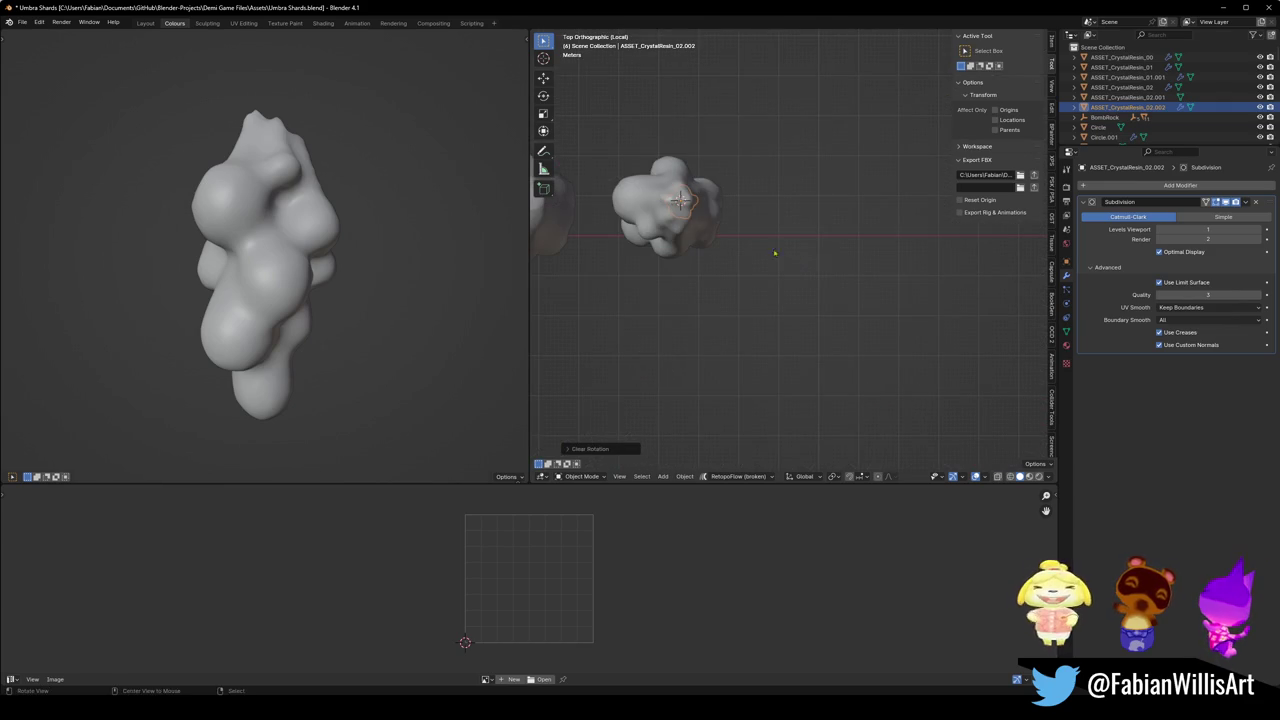
key("g")
left_click(798, 252)
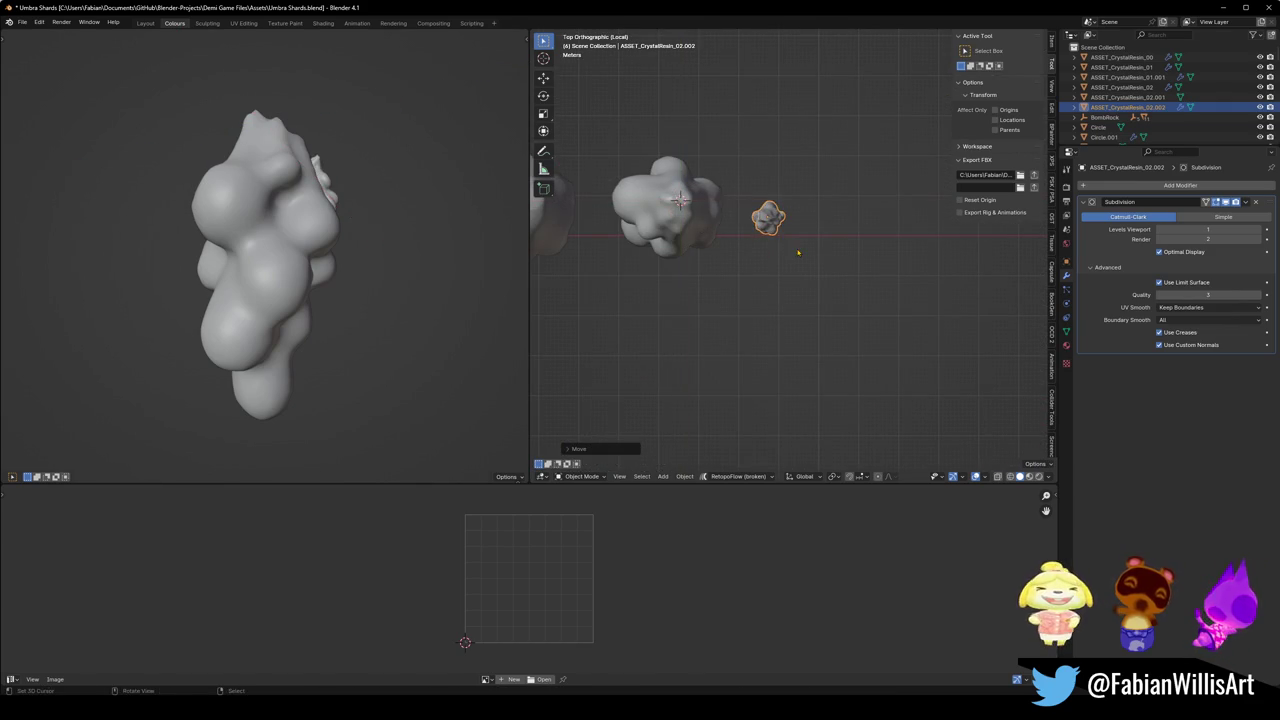
mouse_move(750, 250)
left_mouse_down()
mouse_move(786, 251)
mouse_move(834, 194)
mouse_move(931, 185)
mouse_move(888, 191)
mouse_move(777, 257)
mouse_move(914, 270)
mouse_move(800, 311)
left_mouse_up()
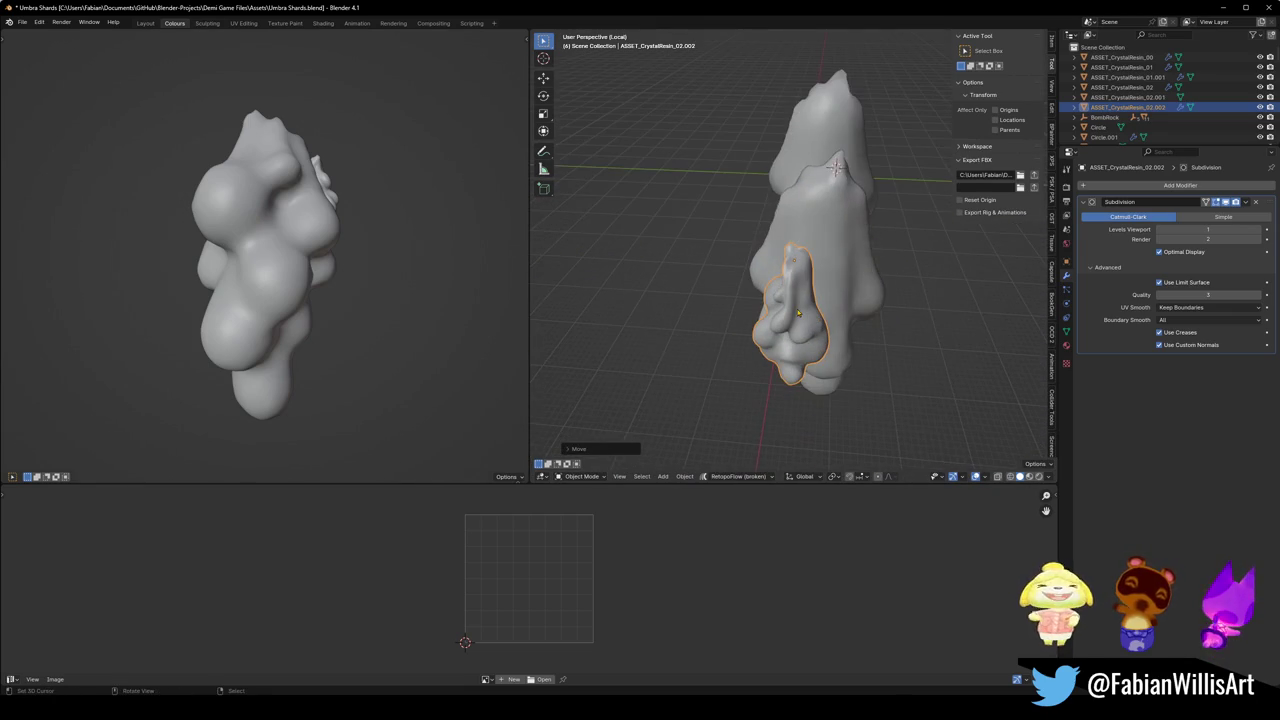
- Rotate the small pasted lump 90 degrees in top view
left_click(797, 313)
left_click(797, 313)
key("KP_7")
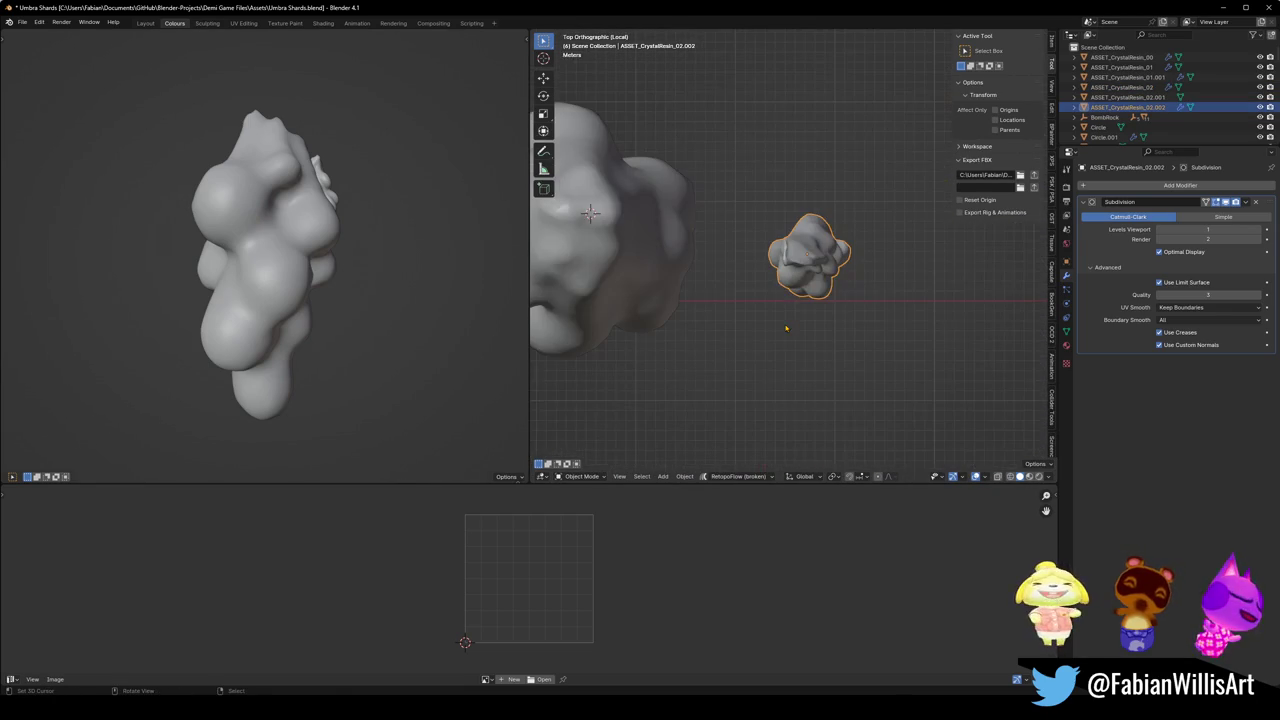
key("r")
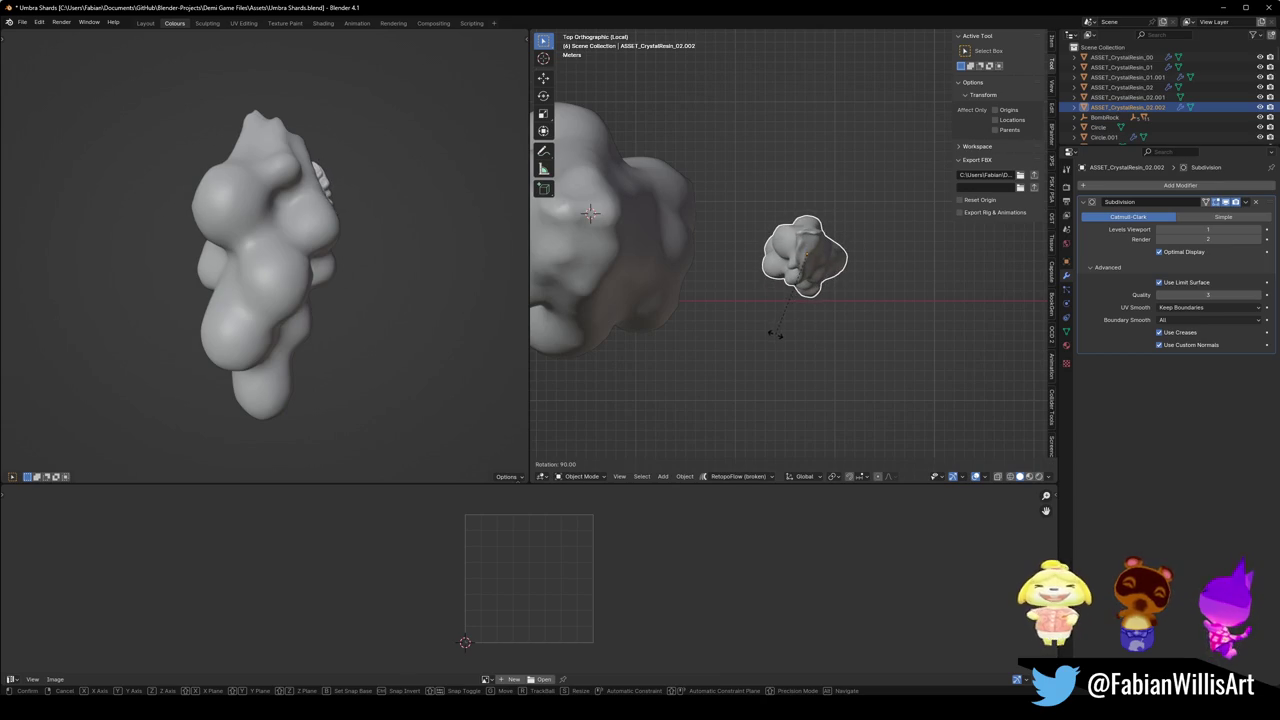
left_click(768, 338)
left_click_drag(768, 338, 814, 206)
- Apply rotation and scale to the lump
key("ctrl+a")
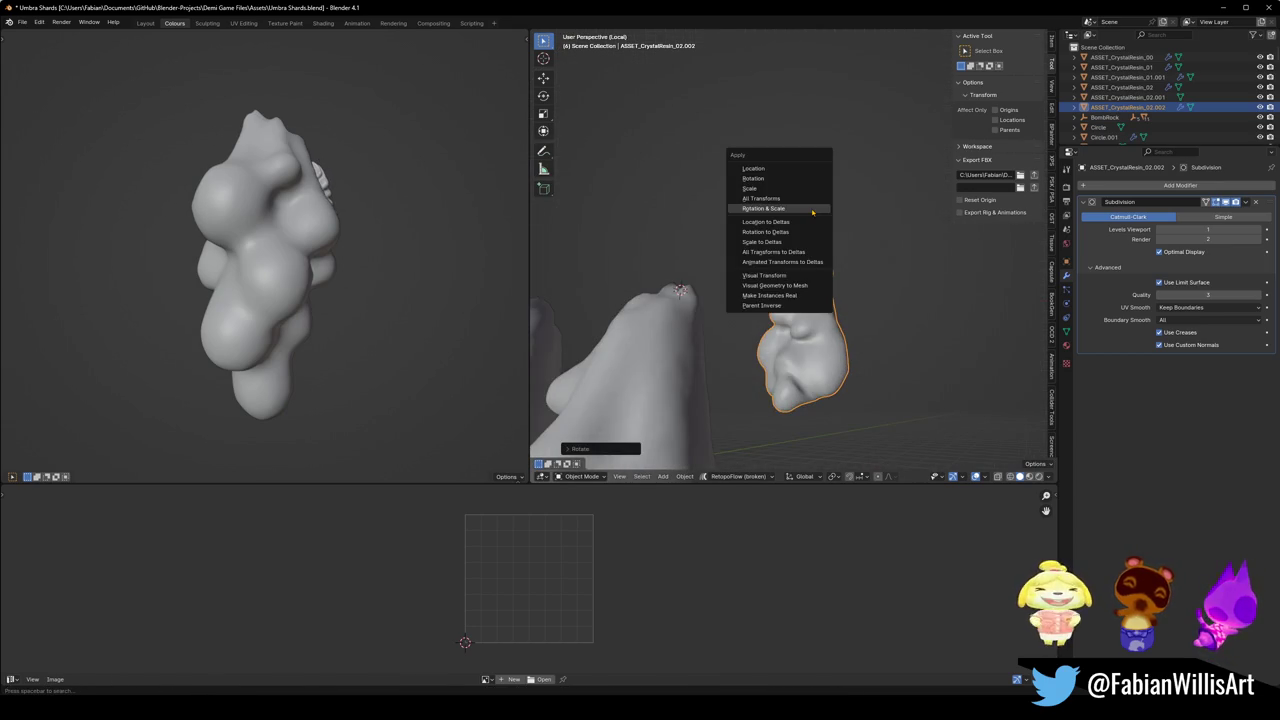
left_click(814, 206)
left_click_drag(832, 262, 829, 296)
scroll(829, 296, "up", 3)
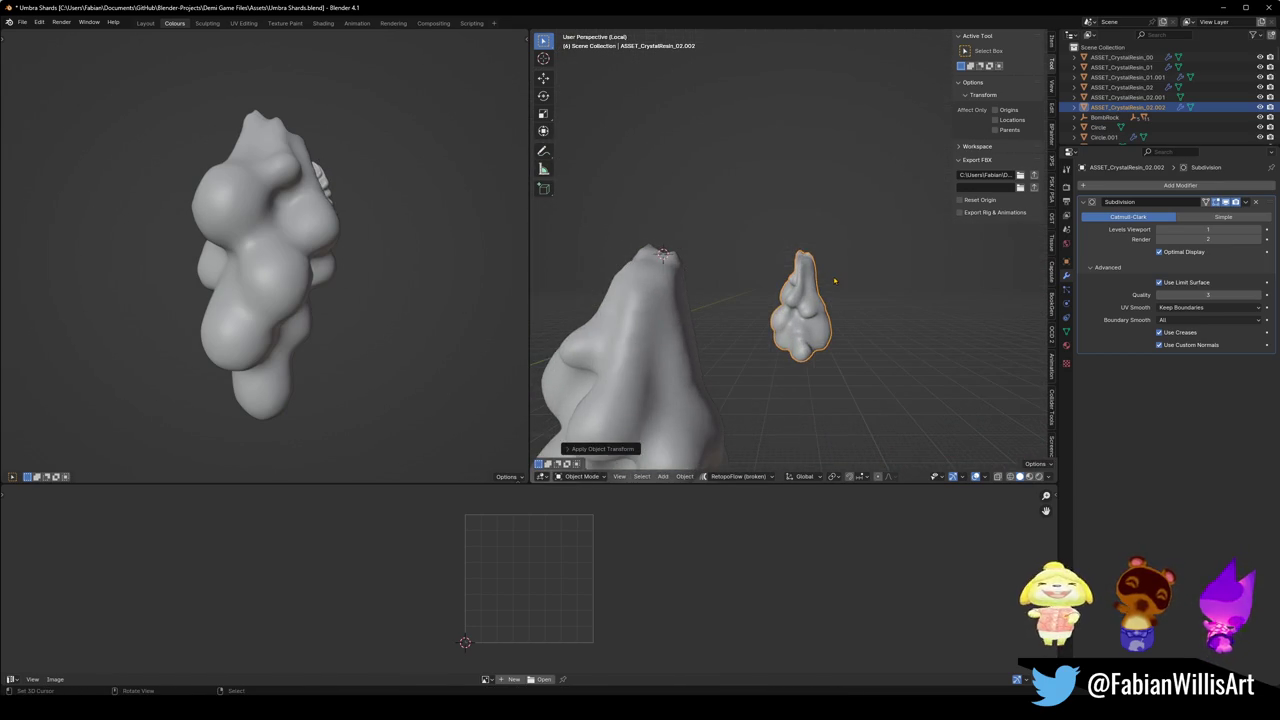
scroll(833, 280, "up", 2)
- Rename the lump to ASSET_CrystalResin_03
left_click(607, 354)
key("F2")
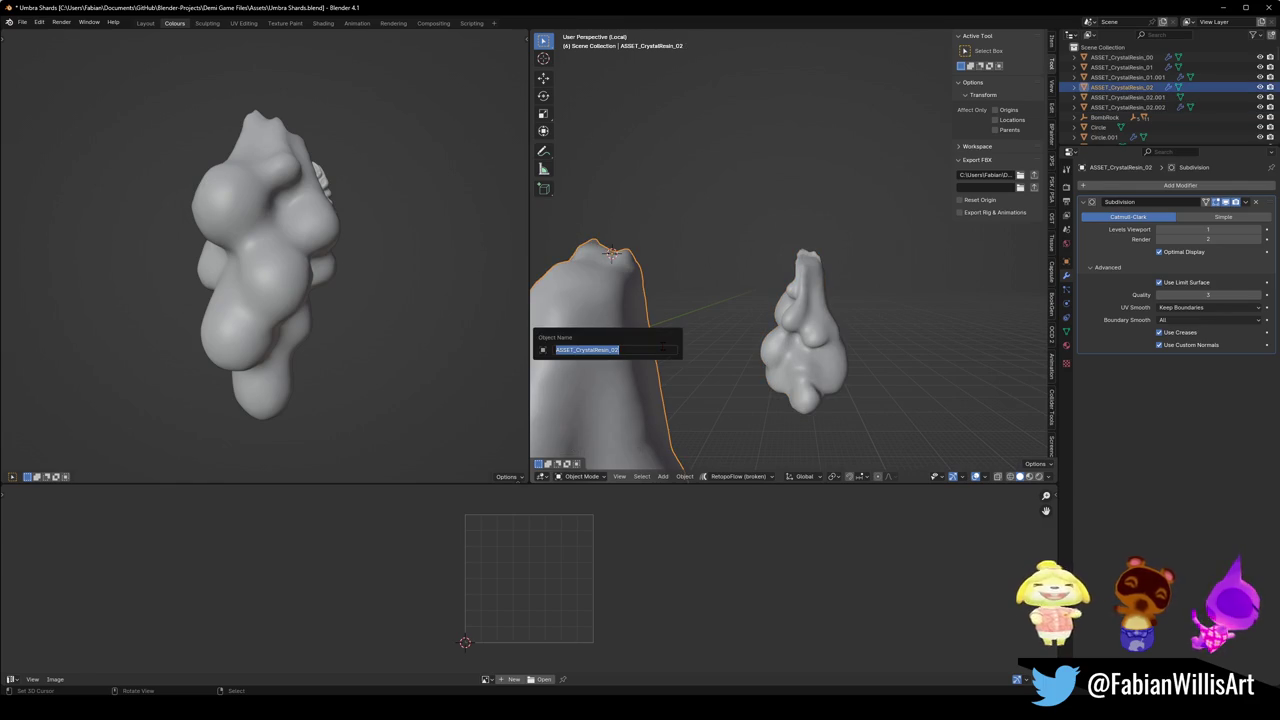
left_click(802, 320)
key("F2")
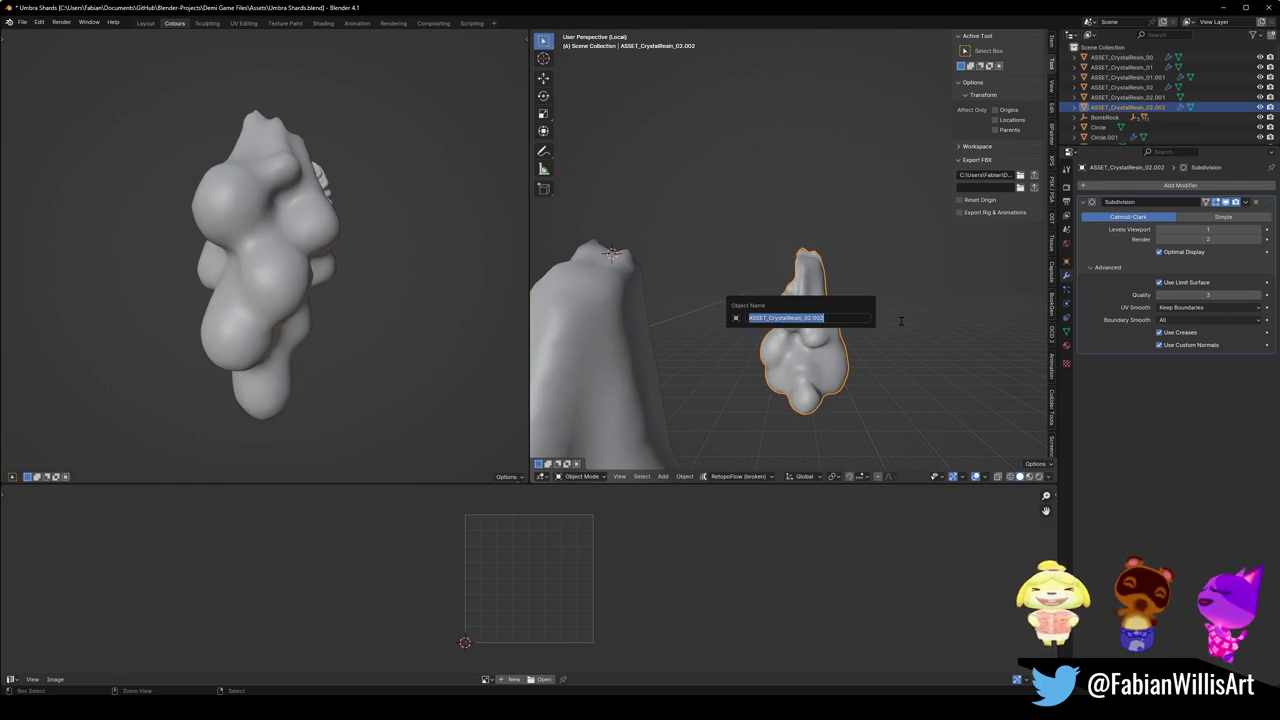
key("BackSpace")
type("3")
key("Return")
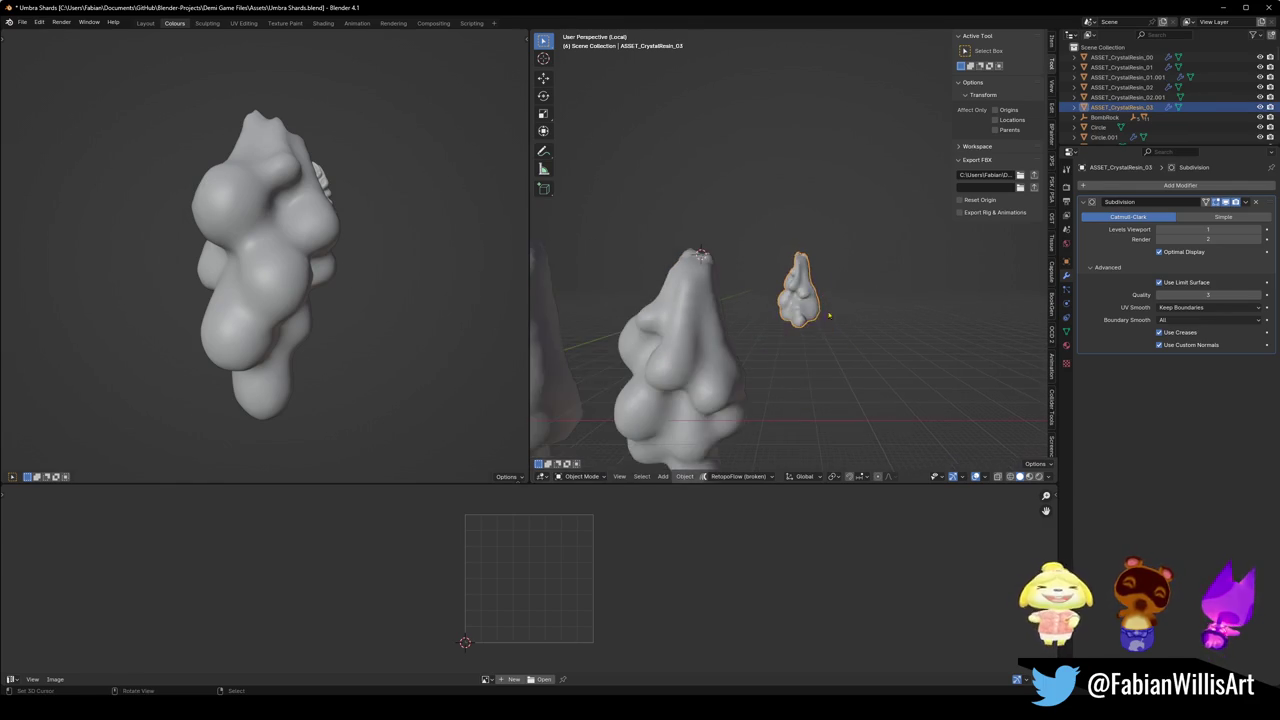
- Save Umbra Shards.blend
key("ctrl+s")
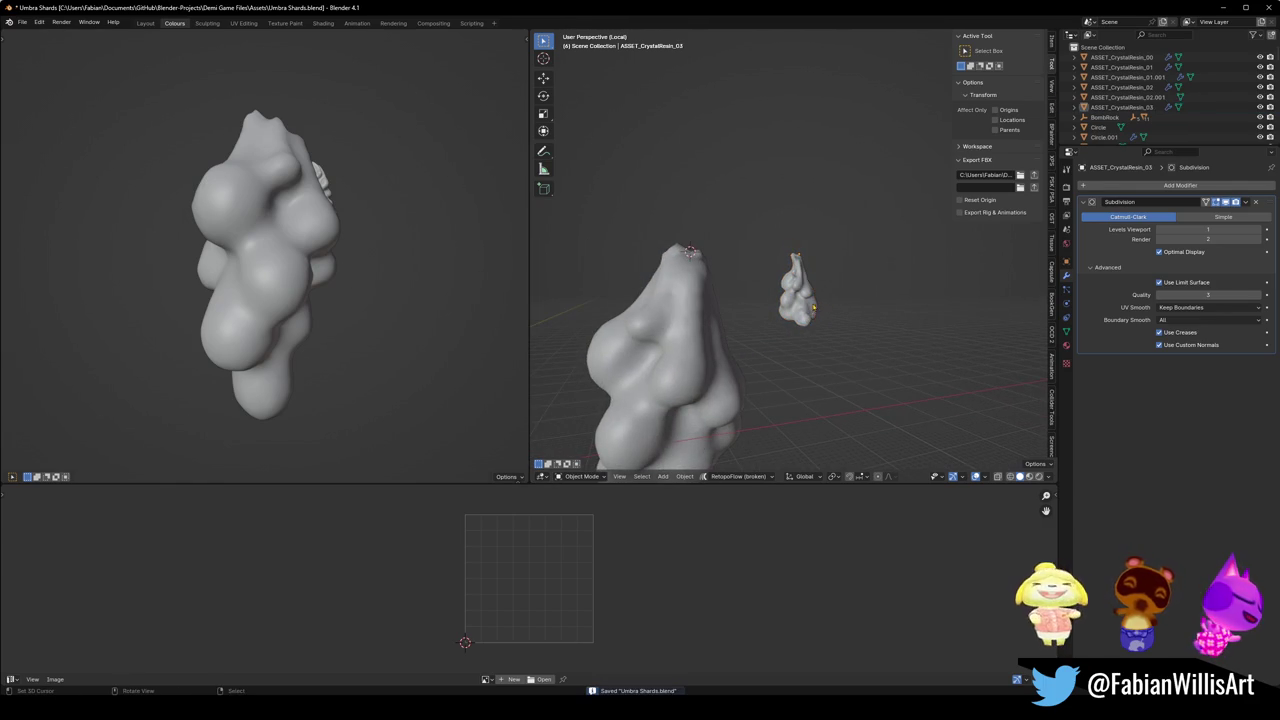
scroll(815, 306, "up", 5)
scroll(819, 316, "down", 5)
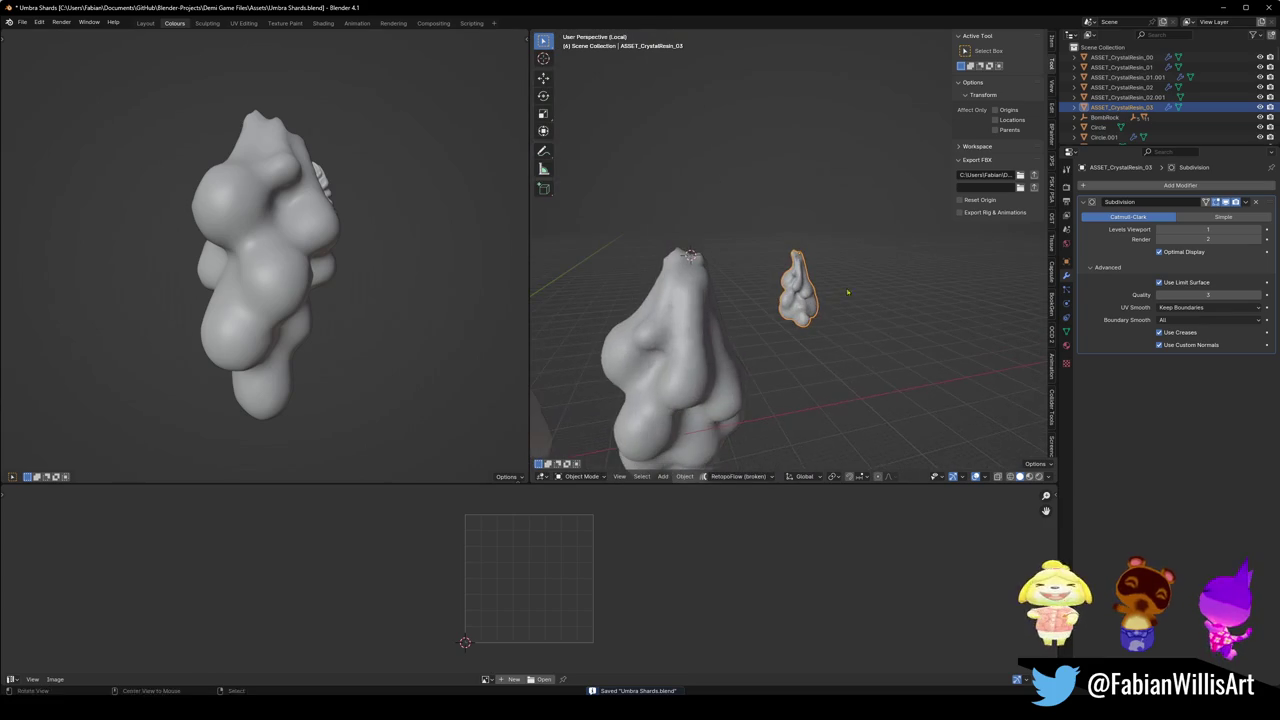
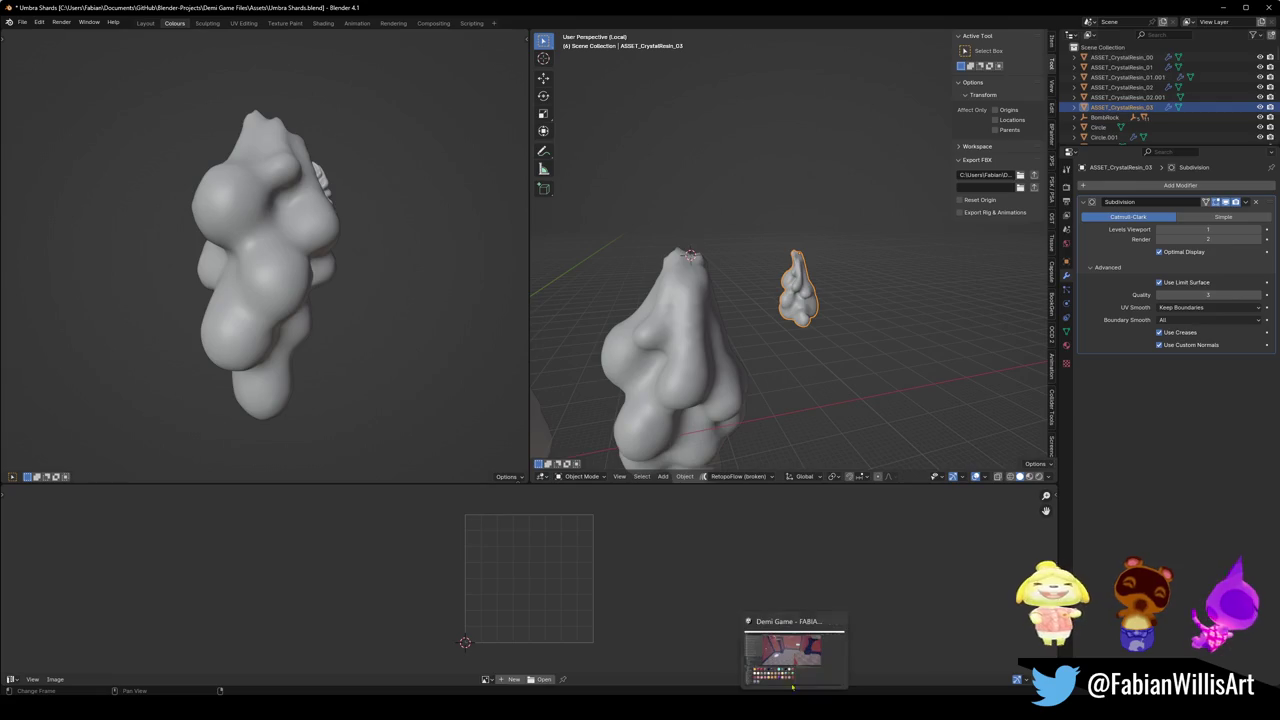
- Check the pedestal in Unity's scene view, then return to Blender
left_click(800, 655)
mouse_move(607, 281)
left_mouse_down()
mouse_move(588, 237)
mouse_move(593, 249)
left_mouse_up()
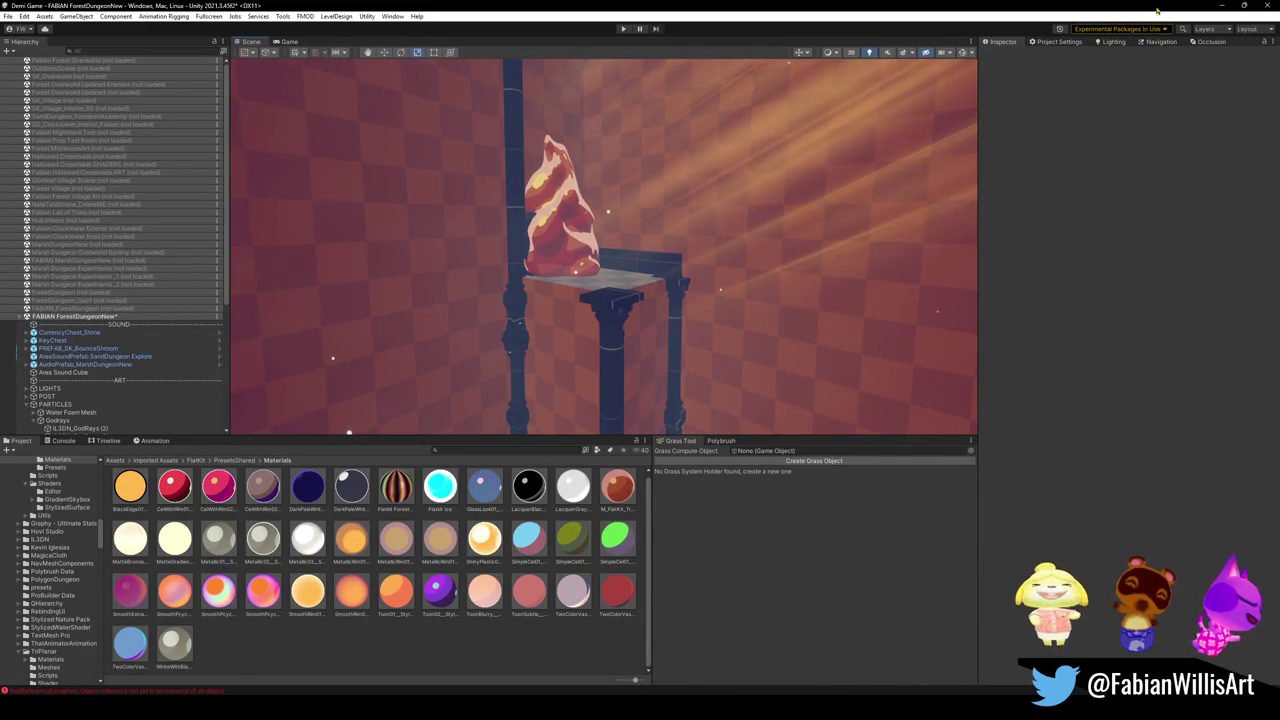
left_click(1222, 7)
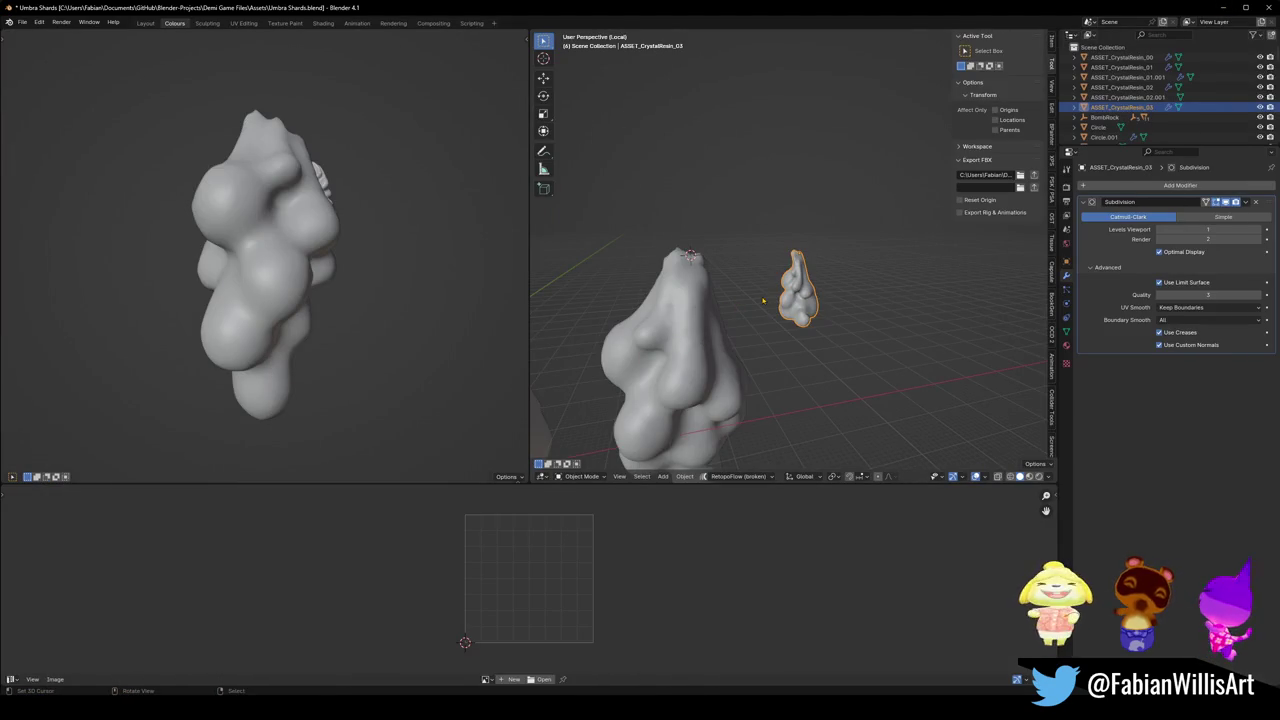
- Rename the large crystal to 'ASSET_CrystalResin_02 BKP' and save the blend file
left_click(763, 300)
left_click(735, 320)
key("F2")
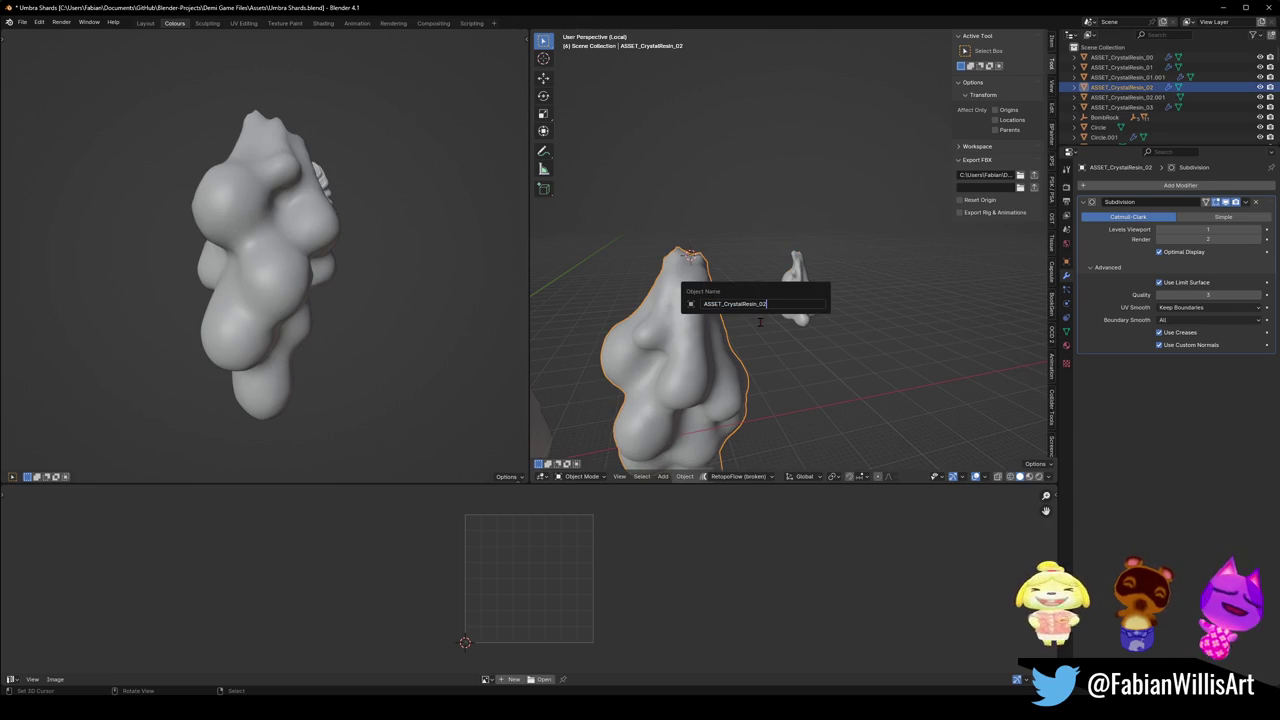
type("KP")
key("Return")
key("ctrl+s")
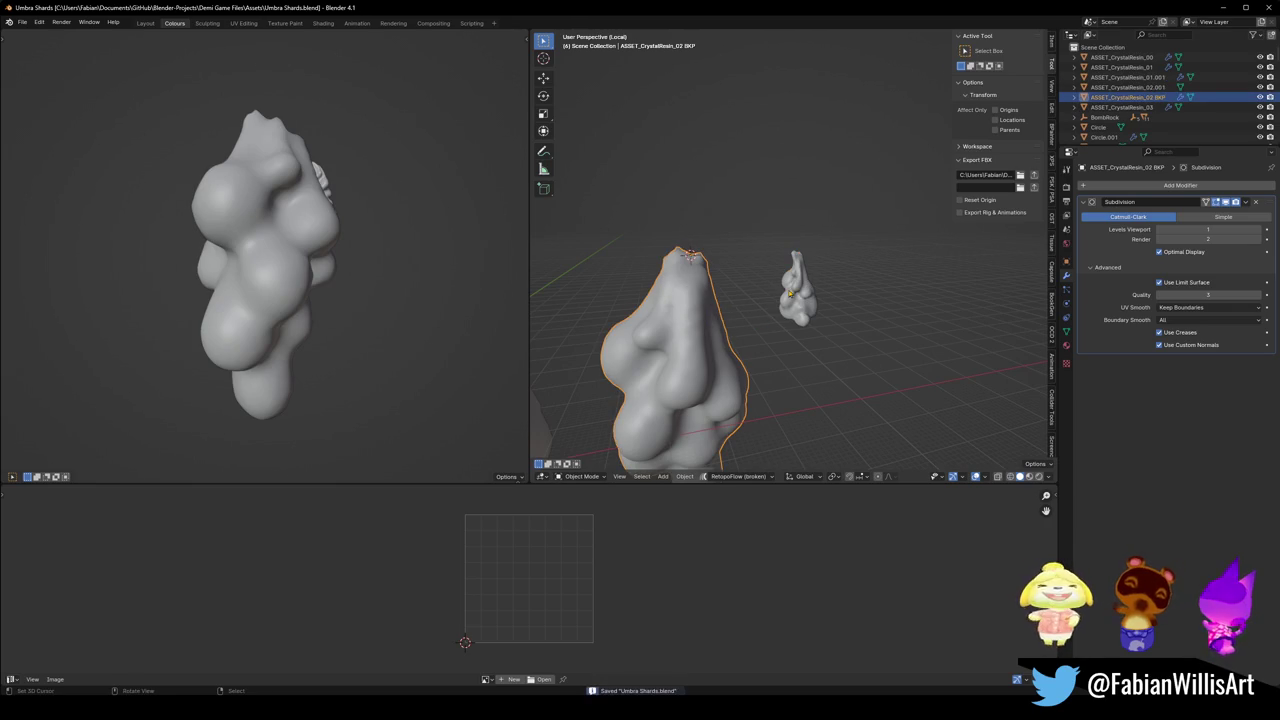
- Rename the small crystal 'ASSET_CrystalResin_02', export it as FBX and return to Unity
left_click(795, 295)
key("F2")
key("Return")
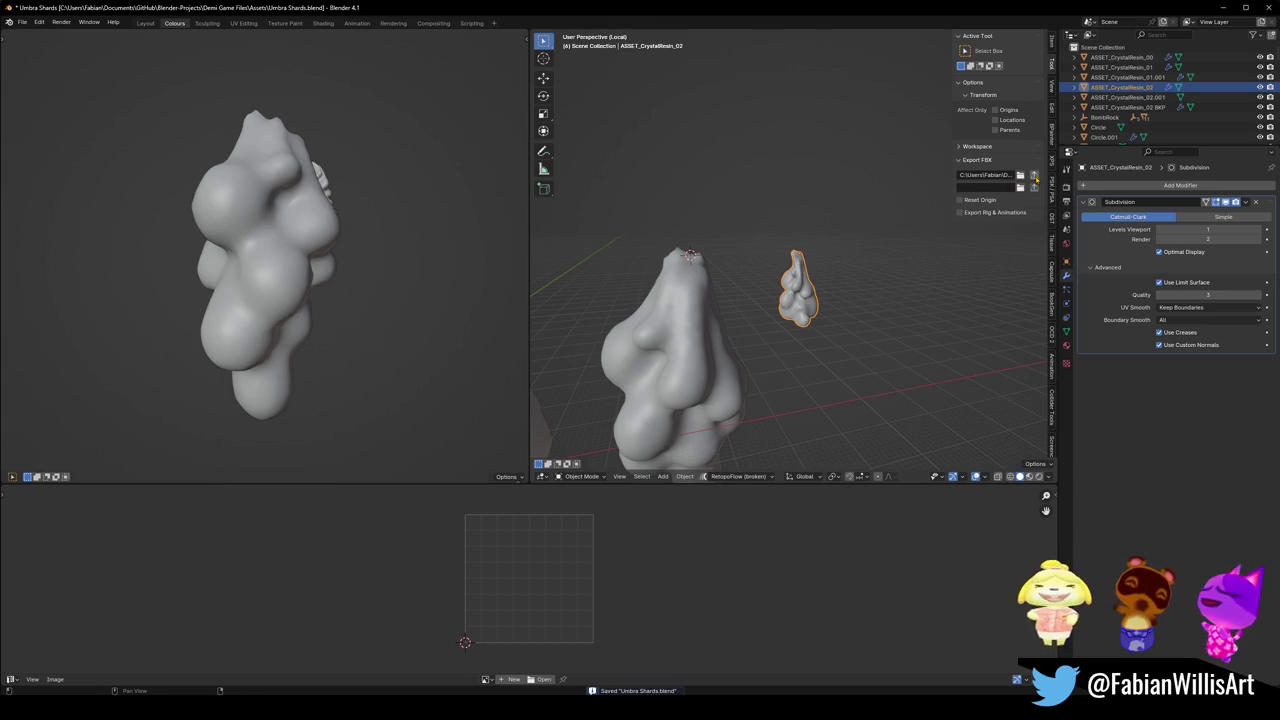
left_click(1035, 177)
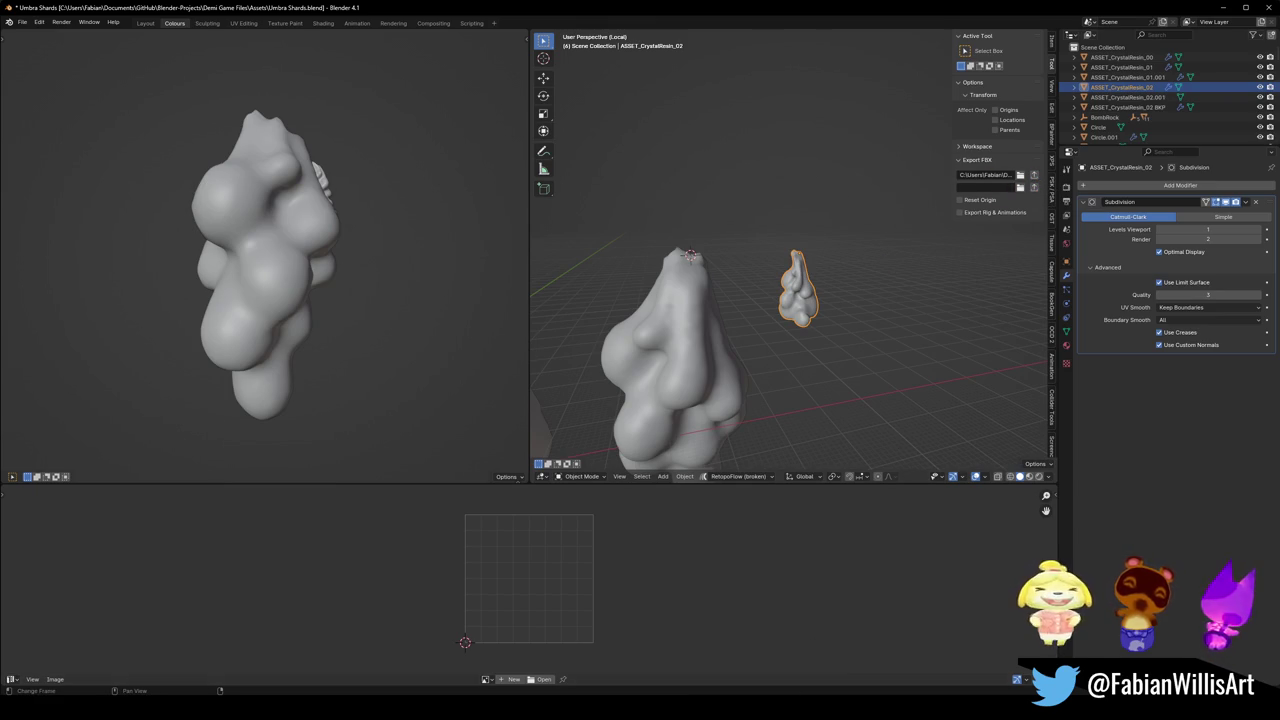
left_click(795, 665)
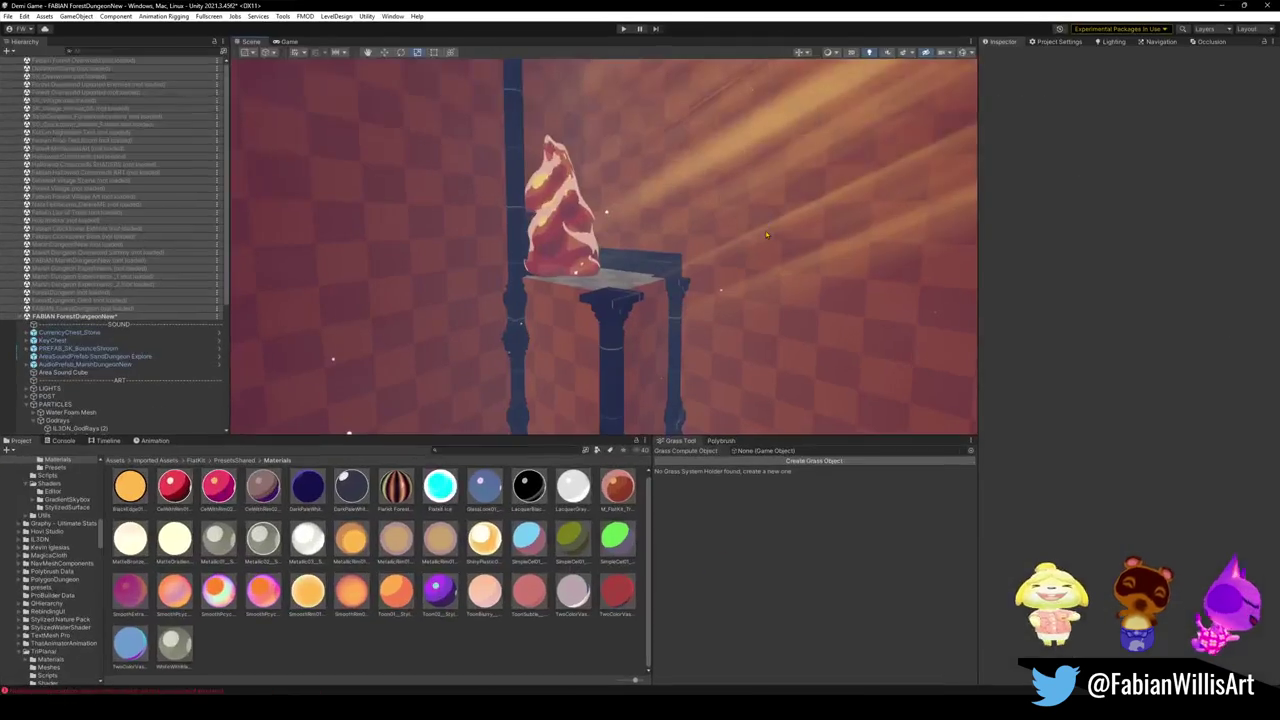
- Collapse Godrays, Forest Air Dust, Bounce Shrooms and ROOM 15, expanding INTERACTABLE to select BombSpawner (4)
left_click_drag(750, 222, 660, 266)
scroll(103, 316, "down", 8)
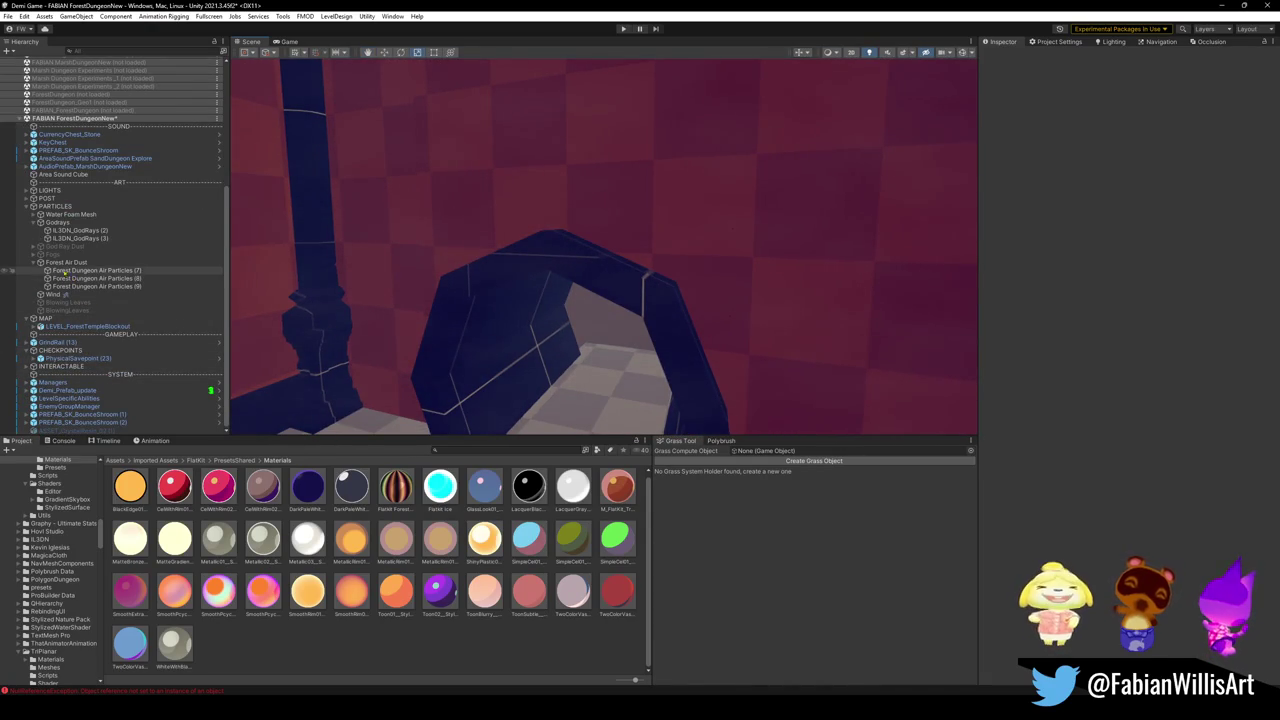
left_click(34, 224)
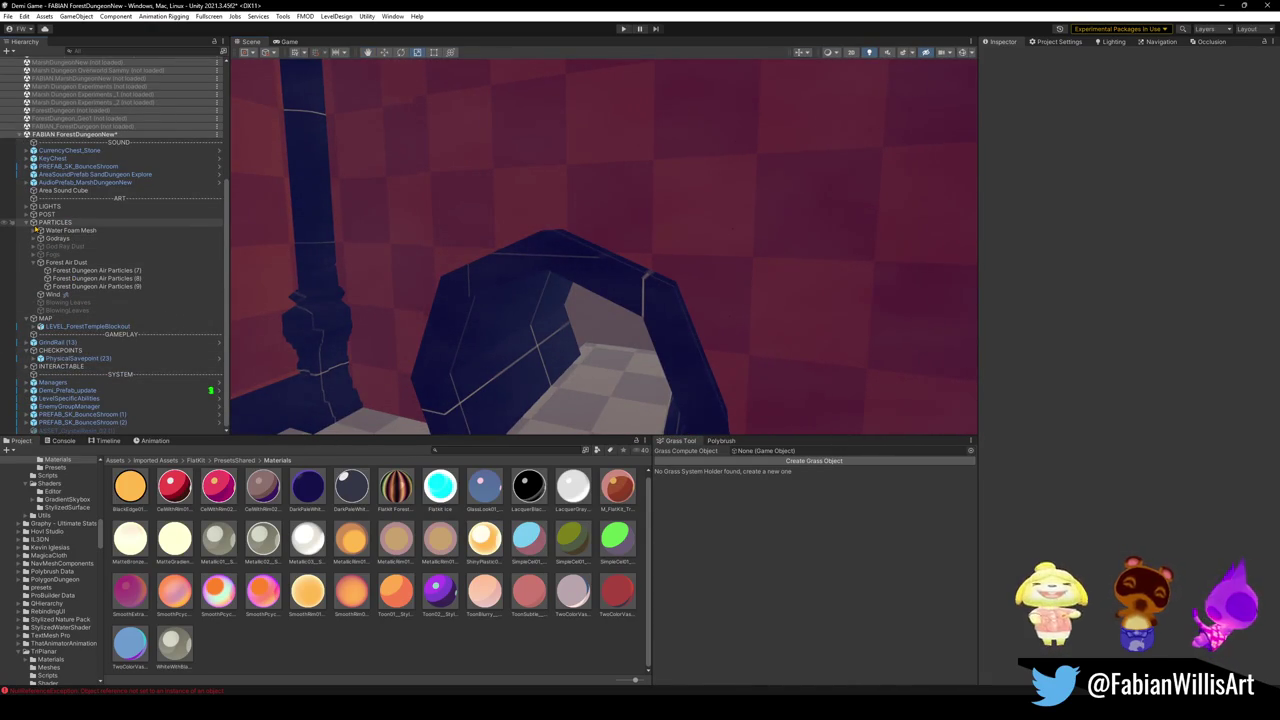
left_click(34, 262)
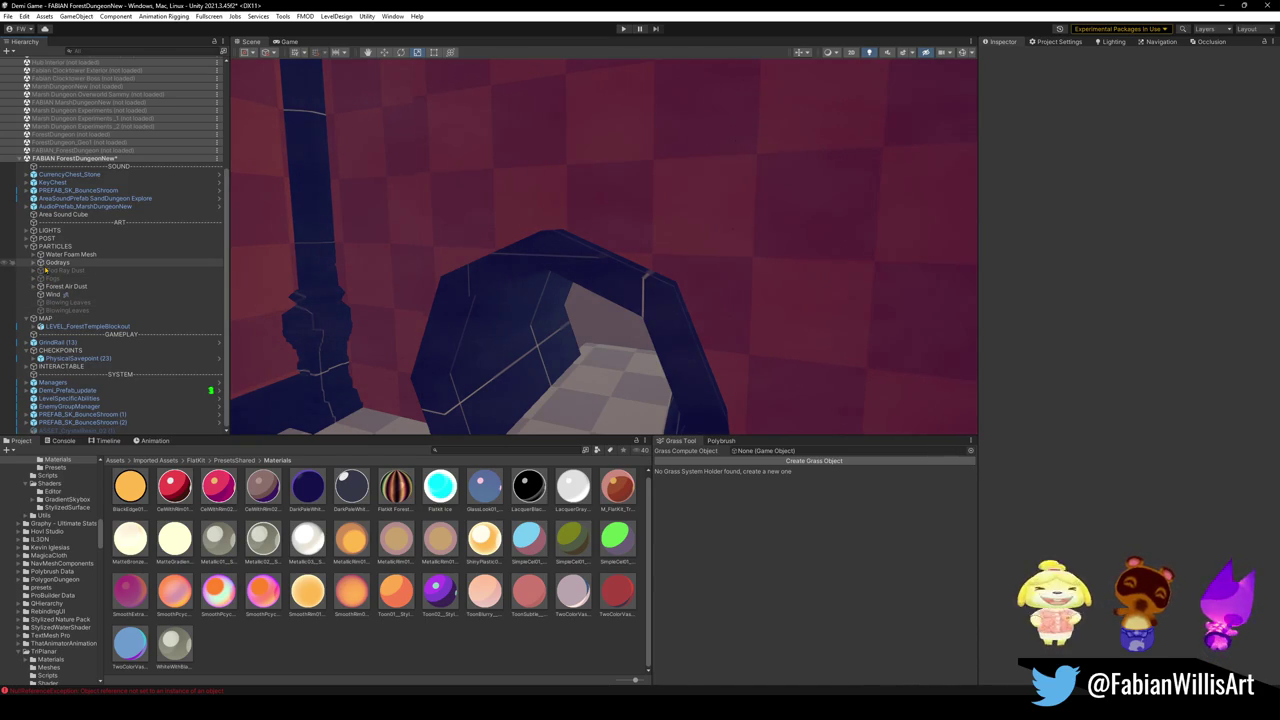
left_click(28, 366)
scroll(50, 370, "down", 3)
left_click(77, 352)
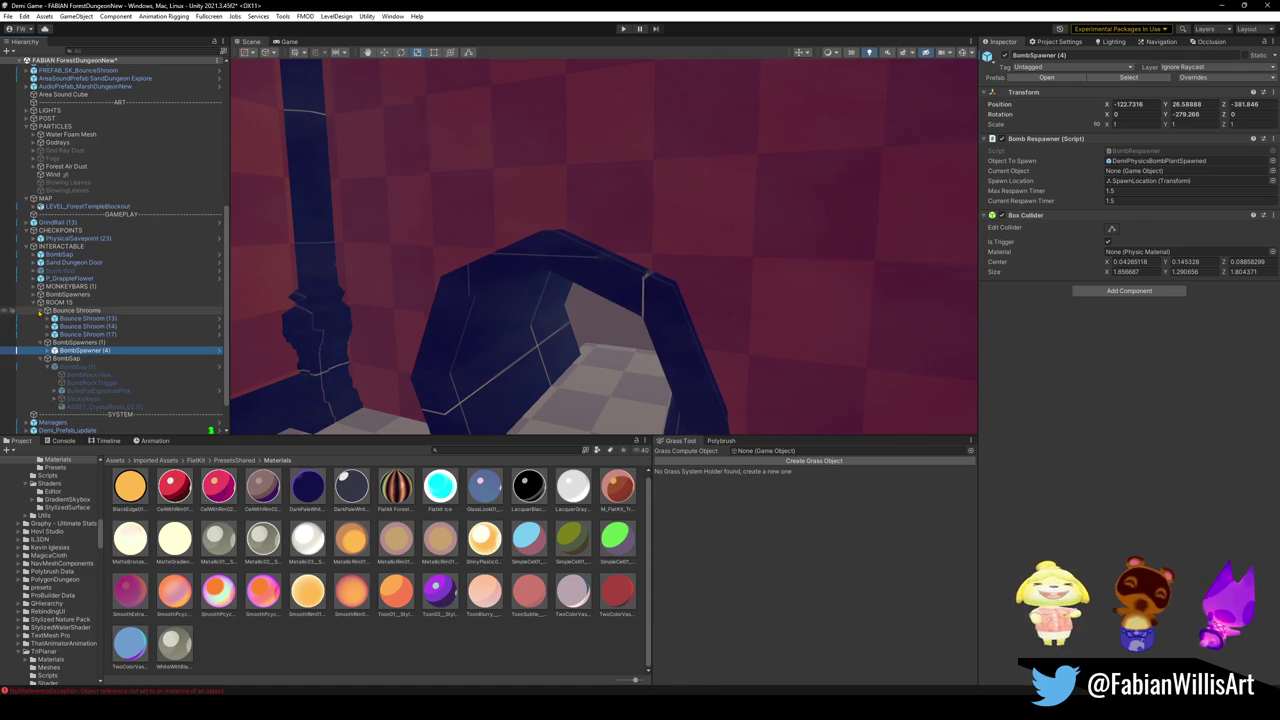
left_click(40, 311)
left_click(34, 302)
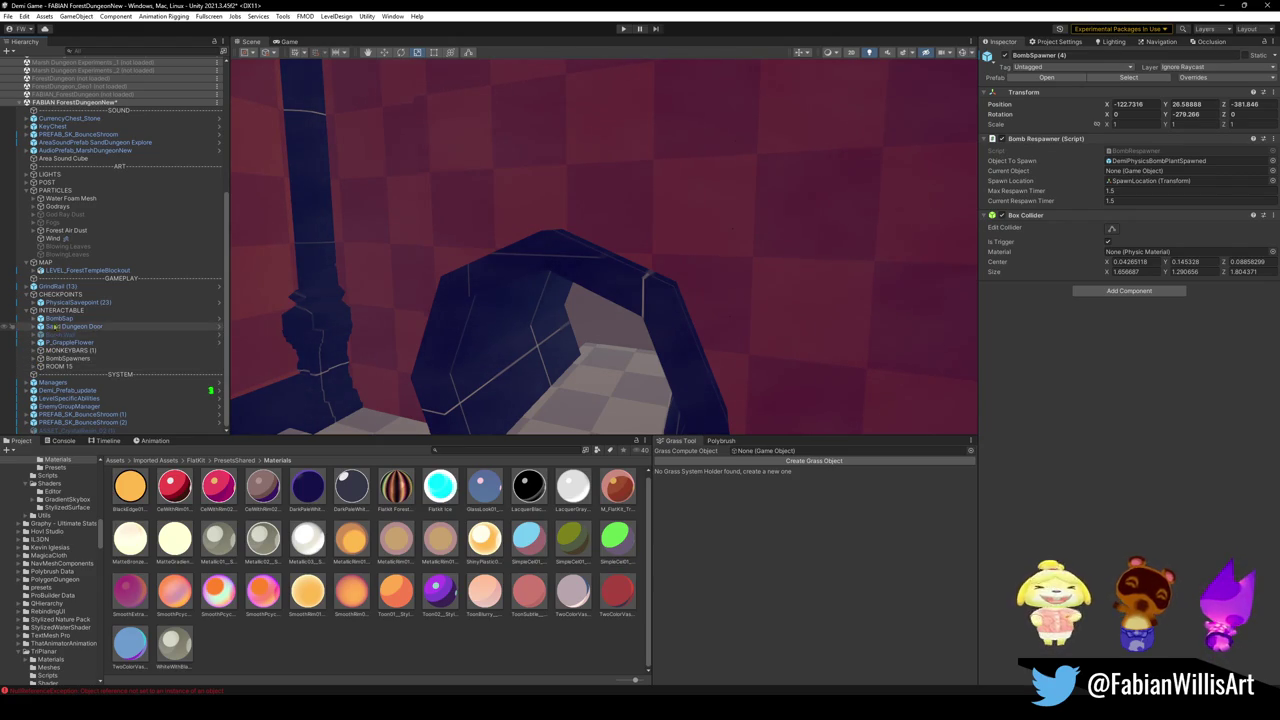
- Frame BombSap and scale it up to about 2.38 beside the wall and pillars
left_click(58, 318)
key("f")
mouse_move(646, 264)
left_mouse_down()
mouse_move(574, 251)
mouse_move(623, 266)
mouse_move(554, 284)
mouse_move(590, 310)
mouse_move(376, 335)
left_mouse_up()
key("e")
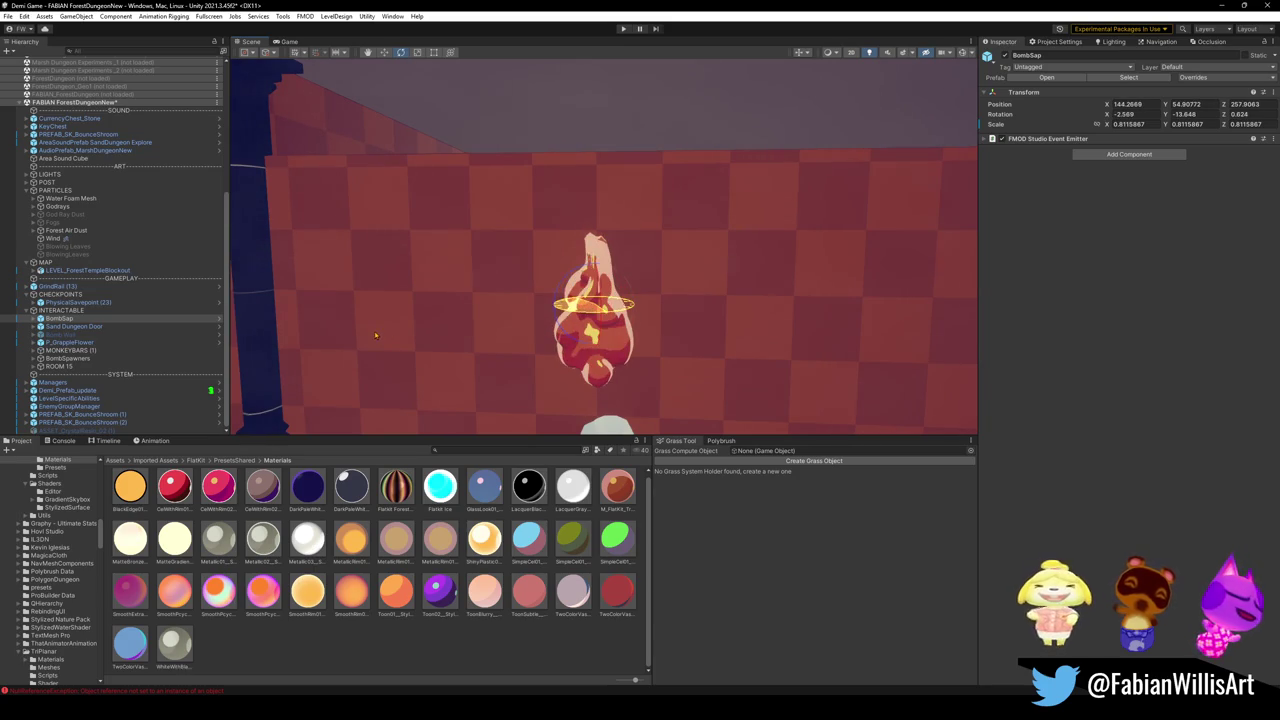
mouse_move(594, 303)
left_mouse_down()
mouse_move(630, 292)
mouse_move(545, 288)
left_mouse_up()
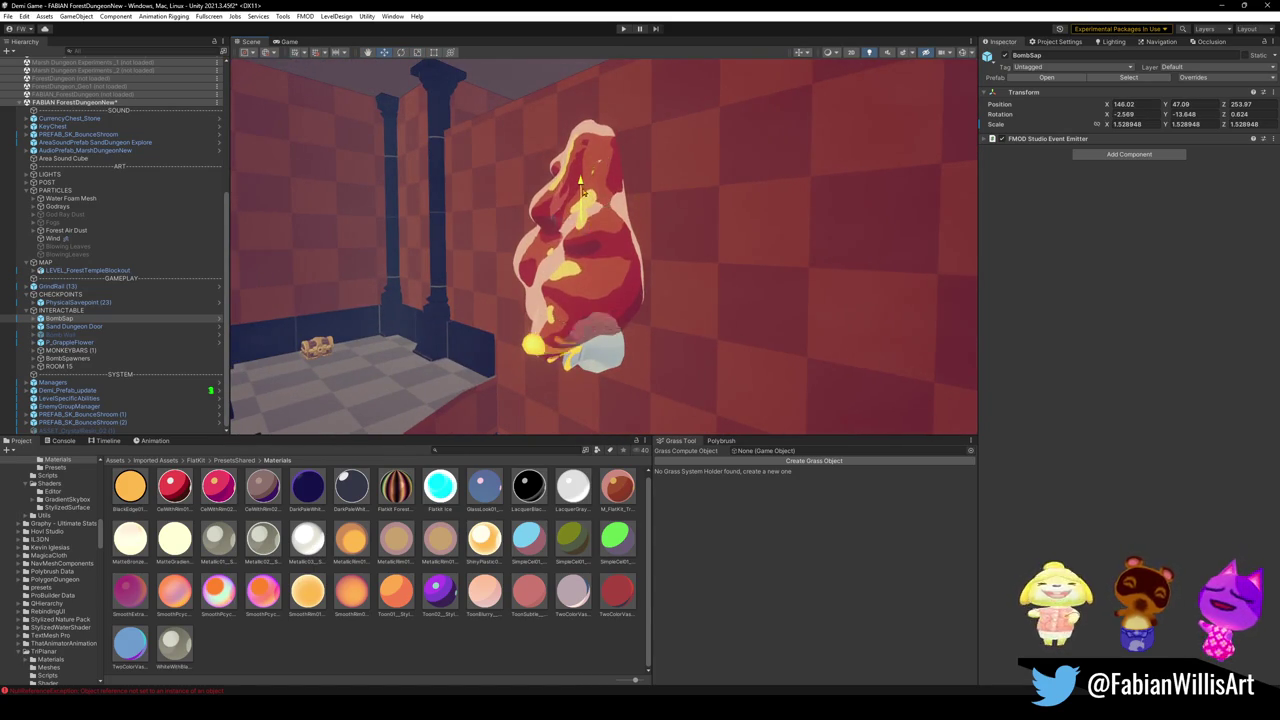
mouse_move(582, 260)
left_mouse_down()
mouse_move(549, 237)
mouse_move(558, 226)
left_mouse_up()
key("t")
left_click(567, 224)
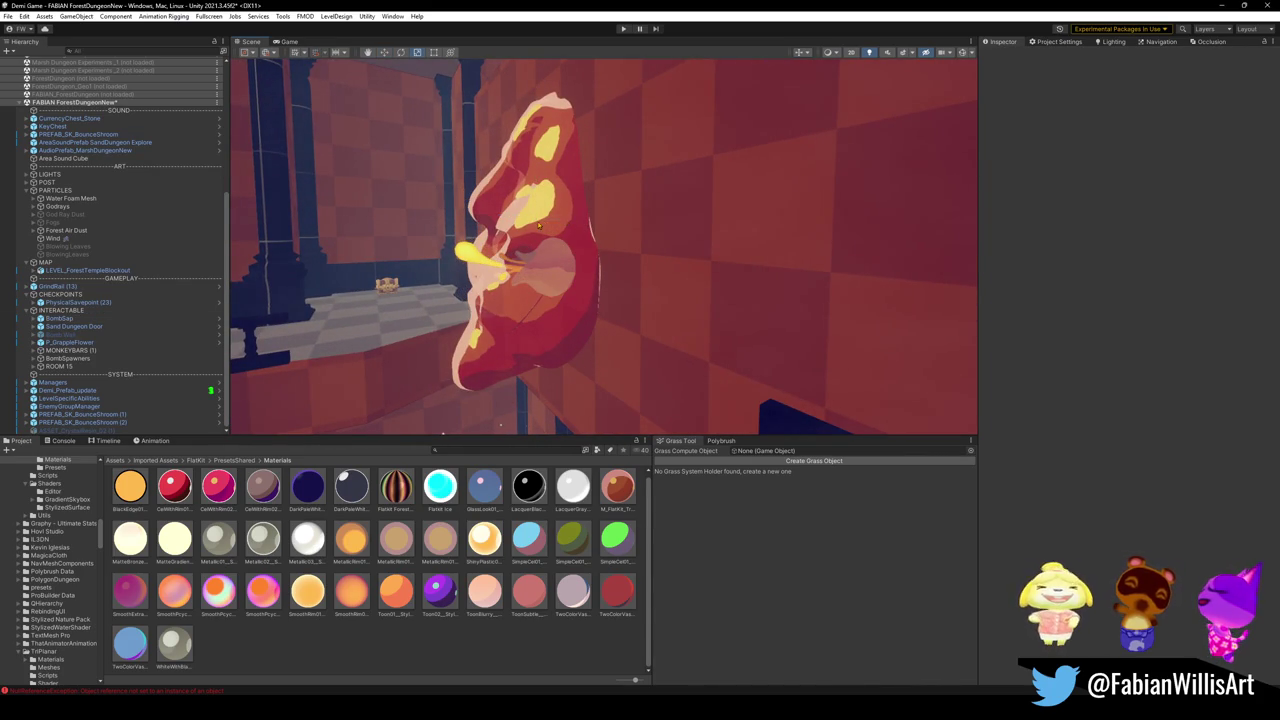
left_click(539, 226)
mouse_move(535, 235)
left_mouse_down()
mouse_move(667, 254)
mouse_move(604, 236)
mouse_move(645, 206)
mouse_move(423, 228)
mouse_move(522, 242)
mouse_move(286, 423)
mouse_move(311, 424)
left_mouse_up()
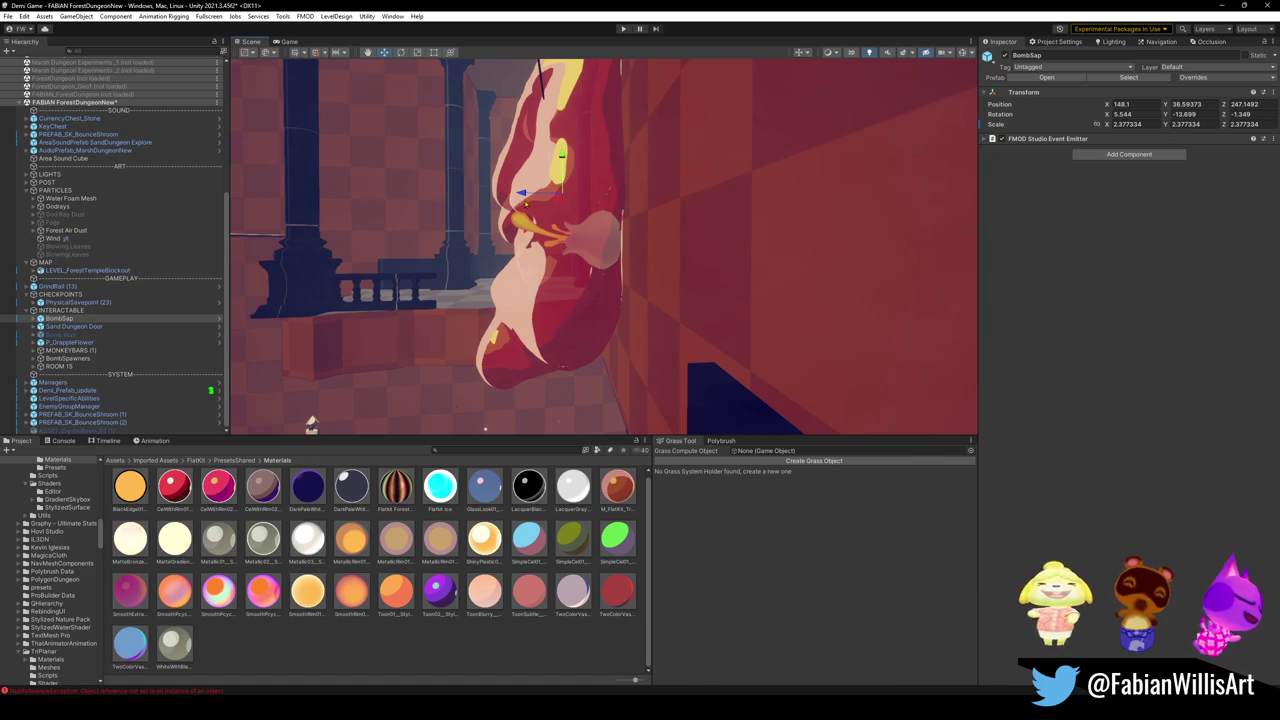
- Stand BombSap upright against the wall at 2.545 scale, Y 33.425, Z 248.42
mouse_move(311, 424)
left_mouse_down()
mouse_move(699, 226)
mouse_move(561, 226)
mouse_move(541, 244)
mouse_move(667, 240)
left_mouse_up()
mouse_move(713, 250)
left_mouse_down()
mouse_move(626, 223)
mouse_move(717, 205)
mouse_move(777, 271)
mouse_move(766, 289)
mouse_move(736, 272)
mouse_move(711, 200)
mouse_move(673, 234)
left_mouse_up()
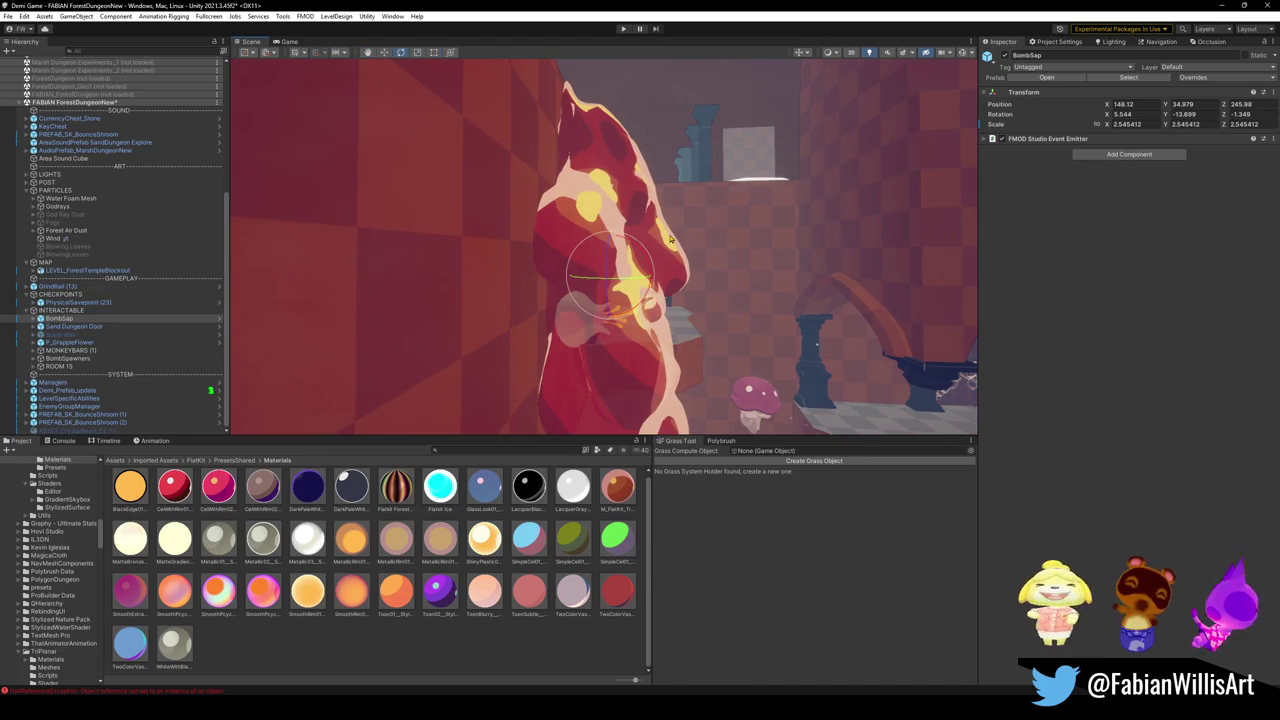
left_click_drag(650, 270, 652, 263)
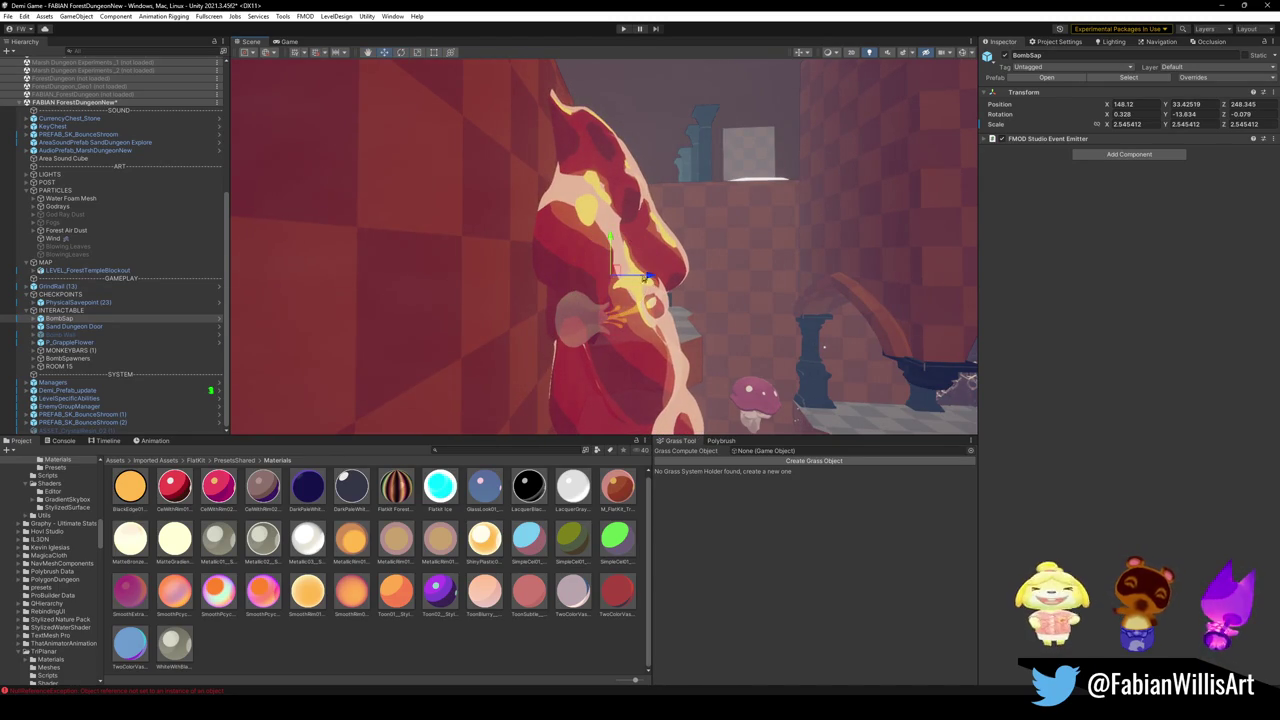
mouse_move(635, 281)
left_mouse_down()
mouse_move(641, 293)
mouse_move(529, 276)
mouse_move(666, 229)
mouse_move(777, 237)
mouse_move(768, 257)
left_mouse_up()
scroll(768, 257, "up", 10)
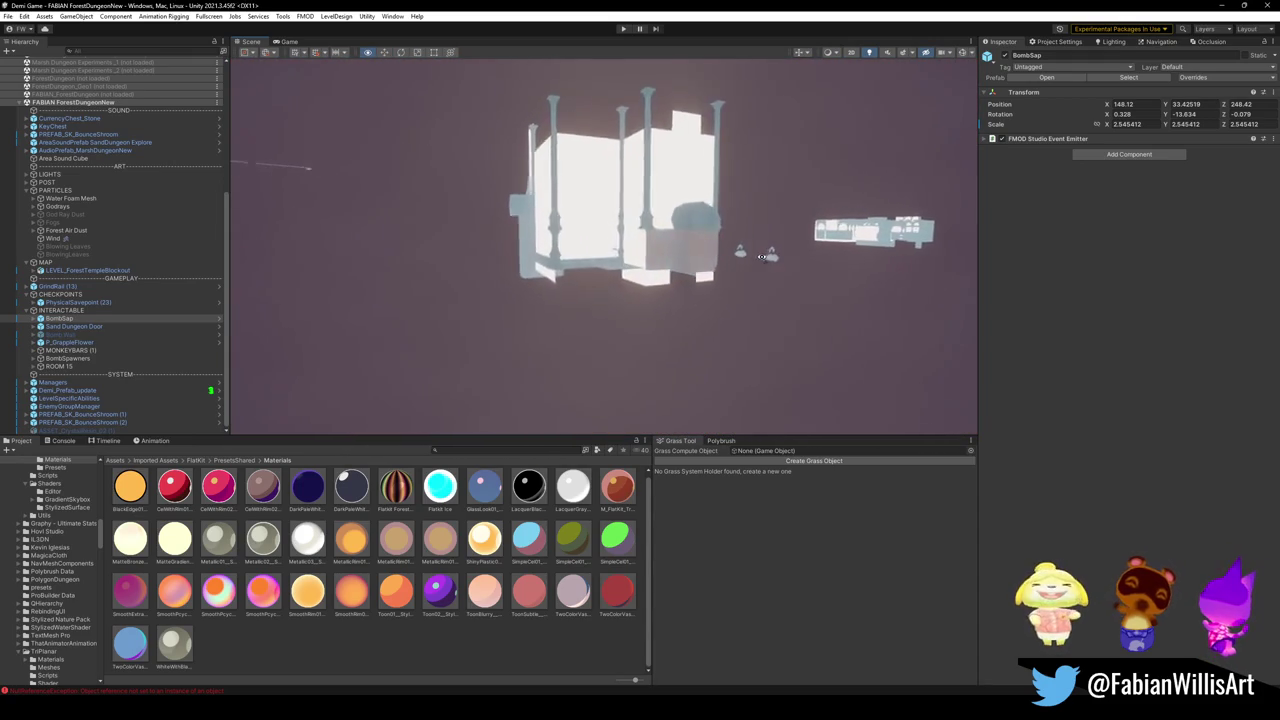
- Select BombSap (1) in ROOM 15 and zero its X and Z rotation
key("f")
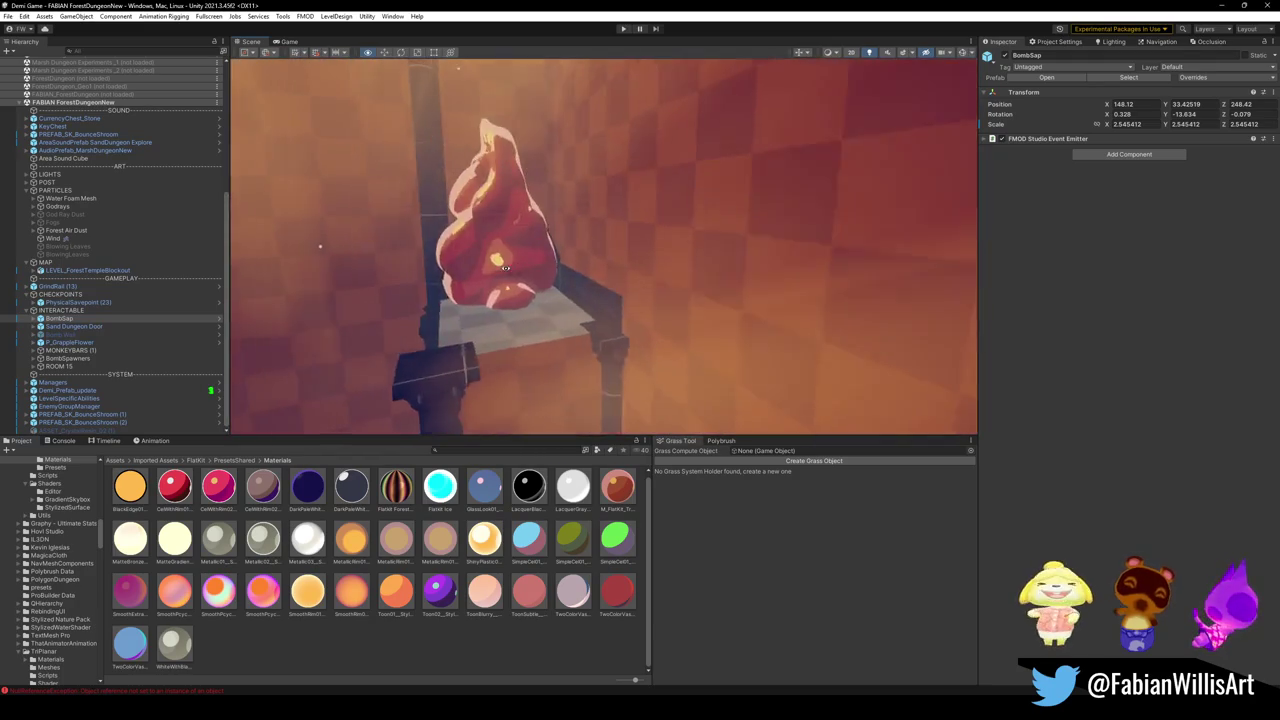
mouse_move(502, 268)
left_mouse_down()
mouse_move(560, 276)
mouse_move(646, 241)
left_mouse_up()
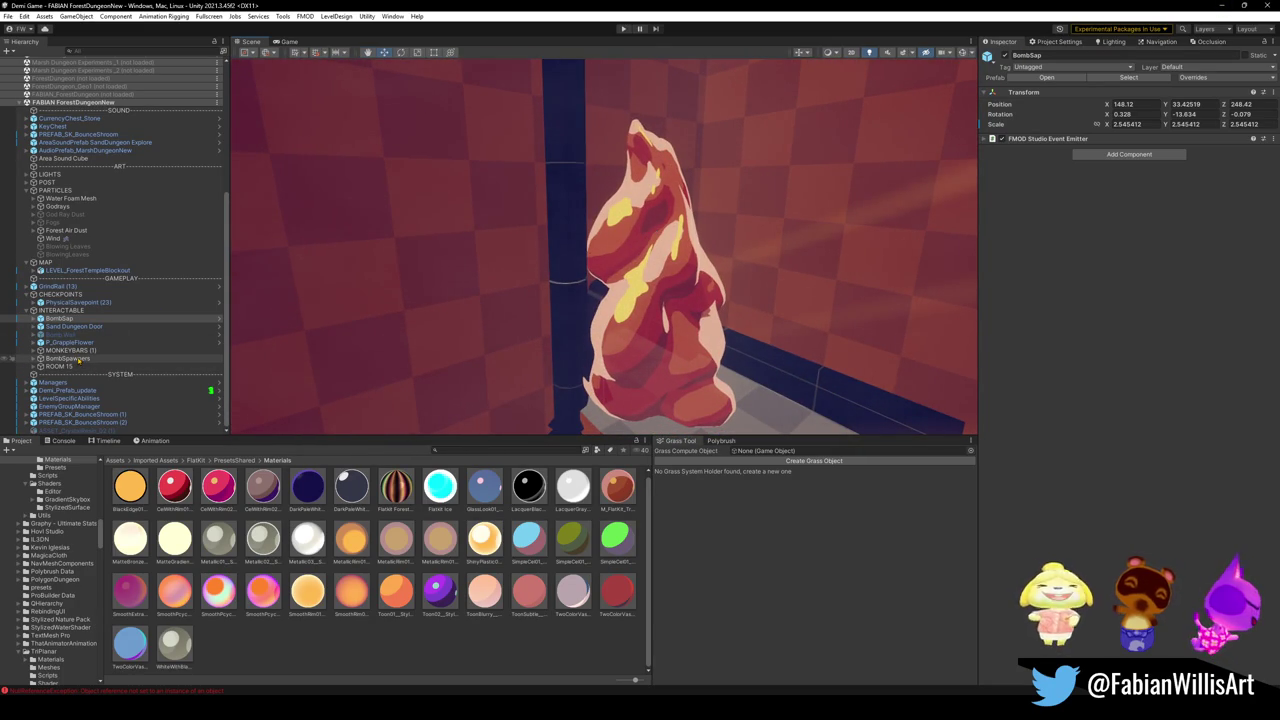
left_click(34, 366)
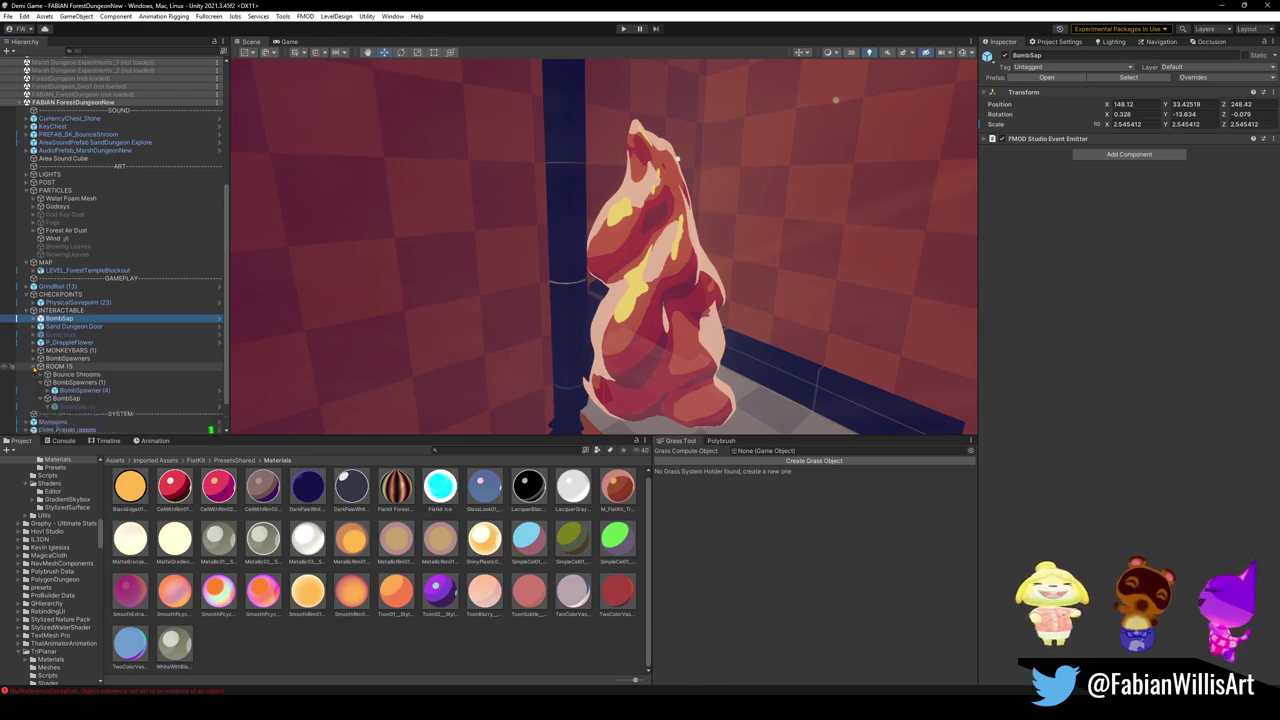
left_click(128, 407)
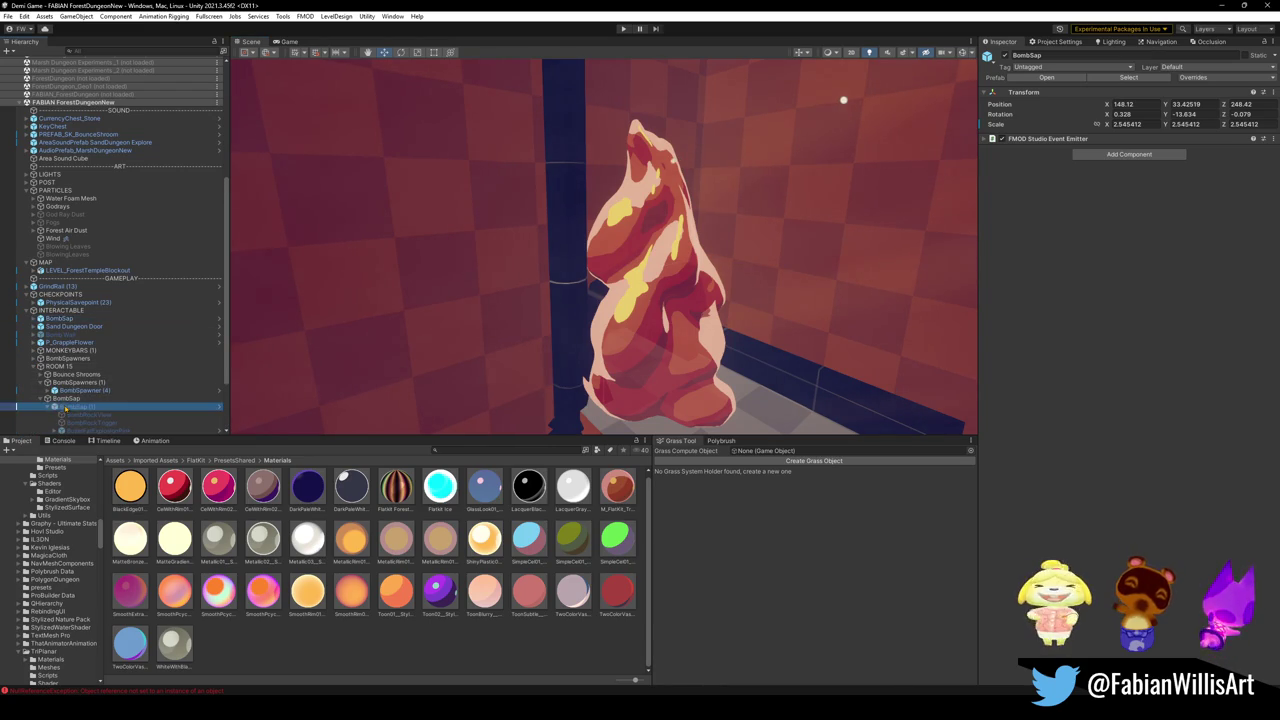
mouse_move(848, 100)
left_mouse_down()
mouse_move(620, 214)
mouse_move(585, 247)
left_mouse_up()
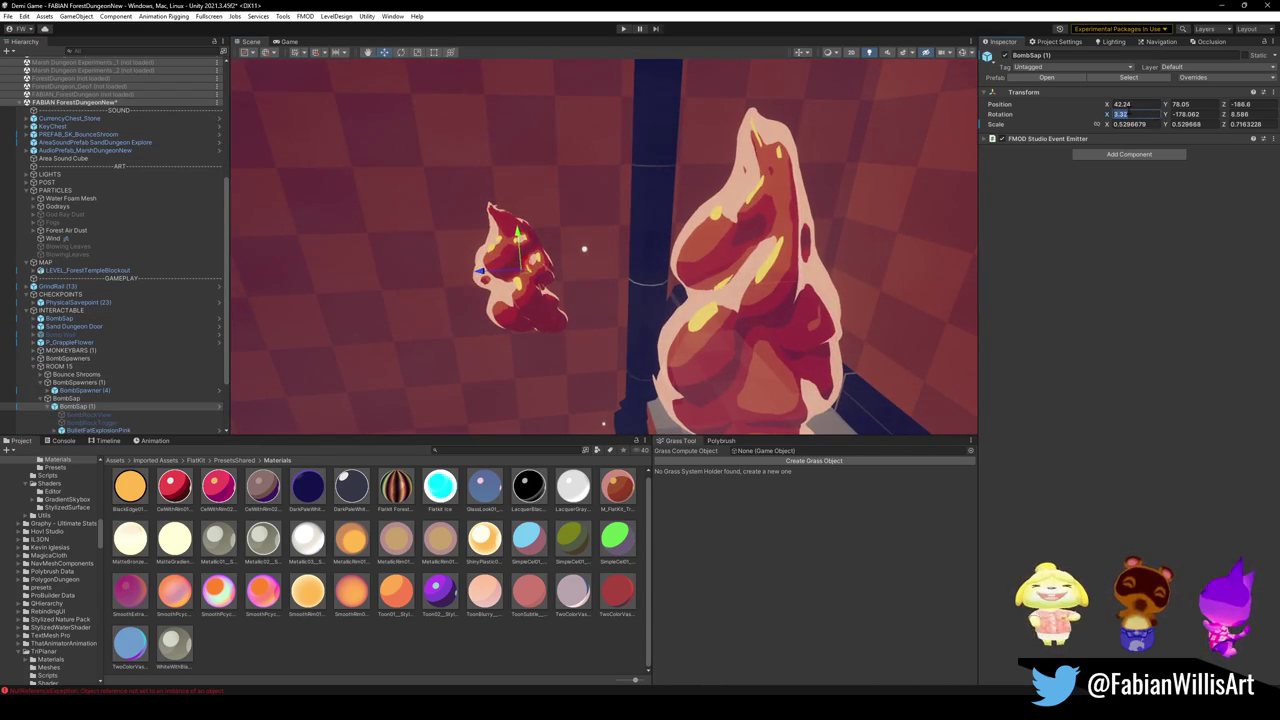
type("0")
key("Tab")
type("0")
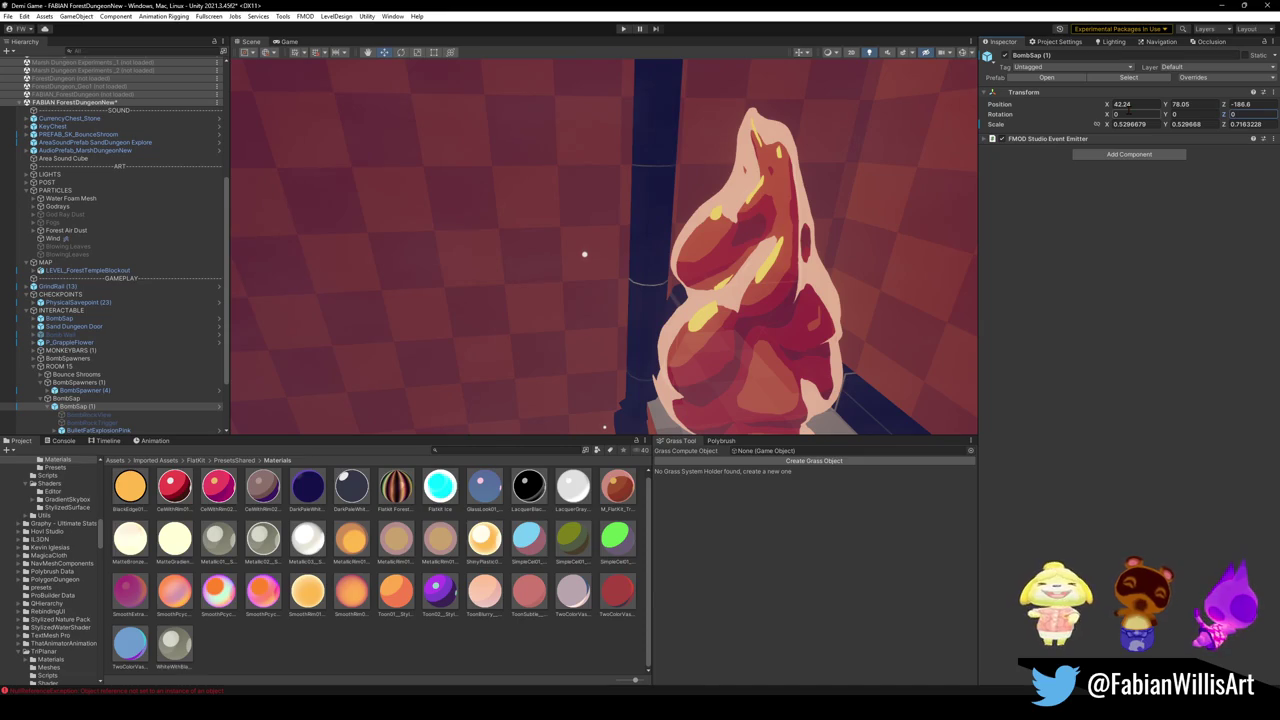
- Scale BombSap (1) to about 2.31 and set it on the pedestal, then minimize Unity
left_click_drag(606, 220, 371, 298)
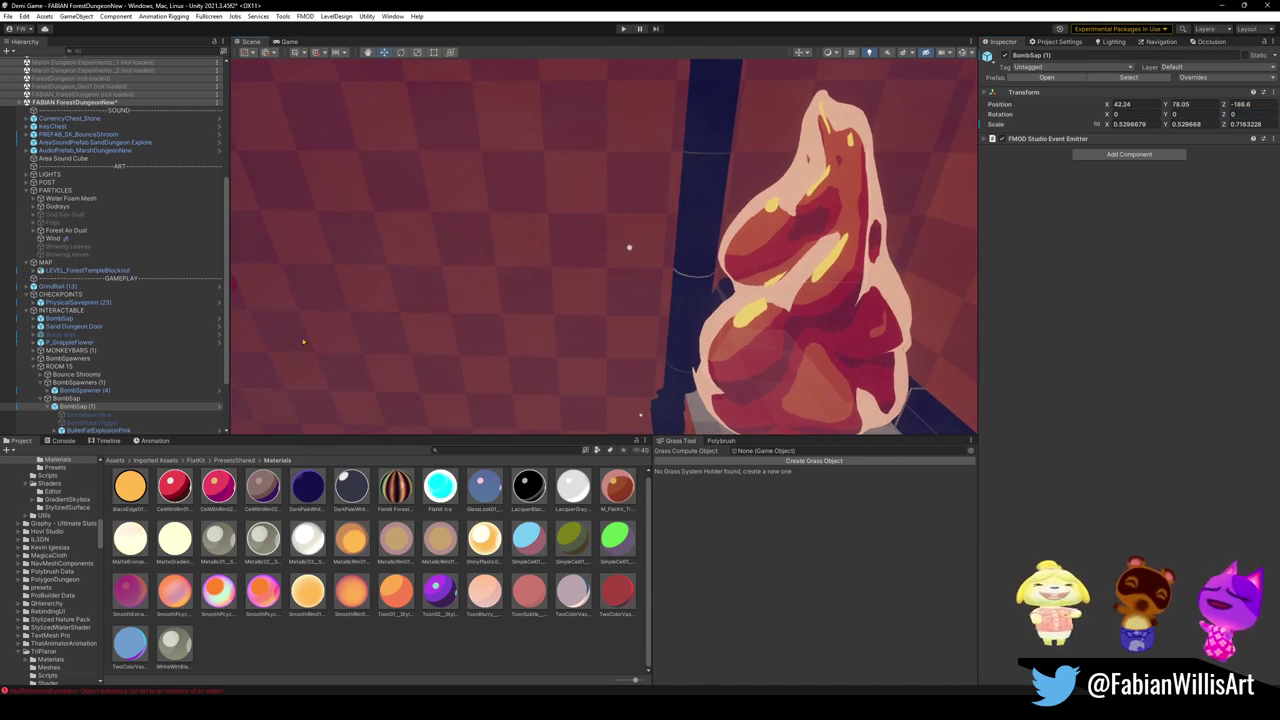
mouse_move(456, 295)
left_mouse_down()
mouse_move(686, 143)
mouse_move(600, 266)
mouse_move(603, 206)
mouse_move(615, 273)
left_mouse_up()
scroll(615, 273, "down", 5)
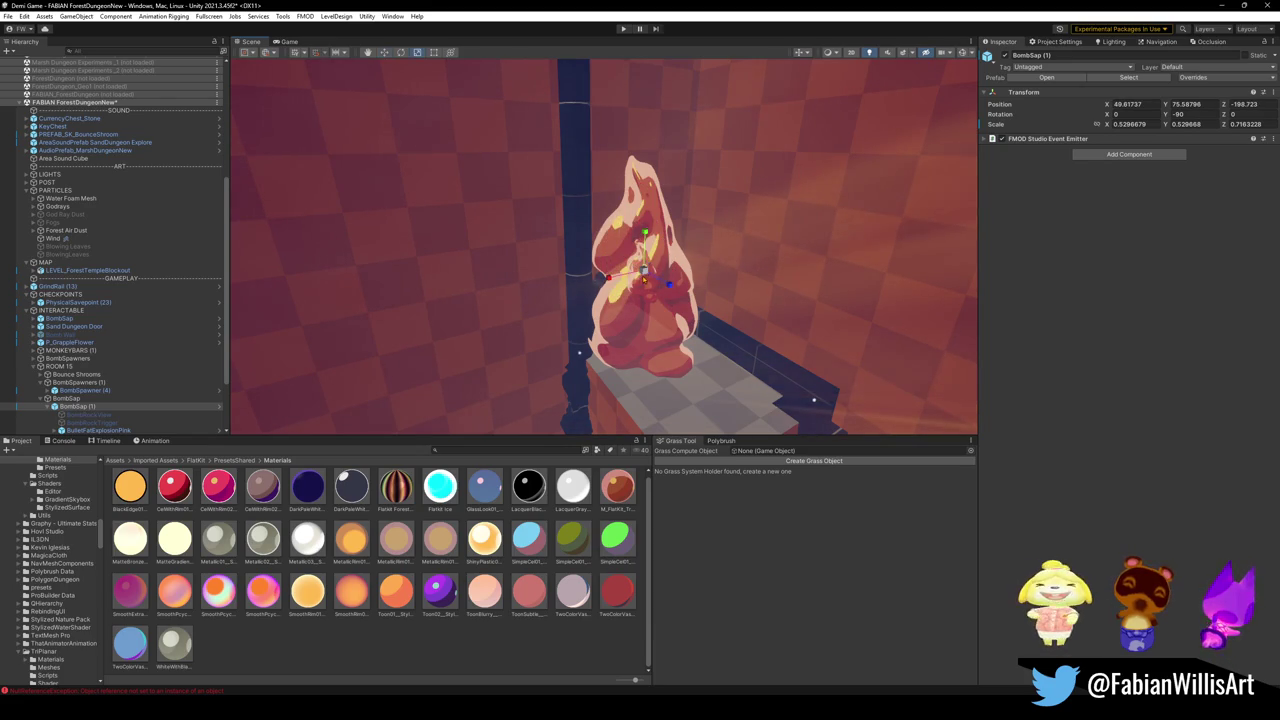
mouse_move(683, 264)
left_mouse_down()
mouse_move(692, 350)
mouse_move(700, 330)
mouse_move(662, 300)
mouse_move(647, 262)
mouse_move(720, 200)
mouse_move(670, 185)
left_mouse_up()
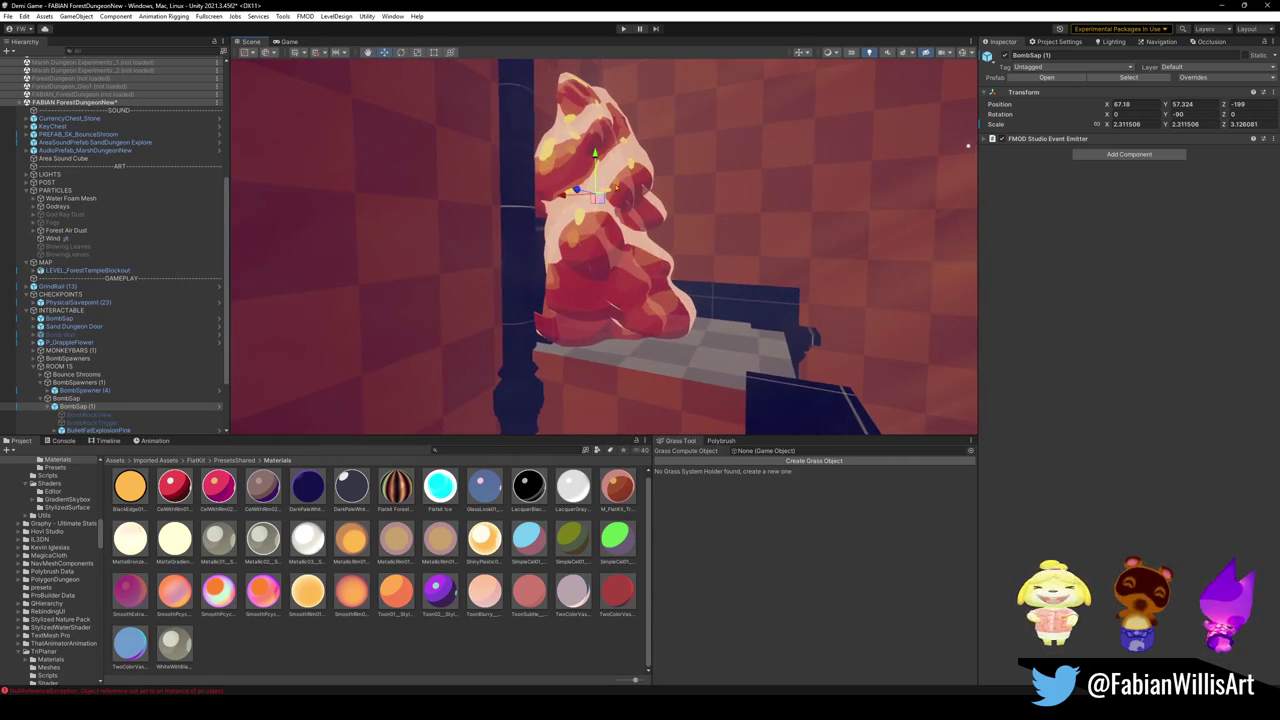
left_click_drag(594, 158, 1152, 5)
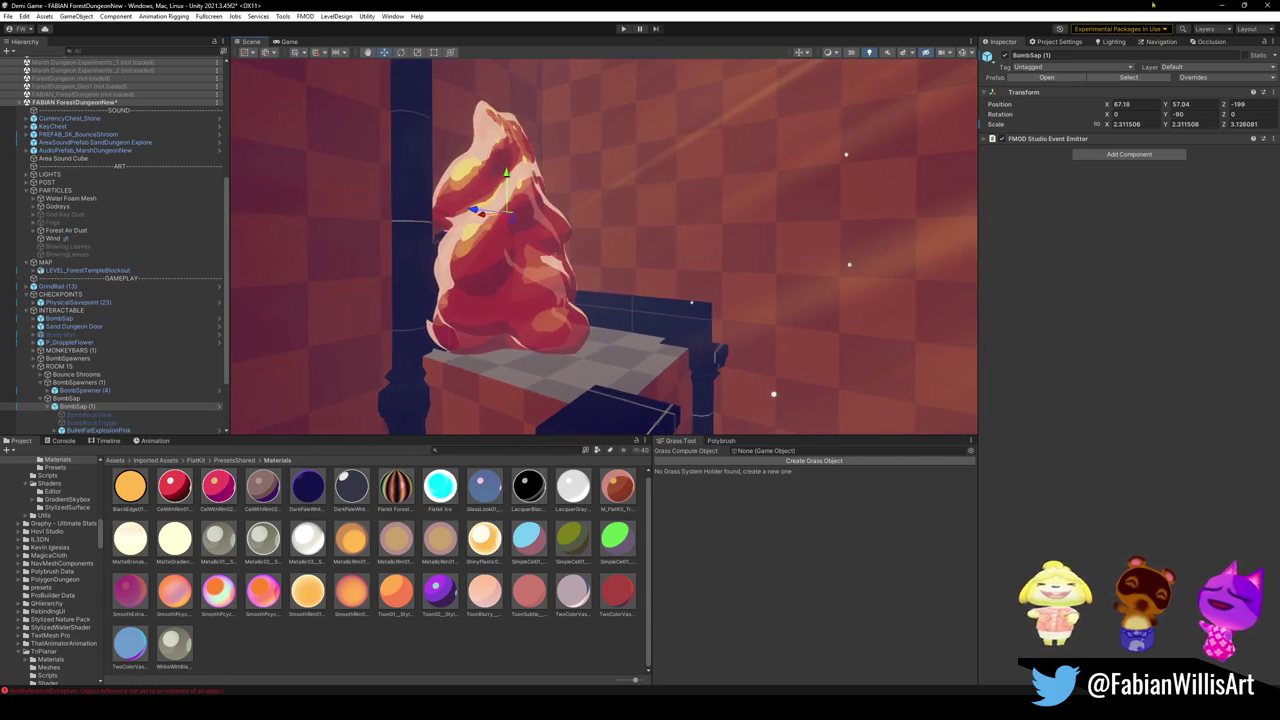
left_click(1220, 5)
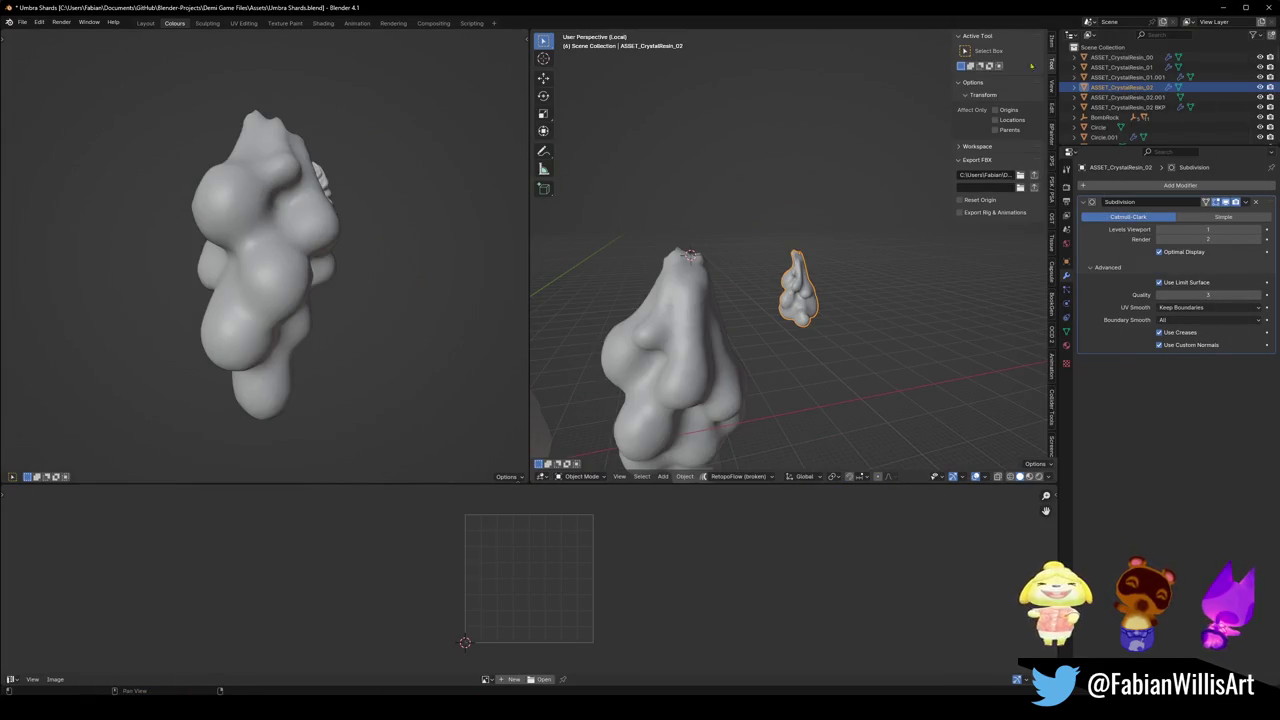
- Delete the crystal resin object from Forest Dungeon Rooms and save the file
left_click(1224, 8)
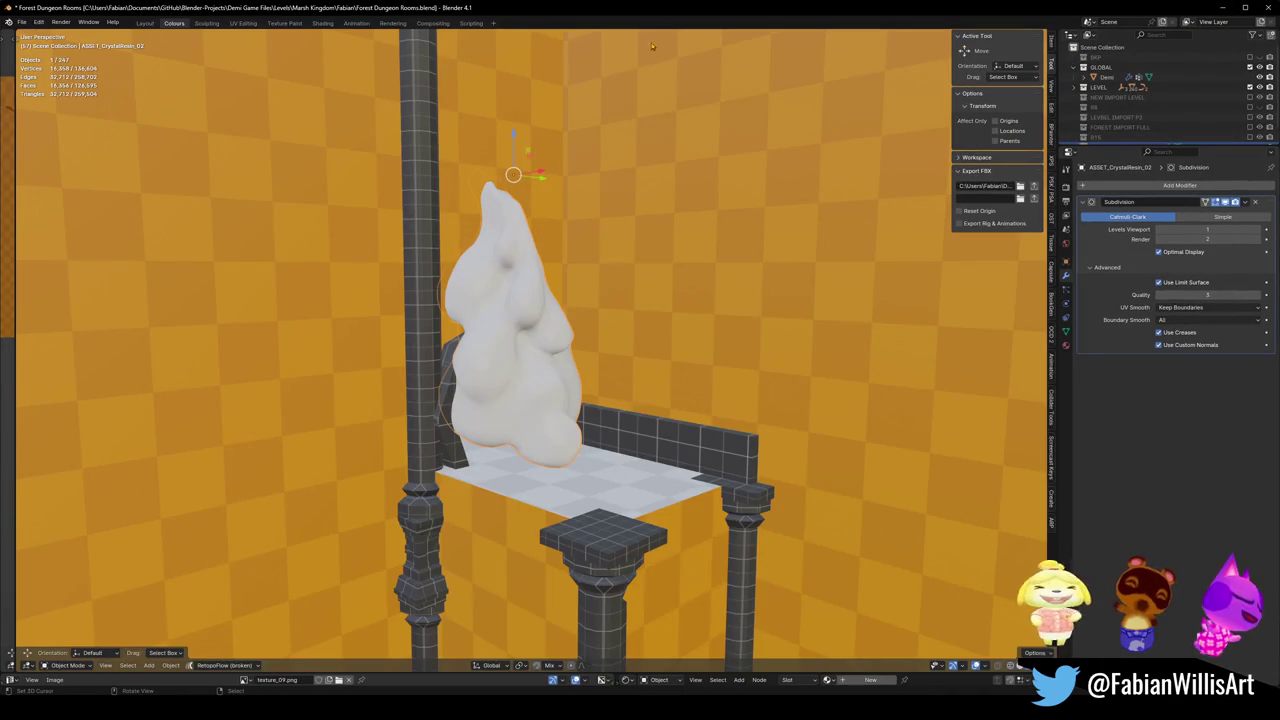
scroll(507, 322, "down", 3)
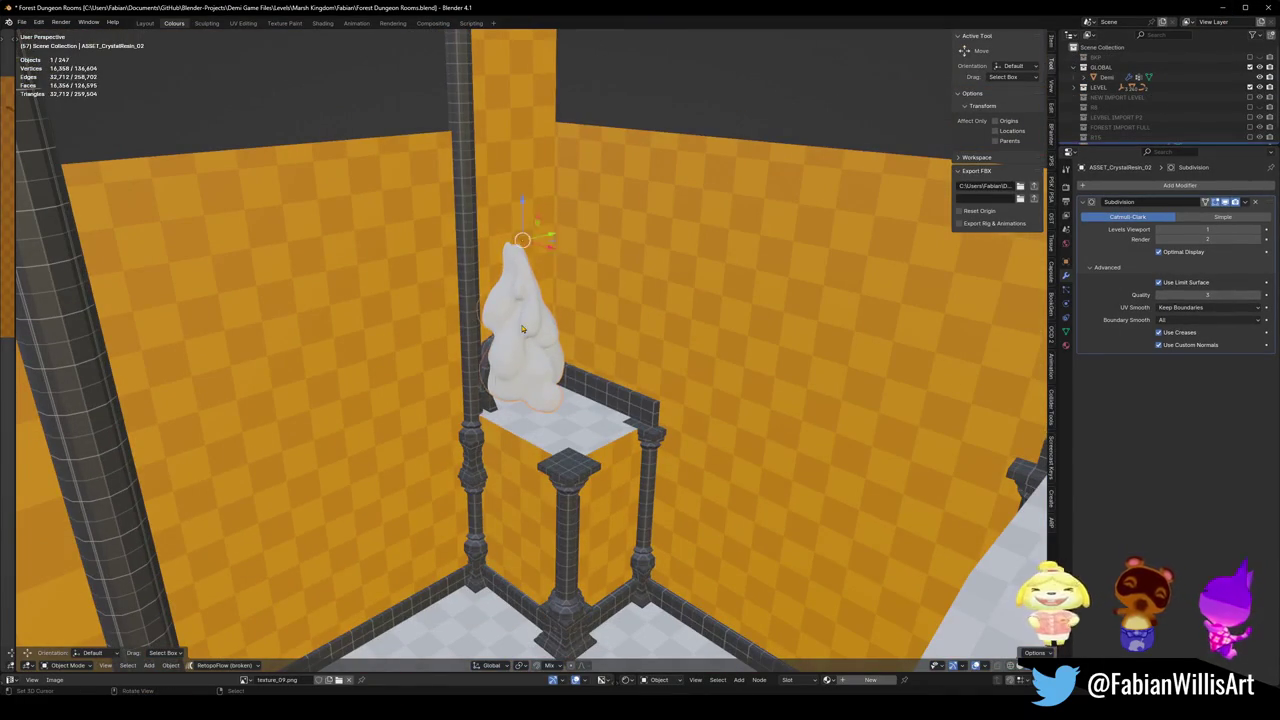
key("Delete")
scroll(507, 322, "down", 10)
key("ctrl+s")
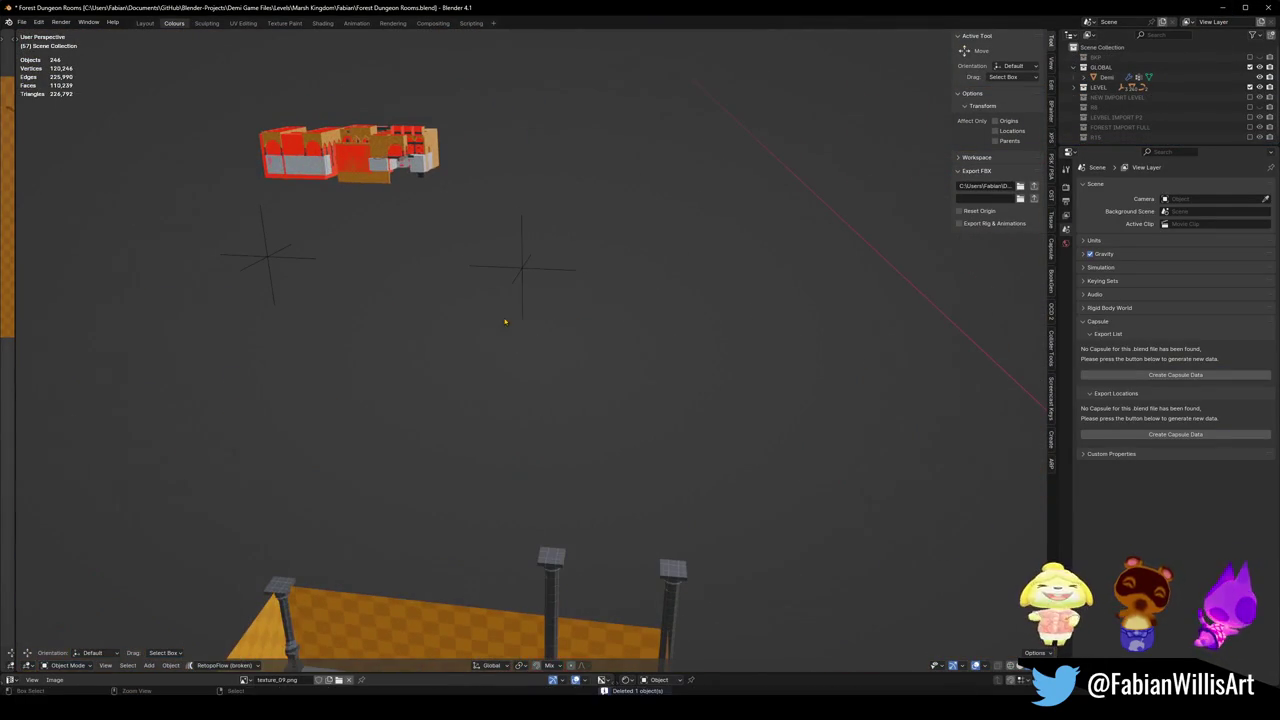
key("ctrl+v")
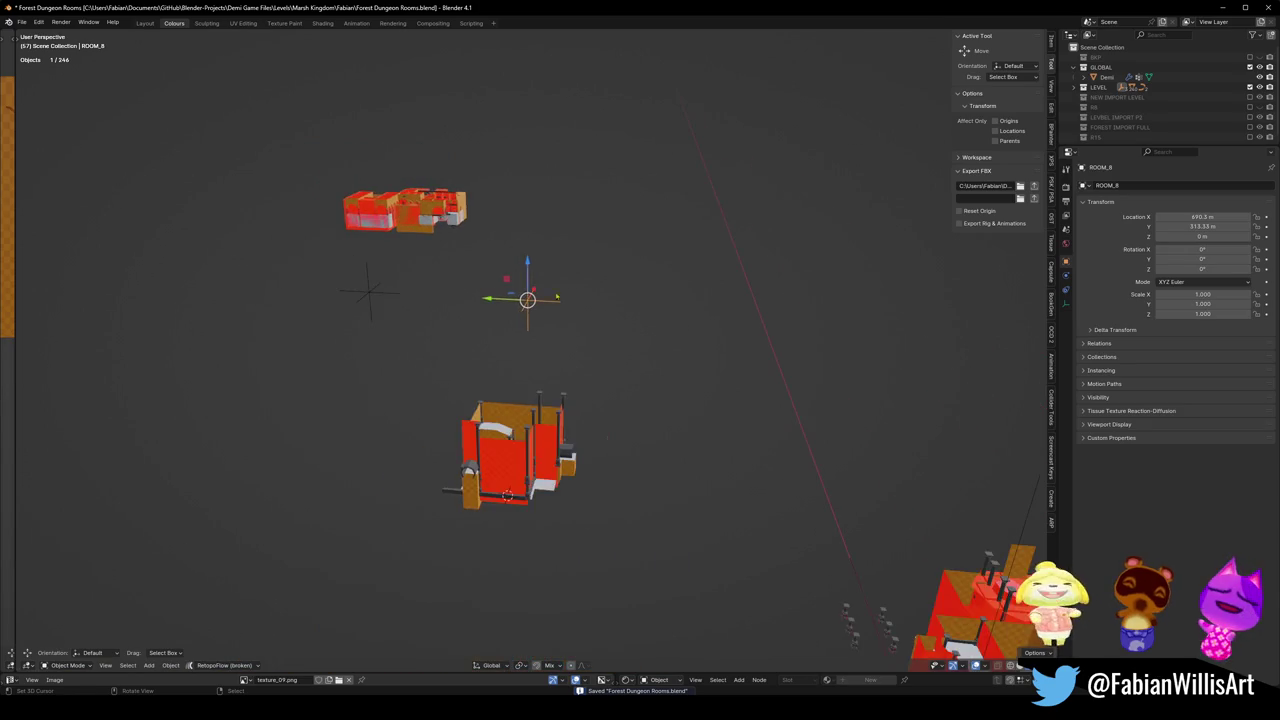
- Select LEVEL_ForestTempleBlockout, save again and select all objects
left_click(650, 340)
key("ctrl+s")
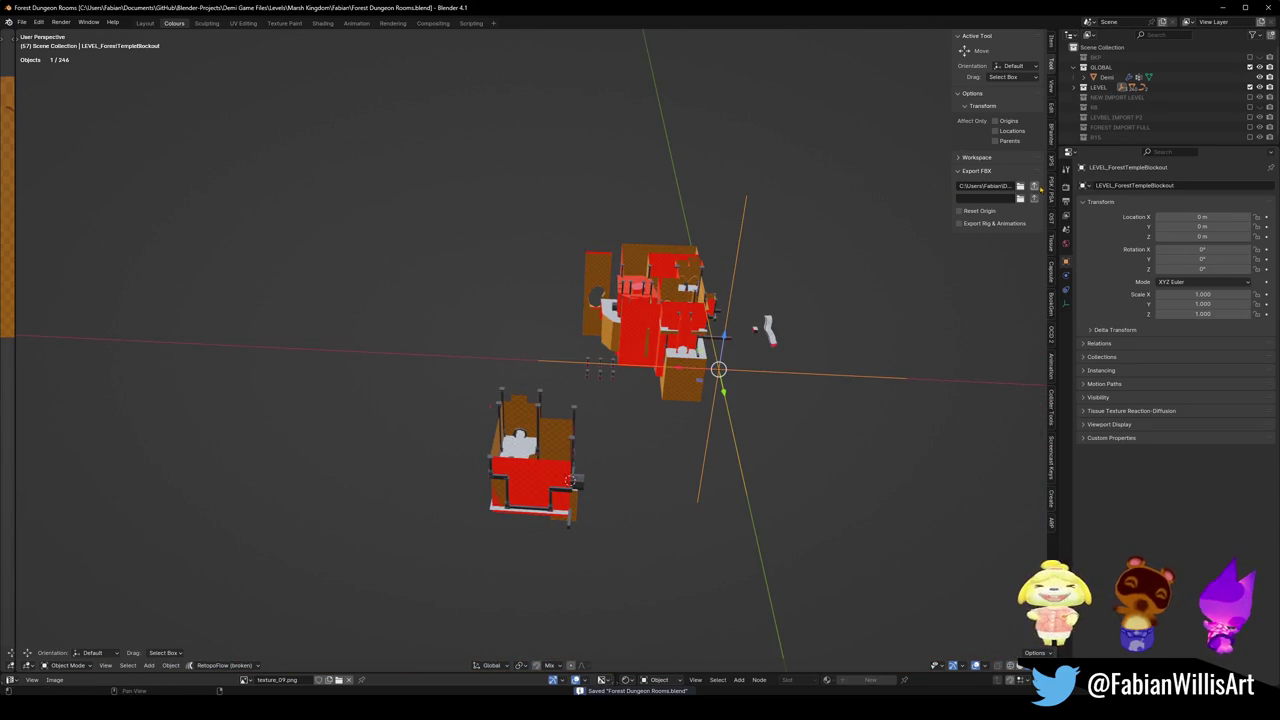
key("a")
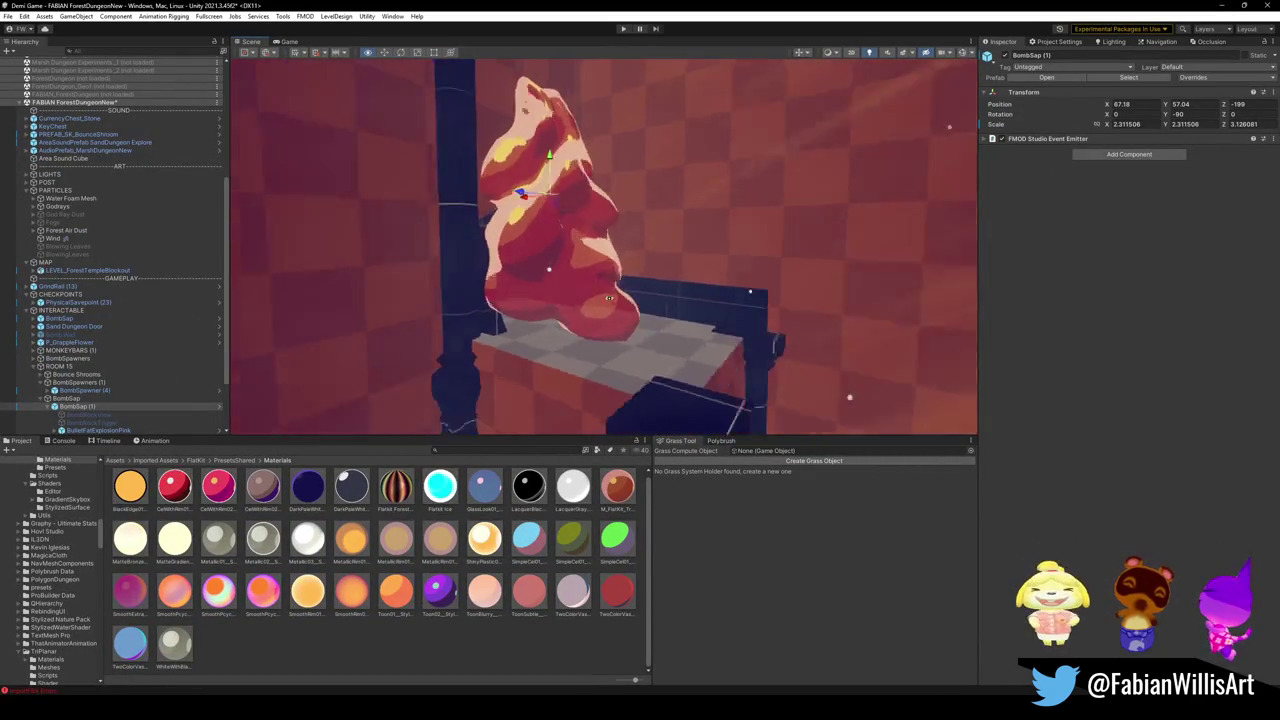
- Orbit Unity's scene view in close to the forest dungeon room
mouse_move(609, 298)
left_mouse_down()
mouse_move(508, 304)
mouse_move(707, 279)
left_mouse_up()
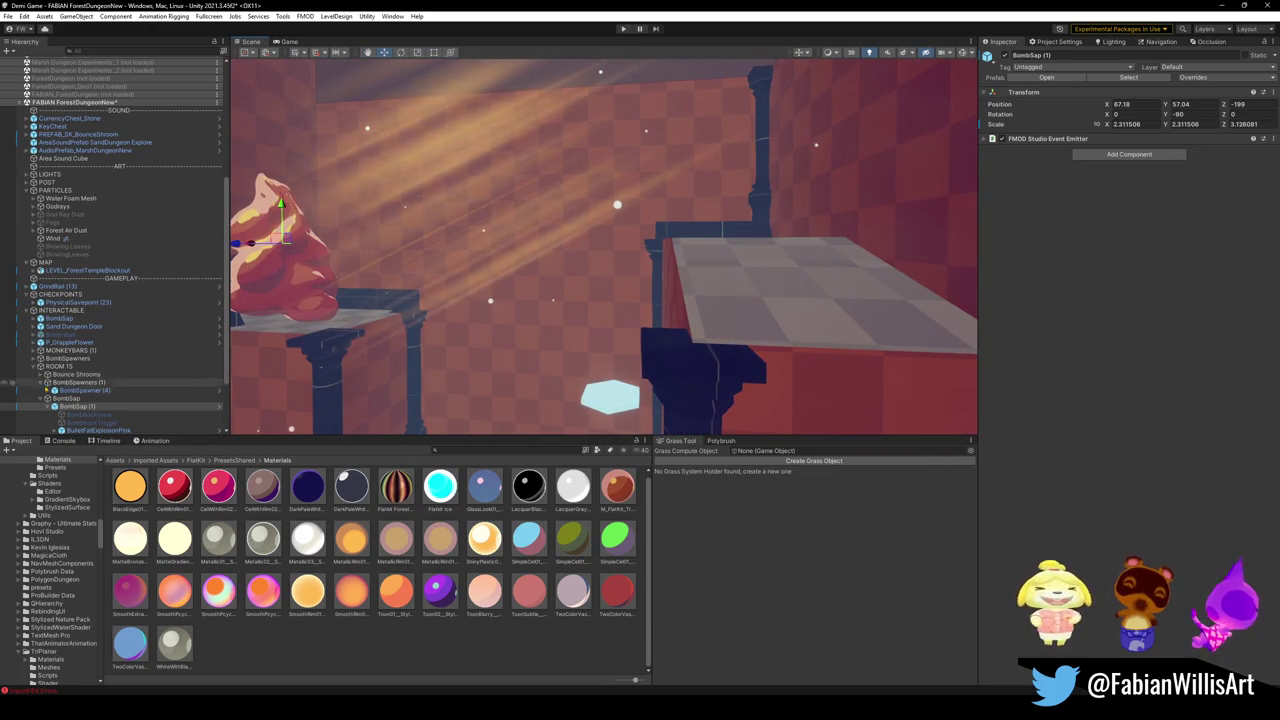
- Duplicate P_GrappleFlower under ROOM 15 and wrap it in a new 'Grapple Flowers' parent
left_click(41, 398)
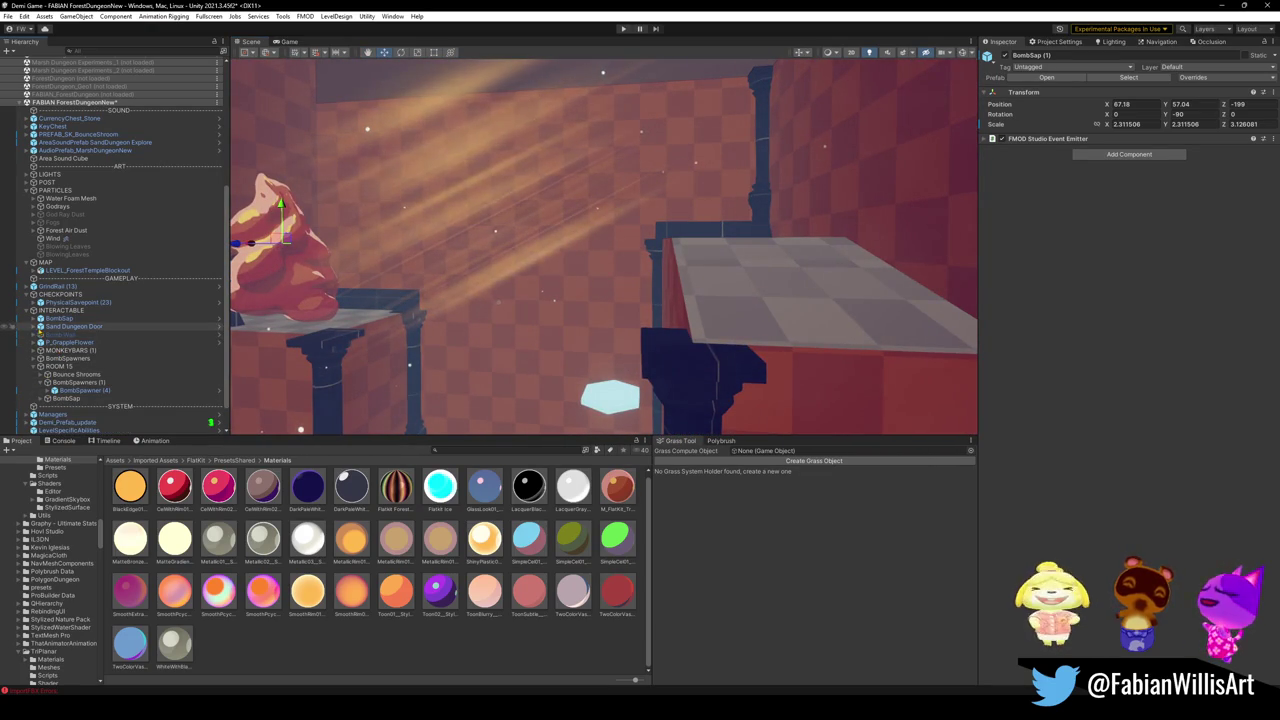
left_click(72, 342)
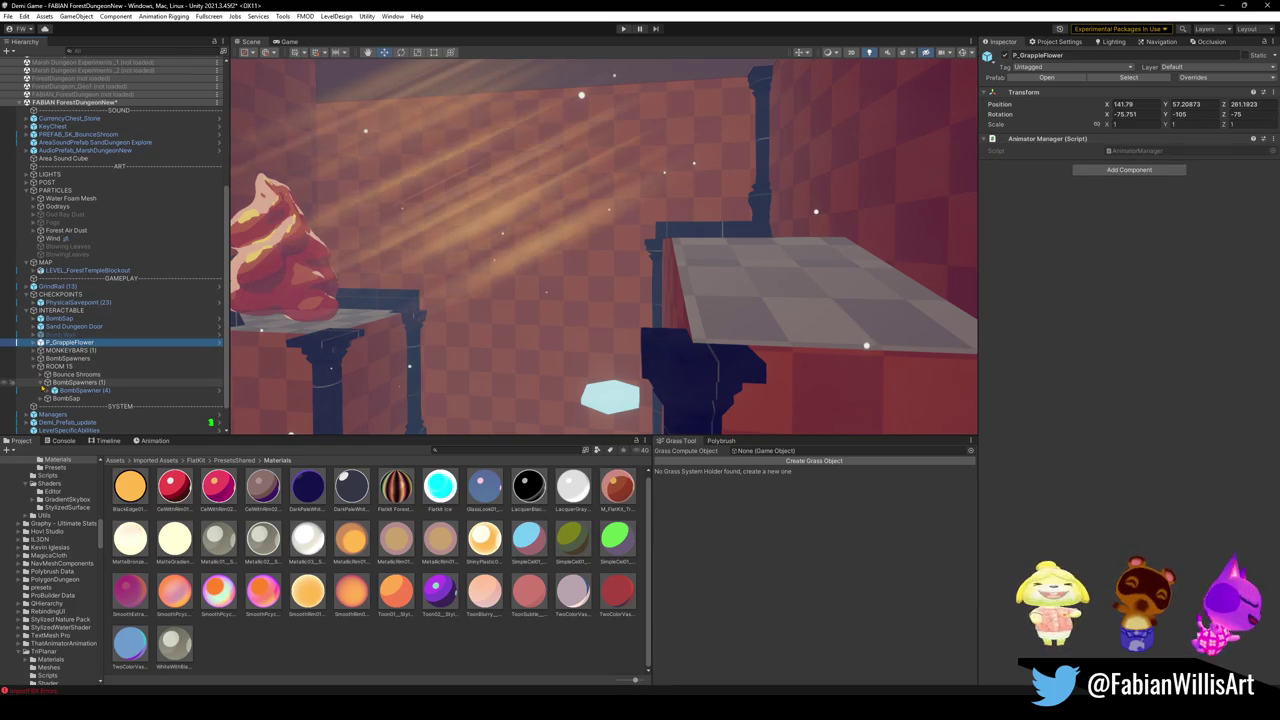
left_click(47, 382)
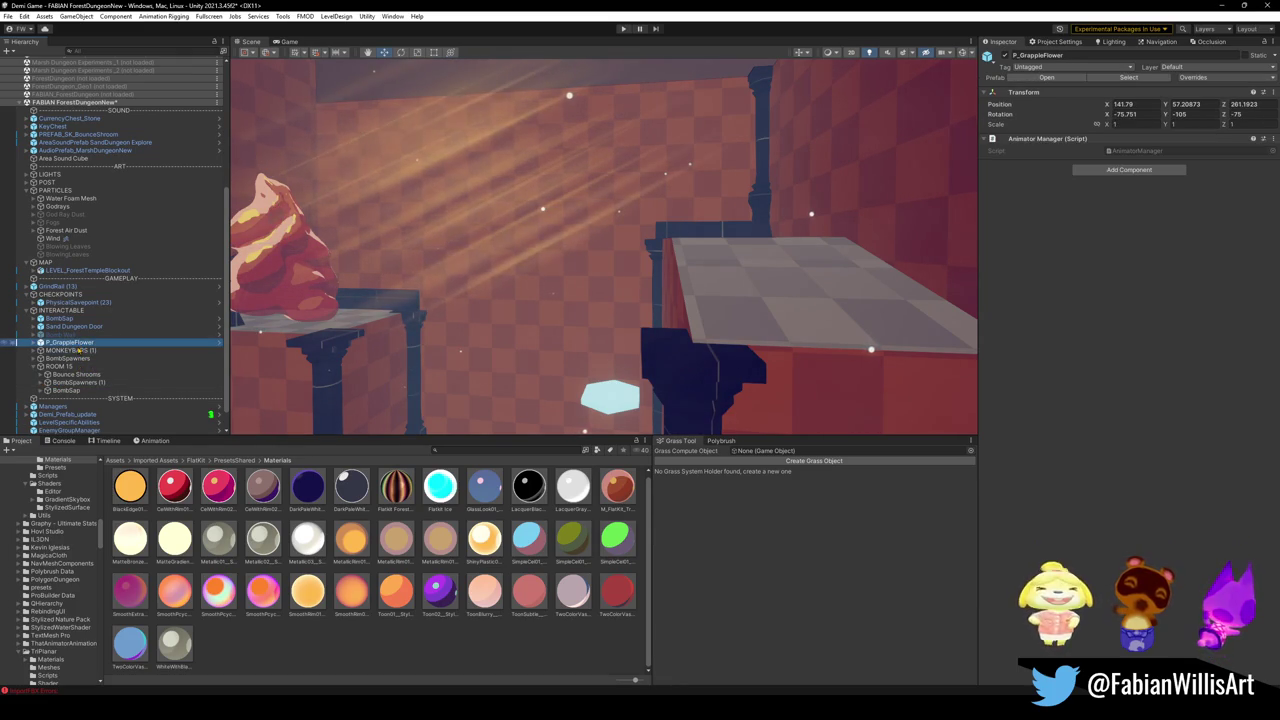
key("ctrl+d")
left_click_drag(76, 400, 134, 373)
key("ctrl+shift+g")
type("Grapple Flowe")
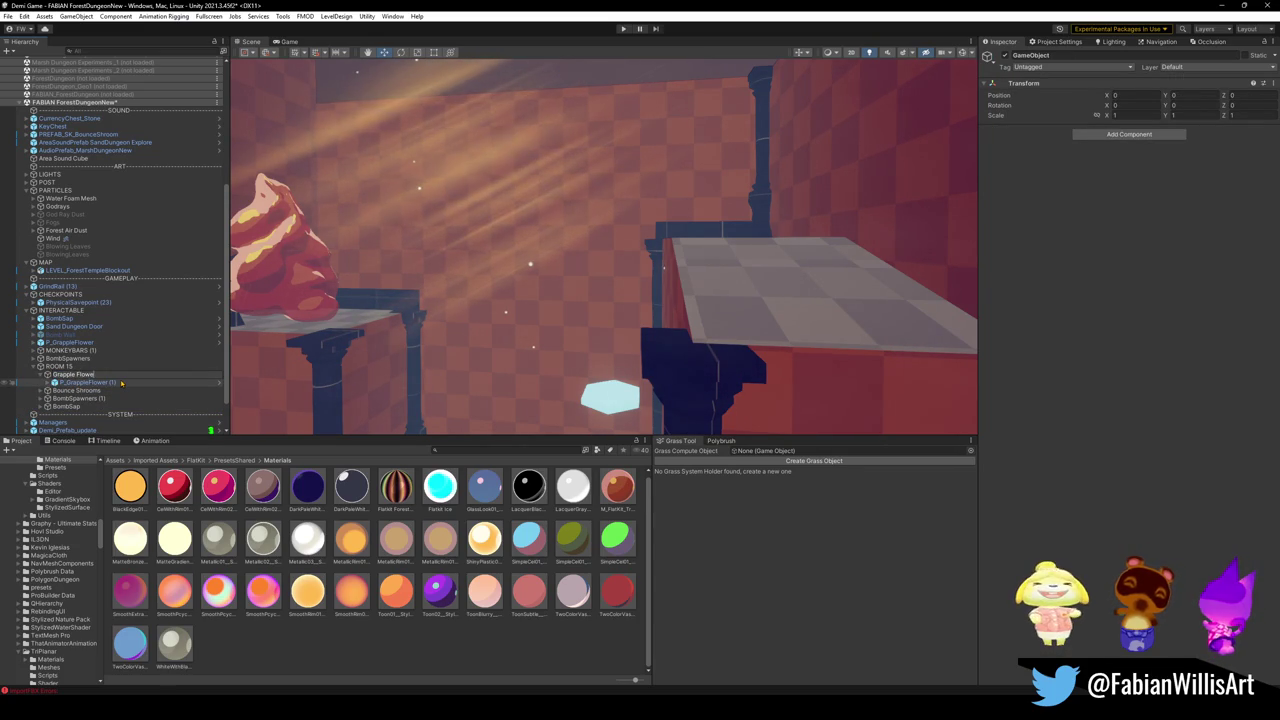
type("rs")
key("Return")
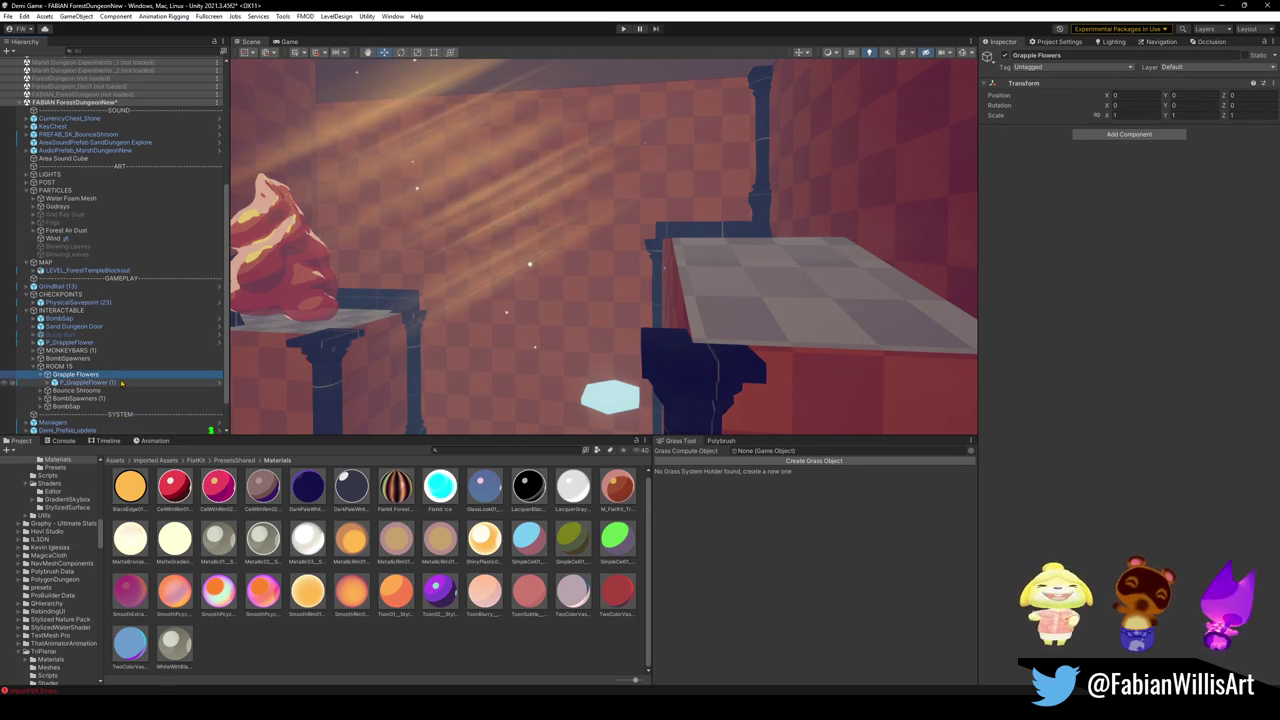
- Frame the duplicated flower and move it up toward the doorway wall
left_click(88, 382)
key("f")
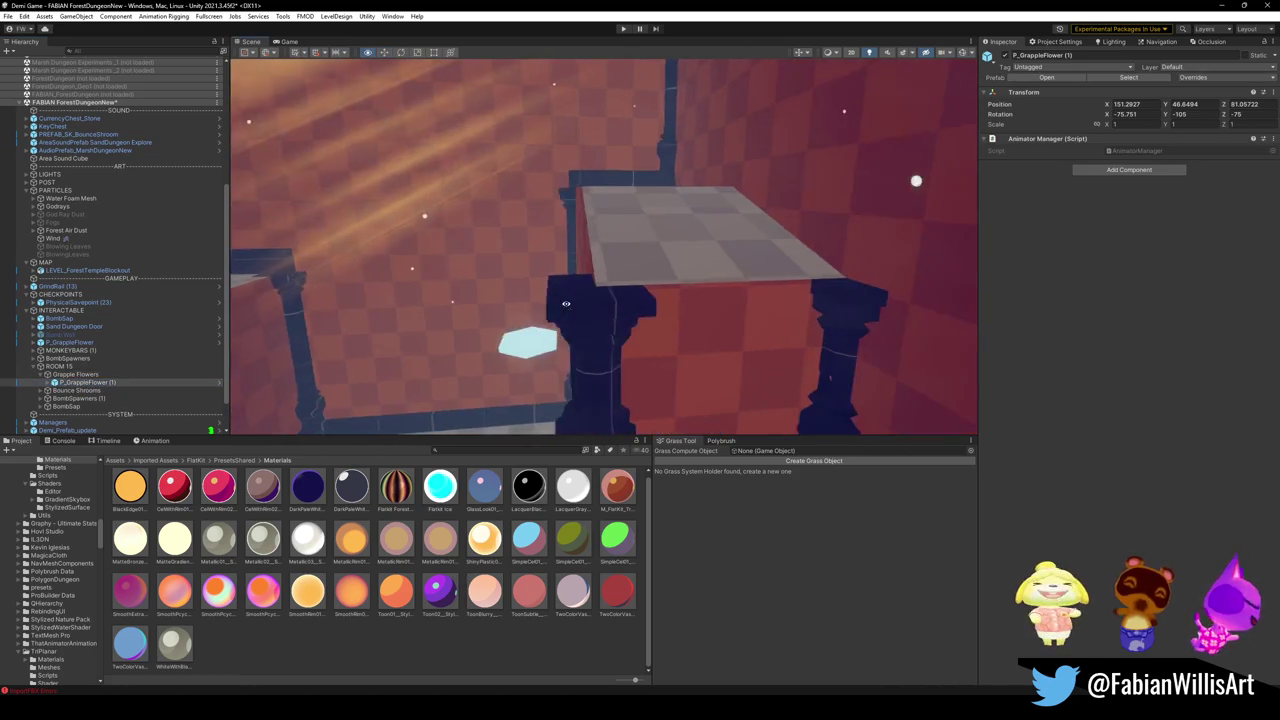
key("ctrl+alt+f")
scroll(607, 257, "down", 5)
mouse_move(603, 257)
left_mouse_down()
mouse_move(608, 386)
mouse_move(648, 373)
mouse_move(651, 345)
mouse_move(728, 348)
mouse_move(571, 294)
mouse_move(586, 214)
mouse_move(586, 263)
mouse_move(602, 252)
mouse_move(640, 270)
mouse_move(555, 318)
left_mouse_up()
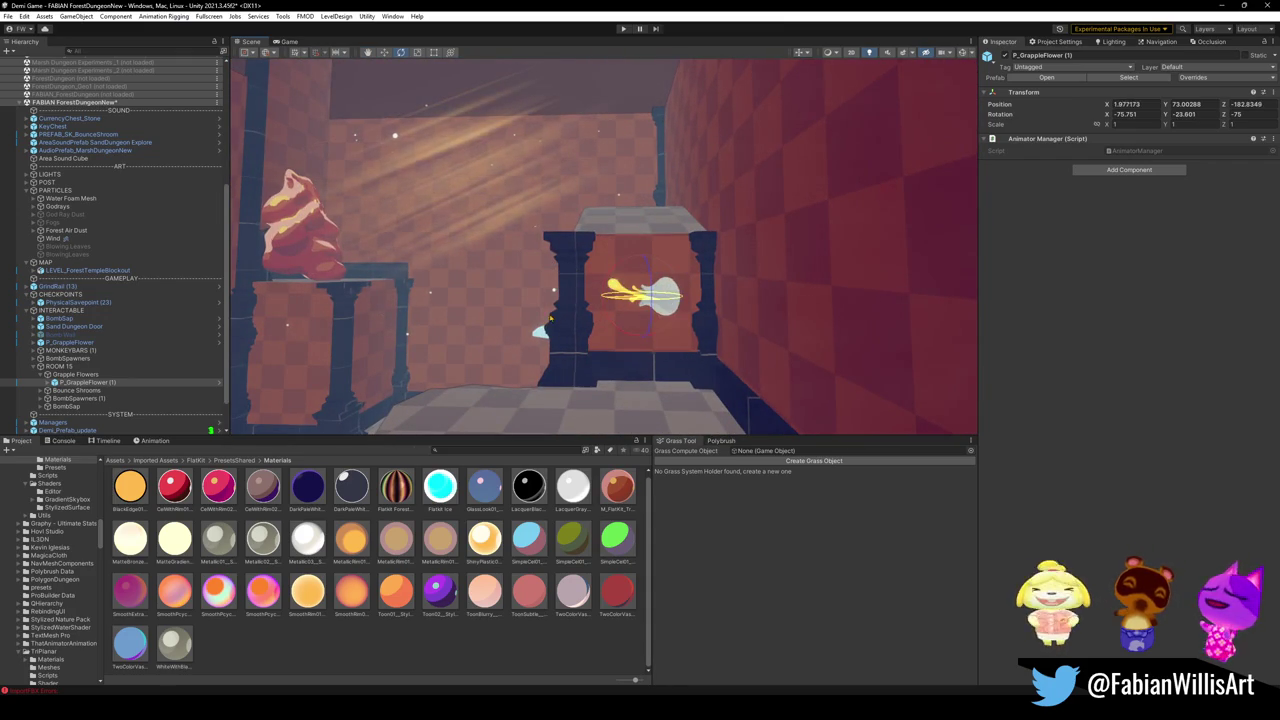
key("w")
mouse_move(661, 300)
left_mouse_down()
mouse_move(716, 272)
mouse_move(733, 246)
mouse_move(748, 256)
mouse_move(695, 266)
left_mouse_up()
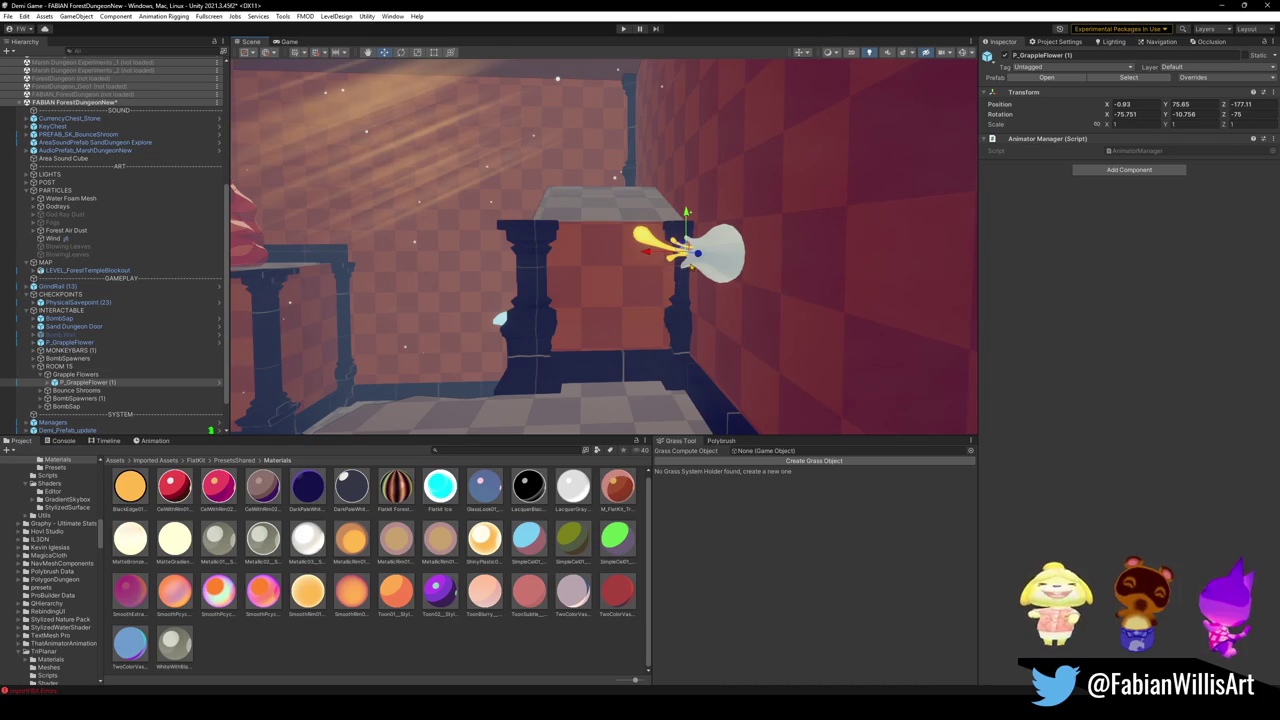
key("ctrl+z")
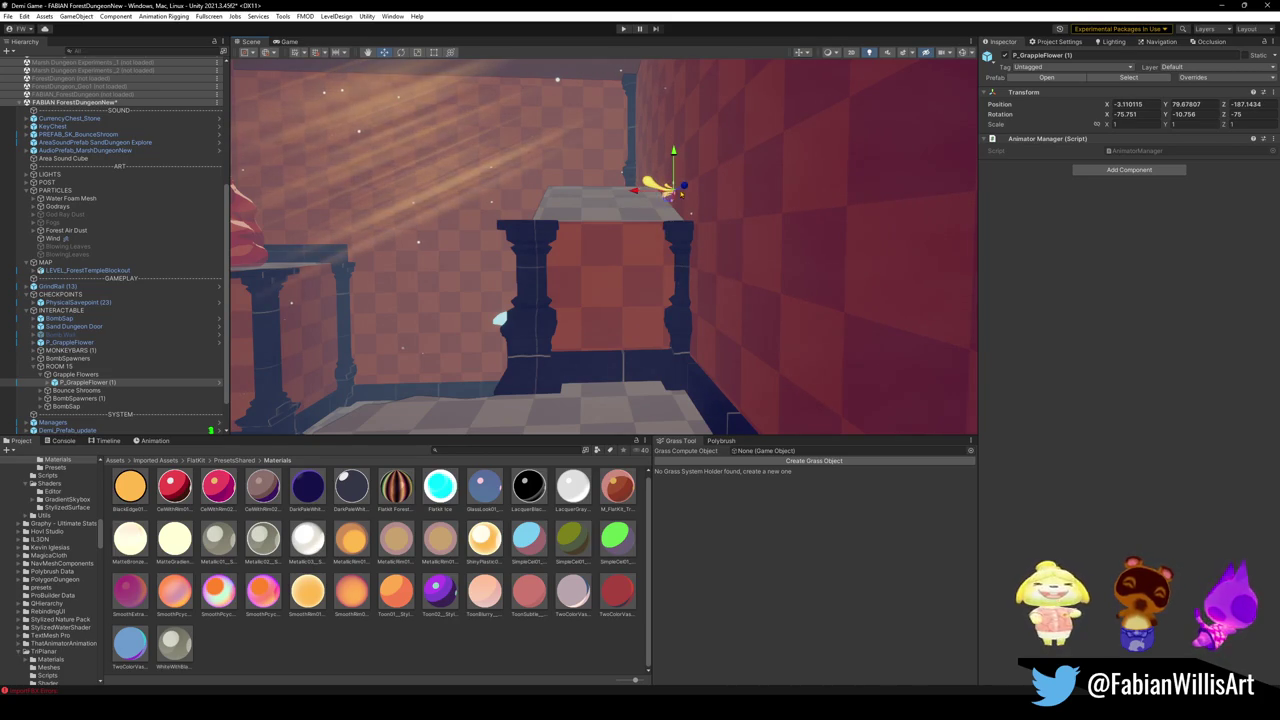
mouse_move(646, 195)
left_mouse_down()
mouse_move(693, 247)
mouse_move(736, 252)
mouse_move(690, 215)
mouse_move(657, 228)
mouse_move(643, 206)
mouse_move(504, 341)
left_mouse_up()
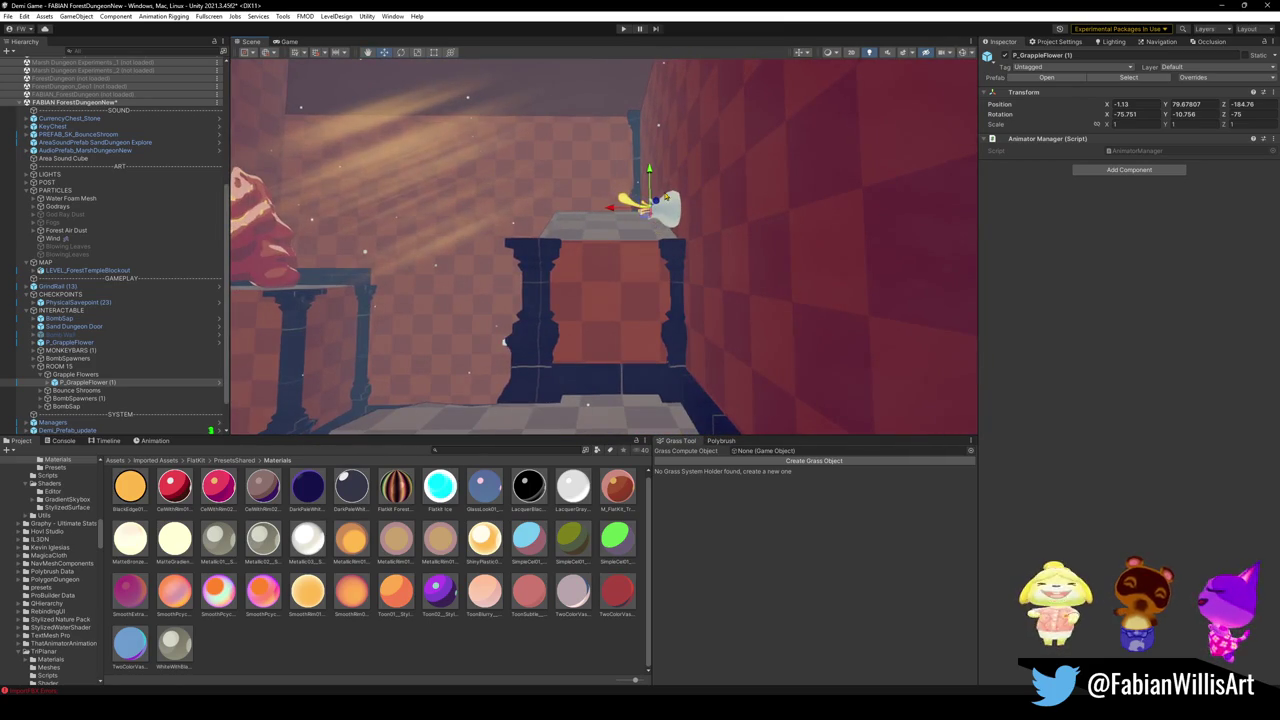
- Tilt the flower to -146.74 on Y and seat it atop the arch at X 4.125, Y 76.14, Z -184.59
key("e")
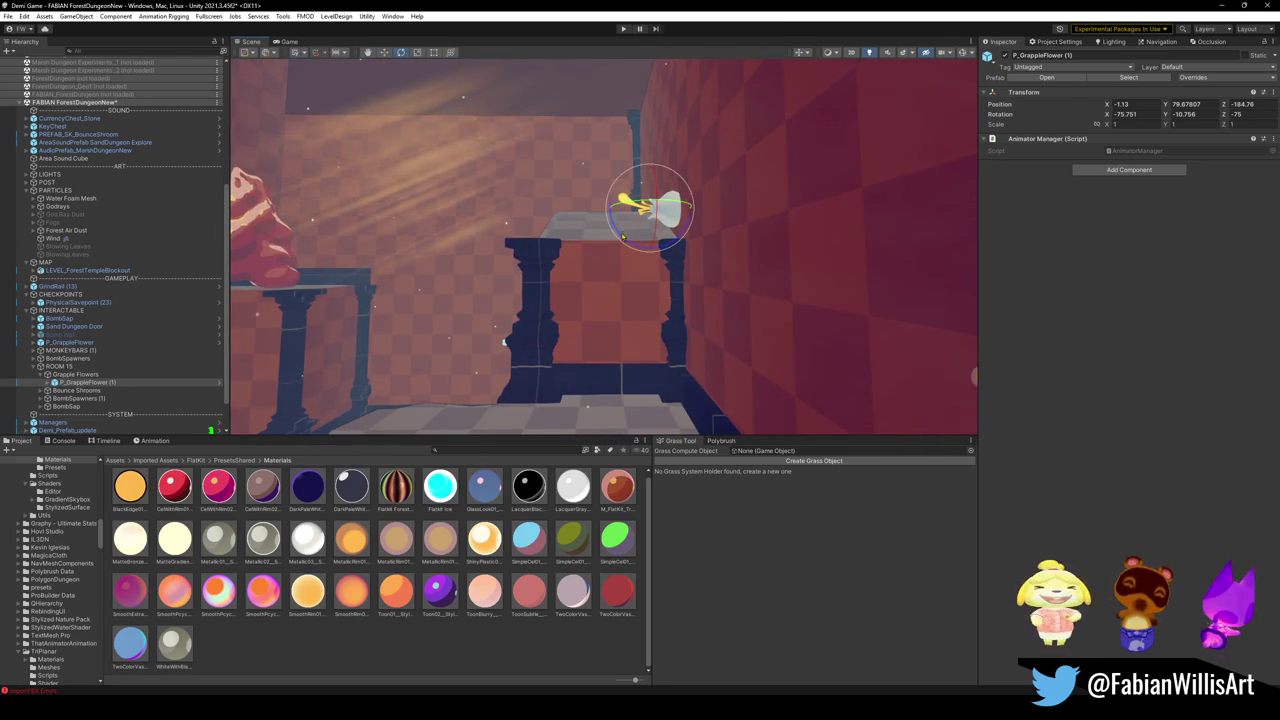
left_click_drag(622, 236, 618, 204)
key("w")
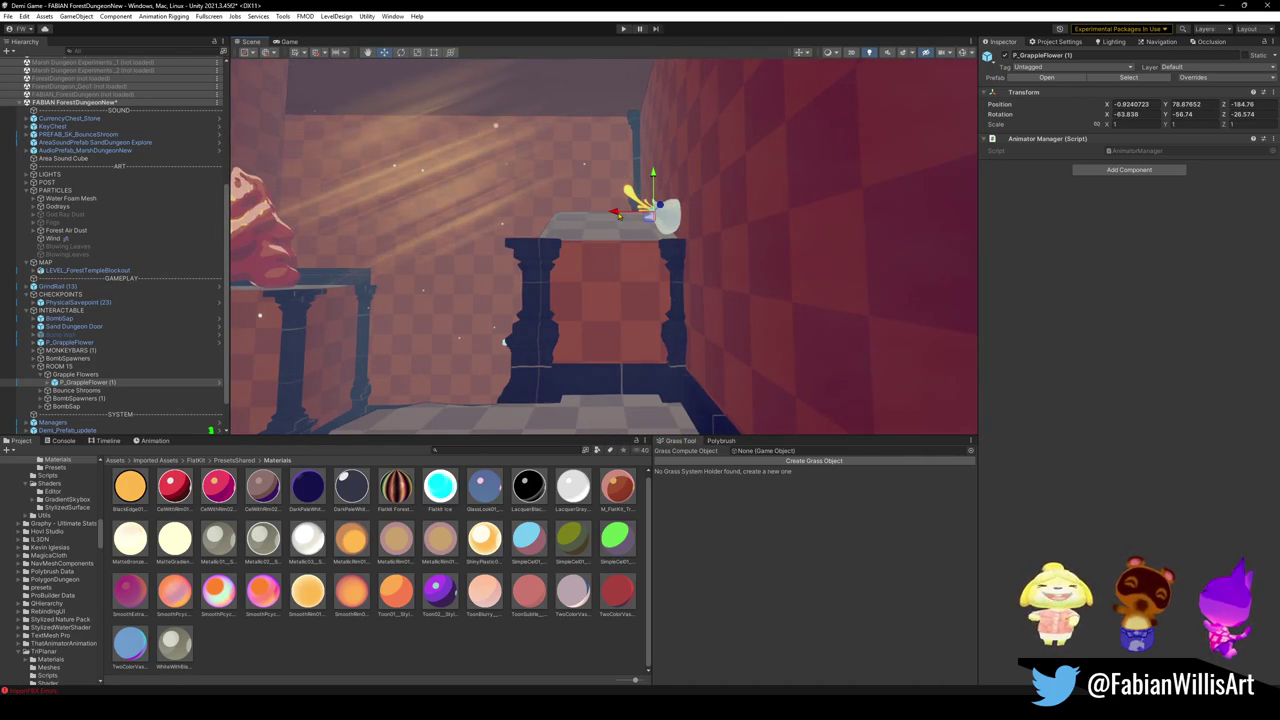
mouse_move(652, 176)
left_mouse_down()
mouse_move(652, 188)
mouse_move(797, 225)
mouse_move(736, 219)
mouse_move(660, 155)
mouse_move(650, 120)
mouse_move(674, 150)
left_mouse_up()
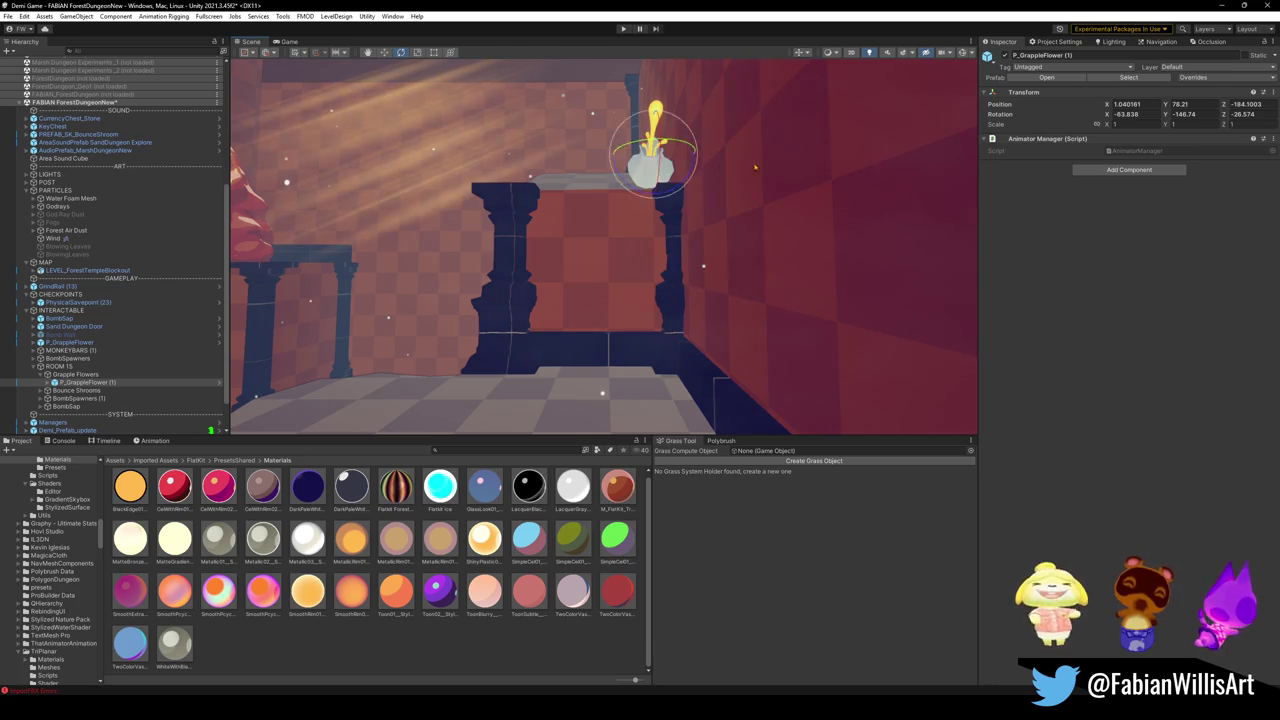
mouse_move(652, 165)
left_mouse_down()
mouse_move(604, 170)
mouse_move(596, 213)
mouse_move(709, 222)
mouse_move(688, 190)
left_mouse_up()
left_click_drag(523, 283, 680, 205)
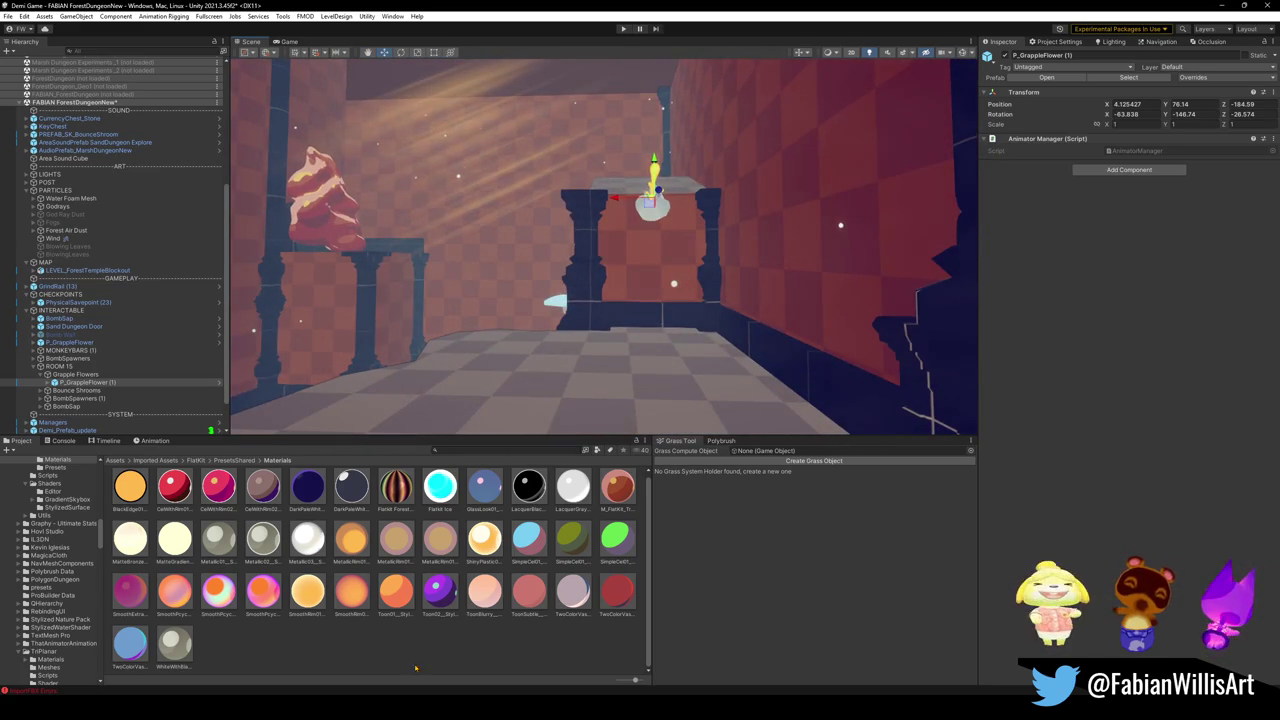
left_click(438, 633)
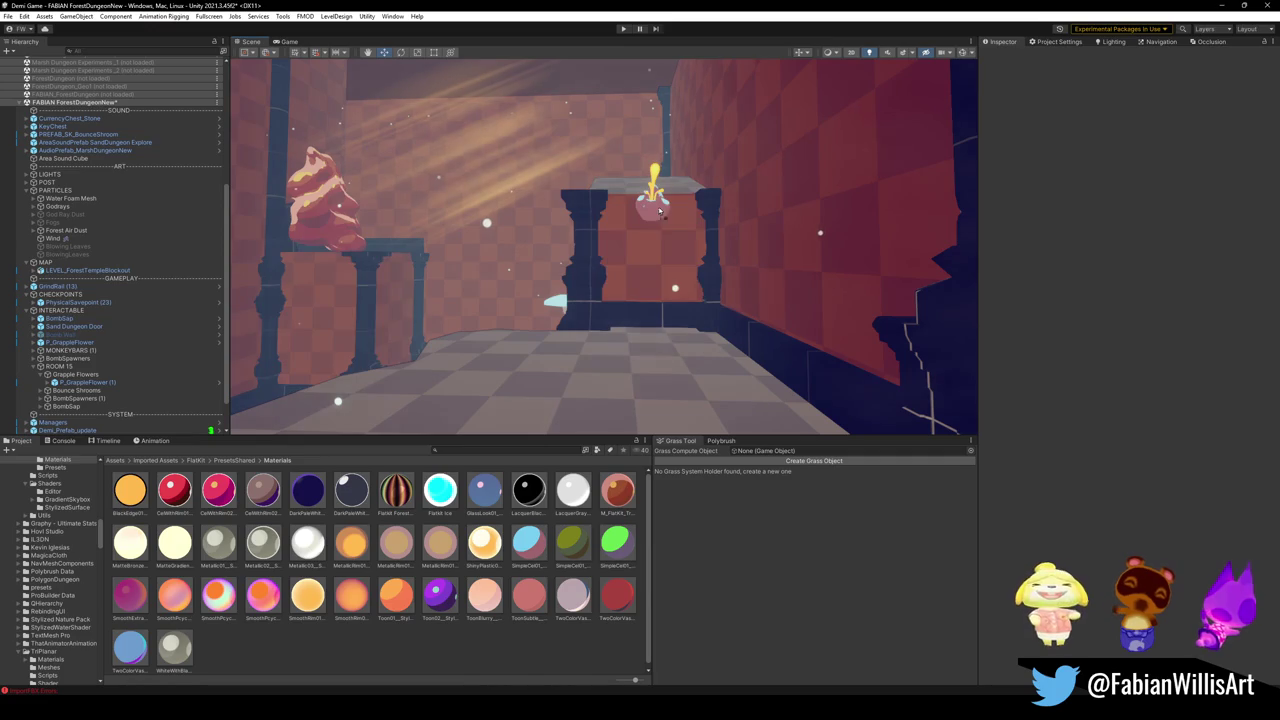
- Try pink, pale, shiny, orange and navy materials on the flower bulb, undoing each
mouse_move(657, 215)
left_mouse_down()
mouse_move(560, 300)
mouse_move(451, 366)
mouse_move(602, 440)
left_mouse_up()
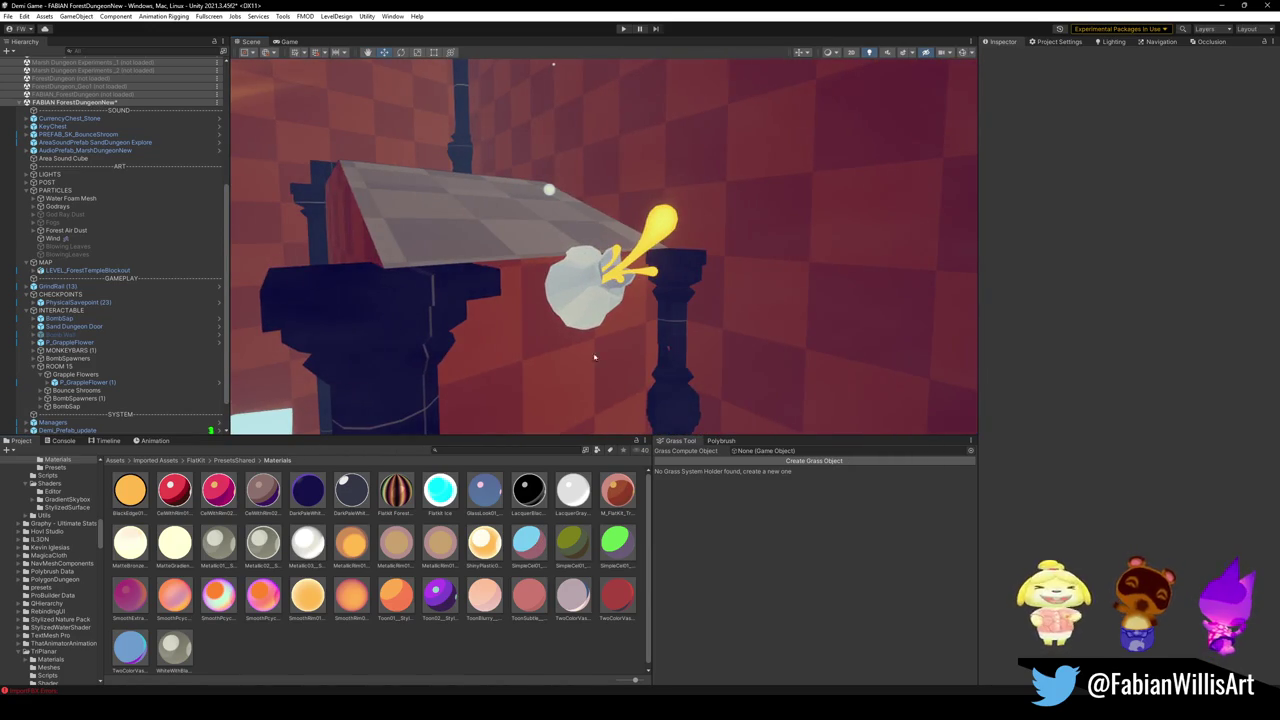
left_click_drag(575, 381, 601, 318)
mouse_move(676, 309)
left_mouse_down()
mouse_move(464, 287)
mouse_move(455, 270)
left_mouse_up()
left_click(529, 543)
left_click_drag(541, 522, 585, 311)
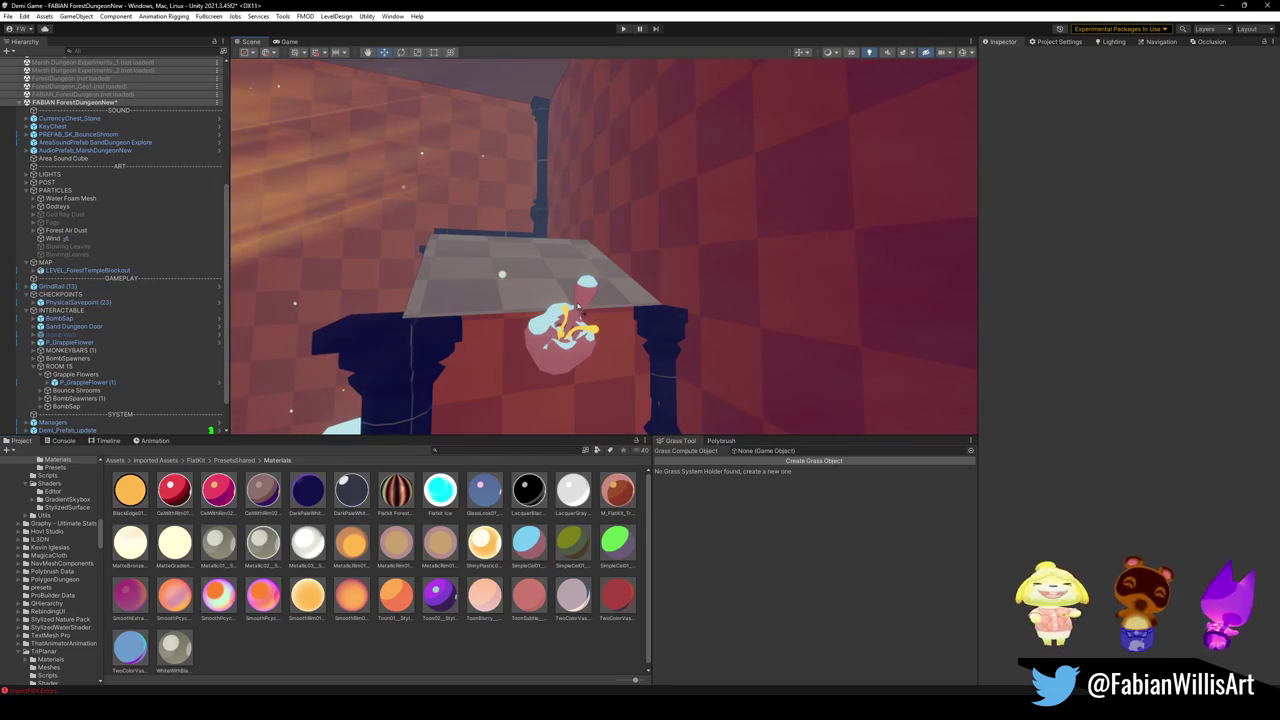
key("ctrl+z")
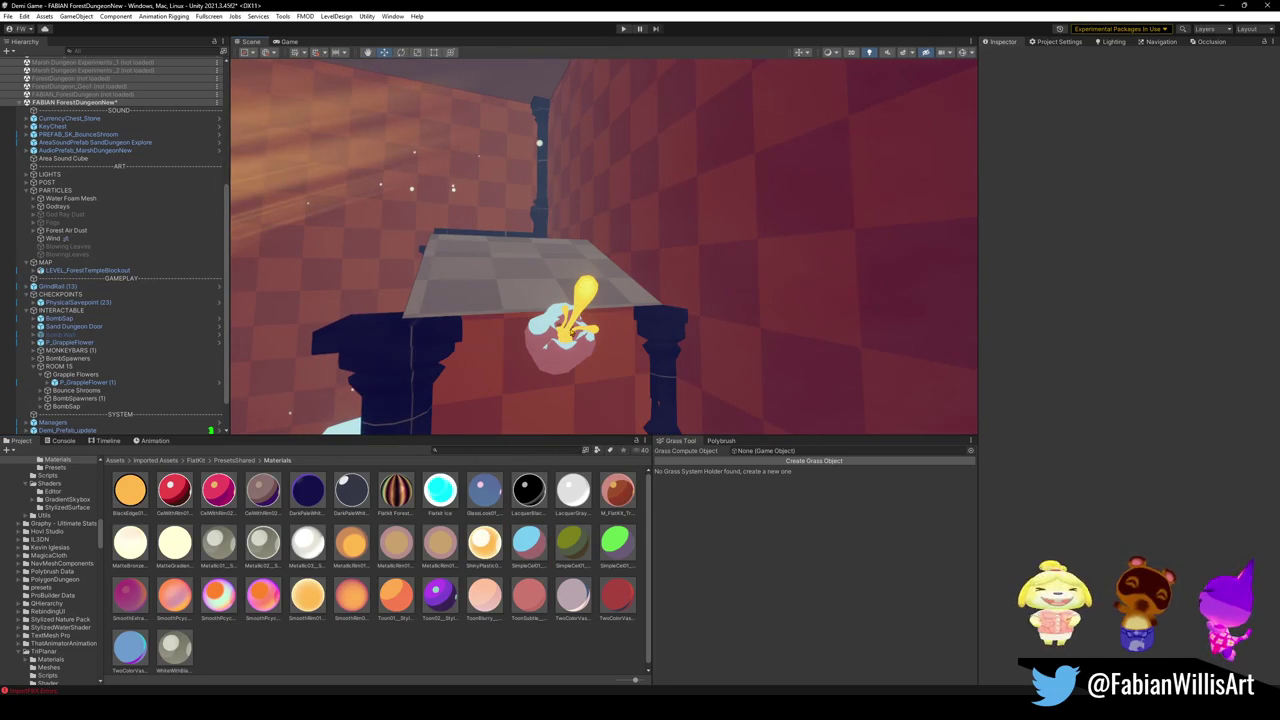
left_click_drag(482, 543, 578, 300)
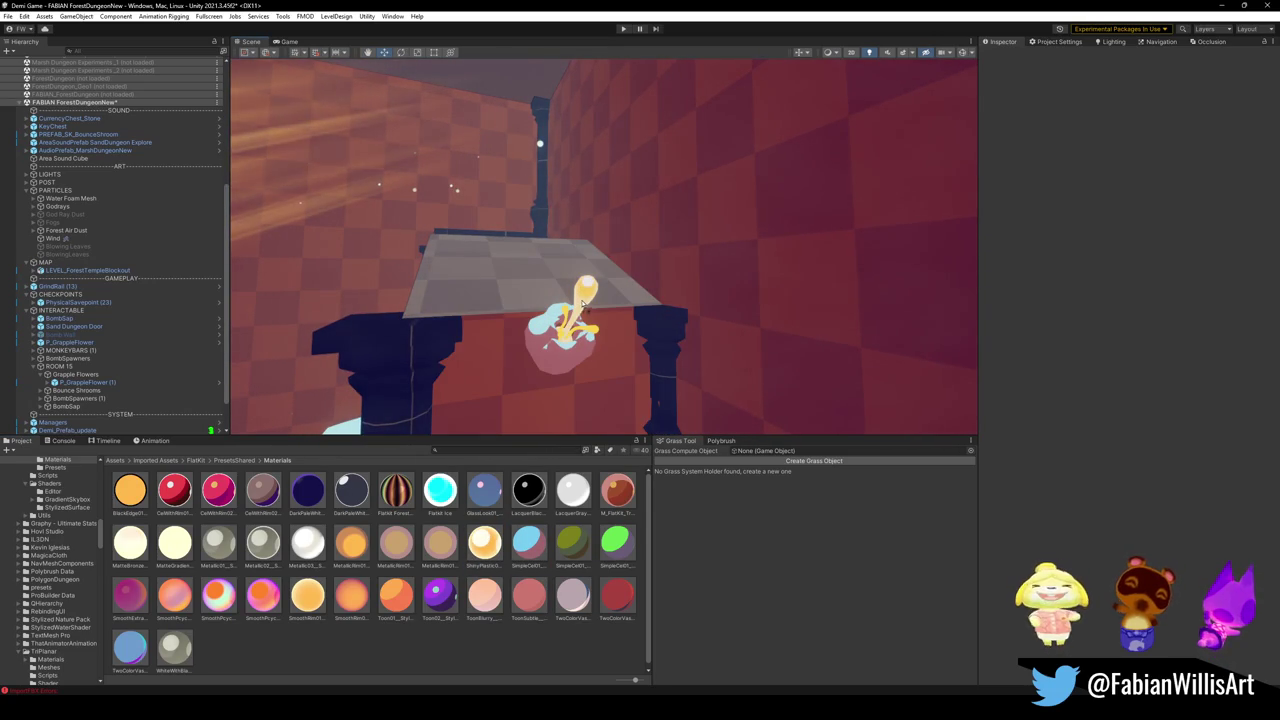
key("ctrl+z")
mouse_move(130, 490)
left_mouse_down()
mouse_move(480, 380)
mouse_move(586, 302)
left_mouse_up()
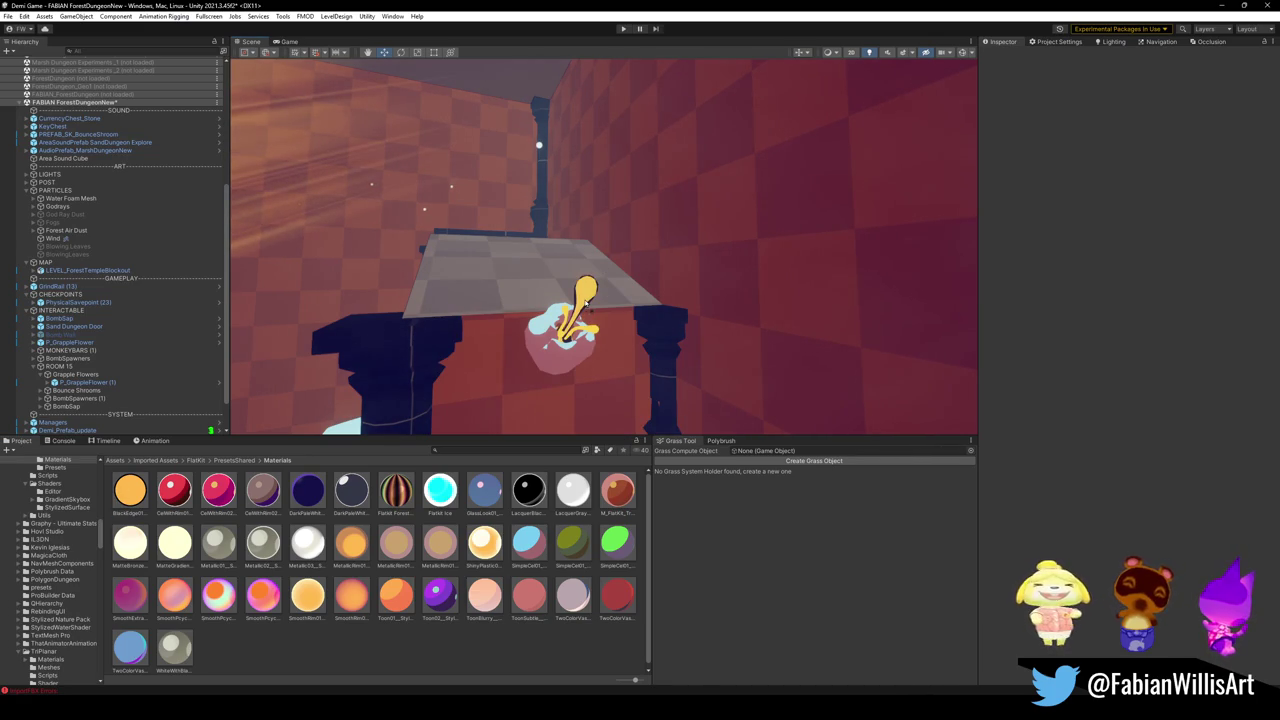
key("ctrl+z")
mouse_move(440, 394)
left_mouse_down()
mouse_move(586, 302)
mouse_move(577, 316)
left_mouse_up()
key("ctrl+z")
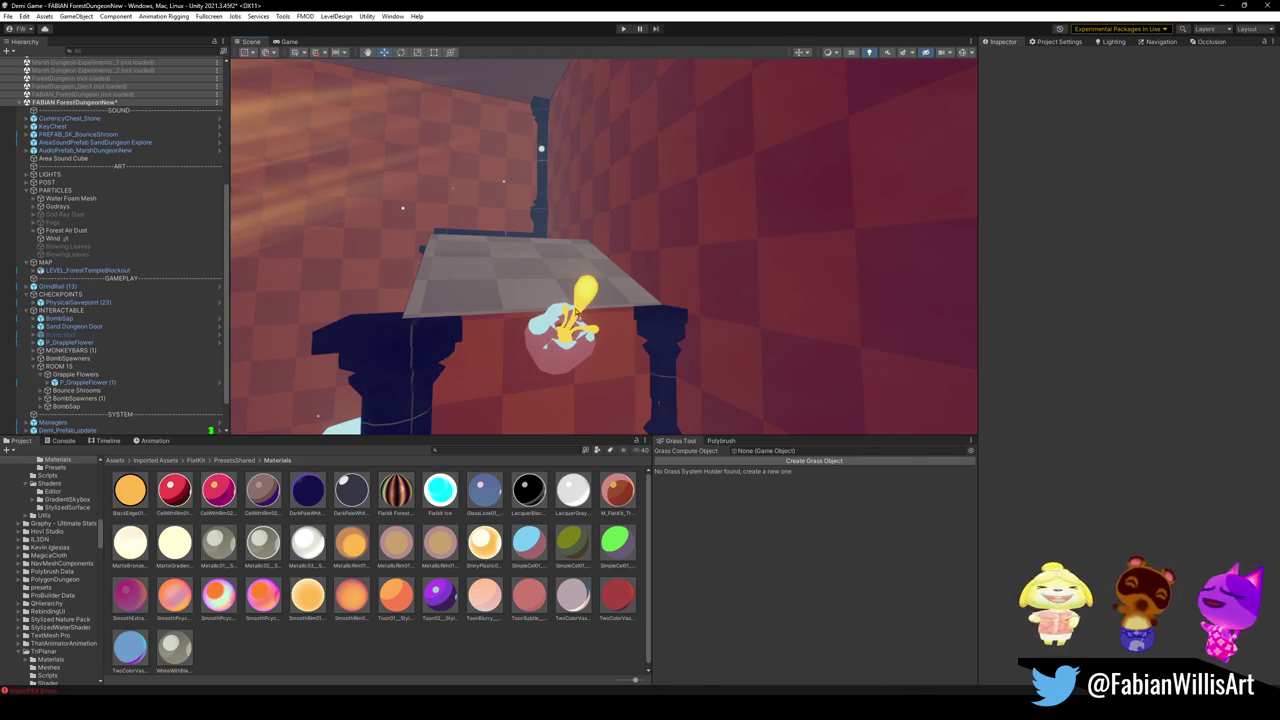
- Test magenta-red, orange toon and SimpleCel01 materials, then give the bulb a red material
mouse_move(473, 373)
left_mouse_down()
mouse_move(420, 350)
mouse_move(588, 300)
left_mouse_up()
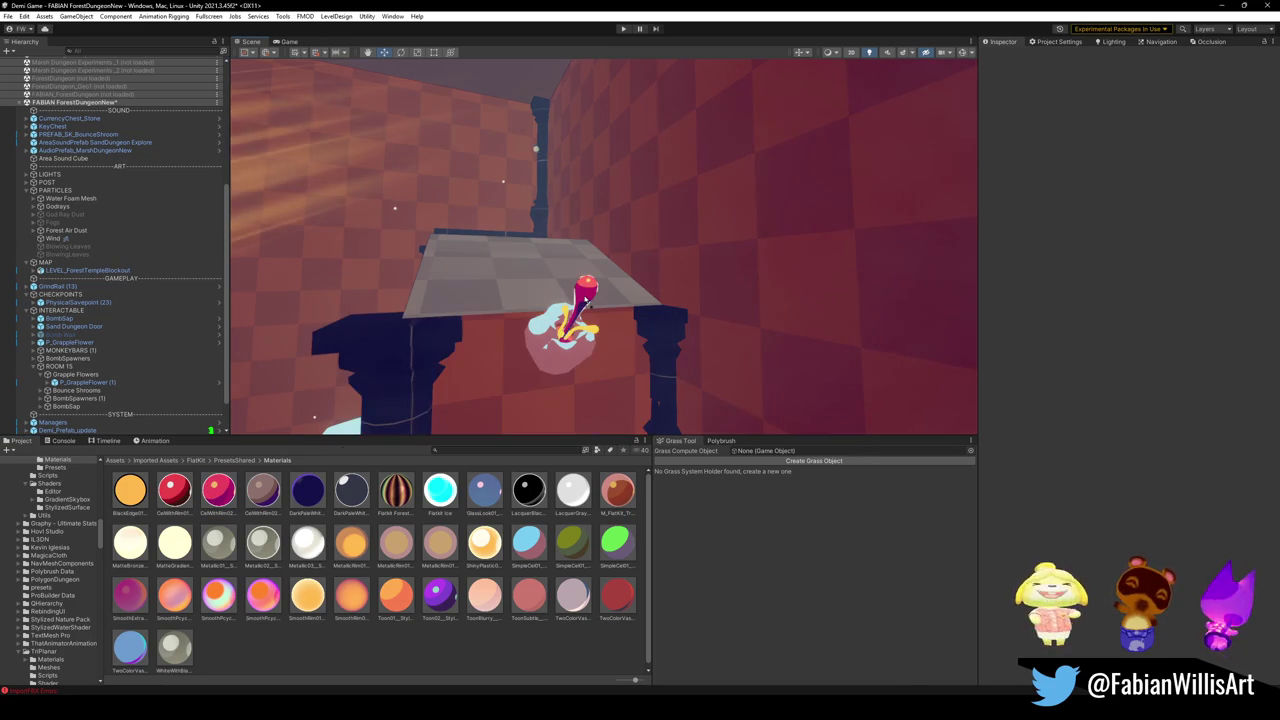
key("ctrl+z")
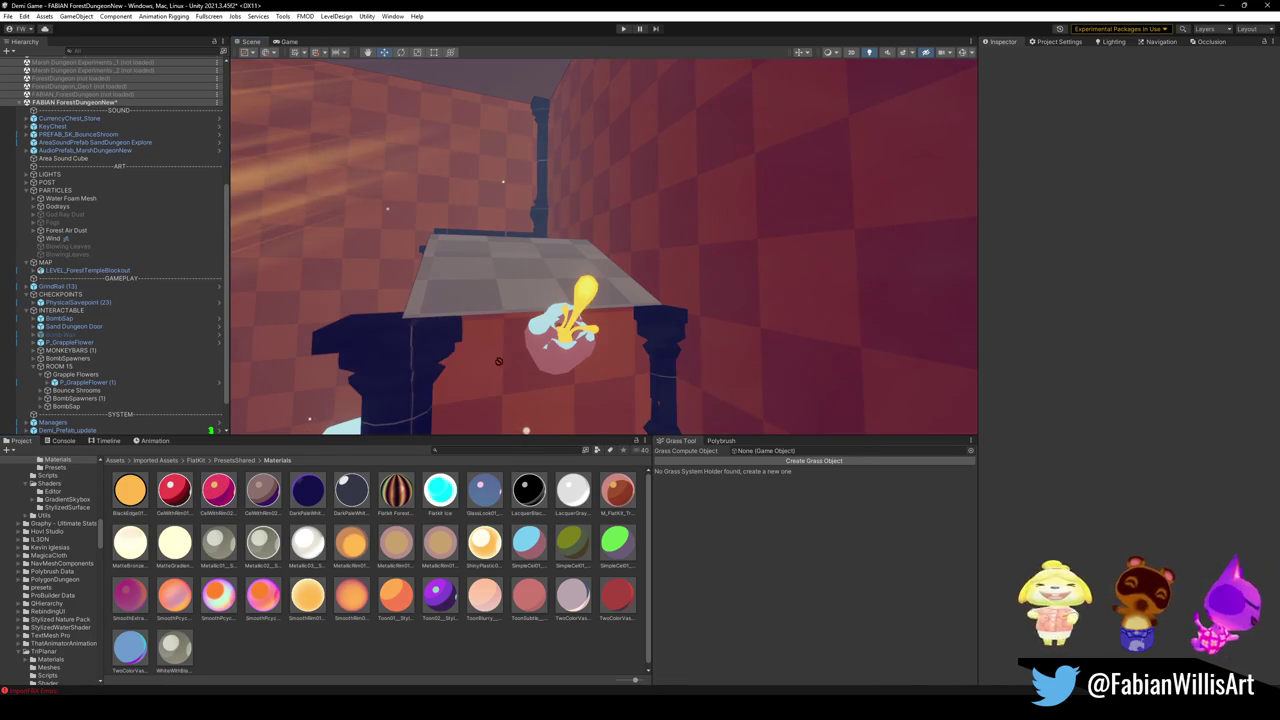
key("ctrl+y")
key("ctrl+z")
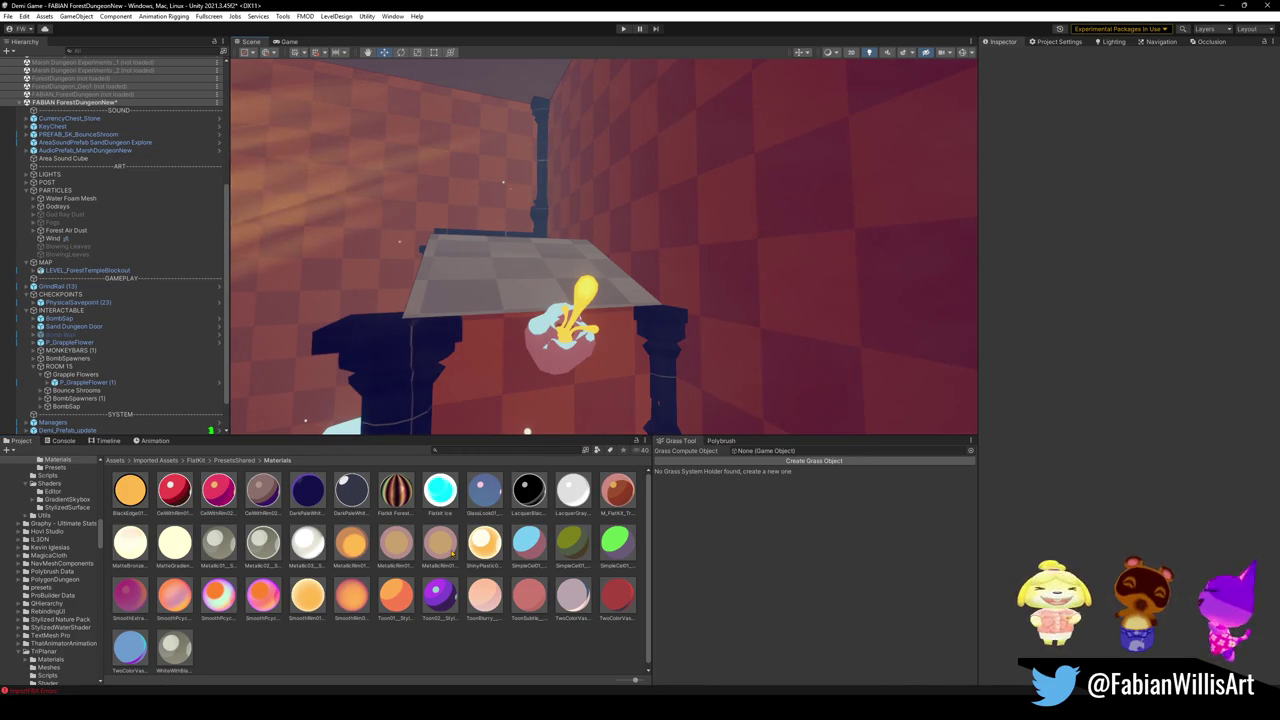
left_click_drag(395, 595, 565, 364)
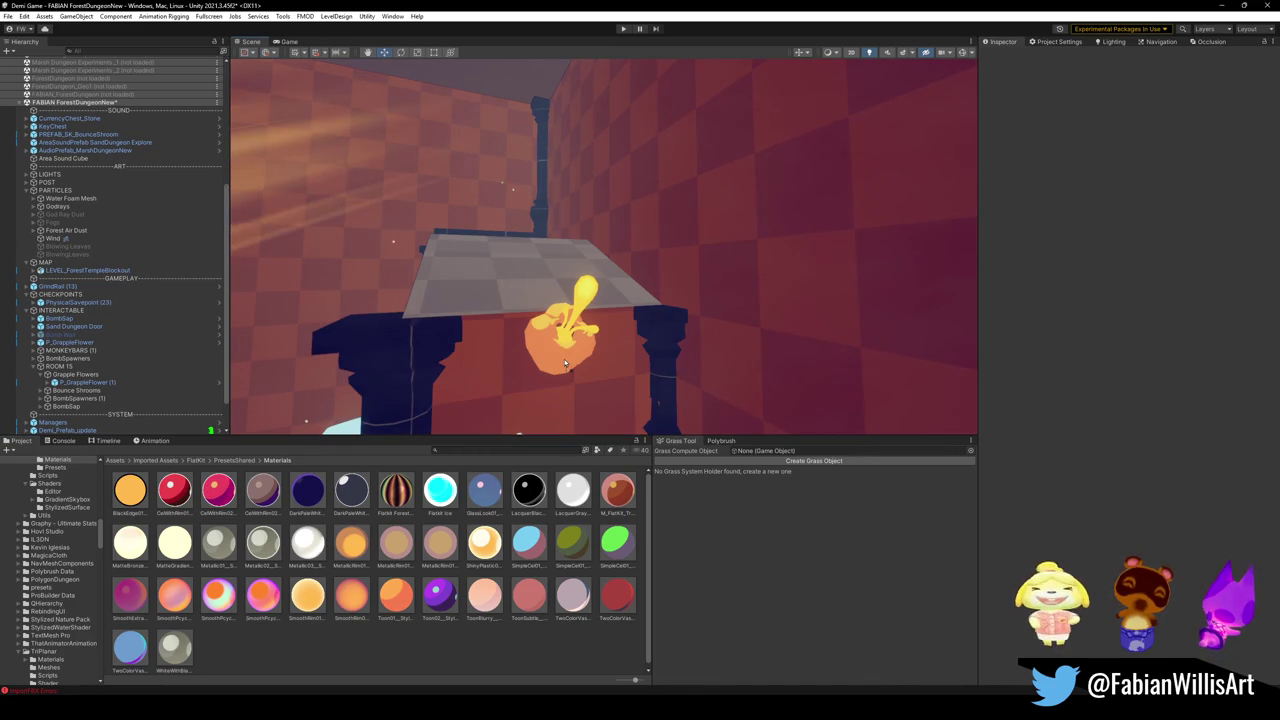
key("ctrl+z")
left_click_drag(515, 524, 581, 313)
key("ctrl+z")
mouse_move(617, 489)
left_mouse_down()
mouse_move(615, 370)
mouse_move(587, 303)
left_mouse_up()
scroll(587, 303, "down", 5)
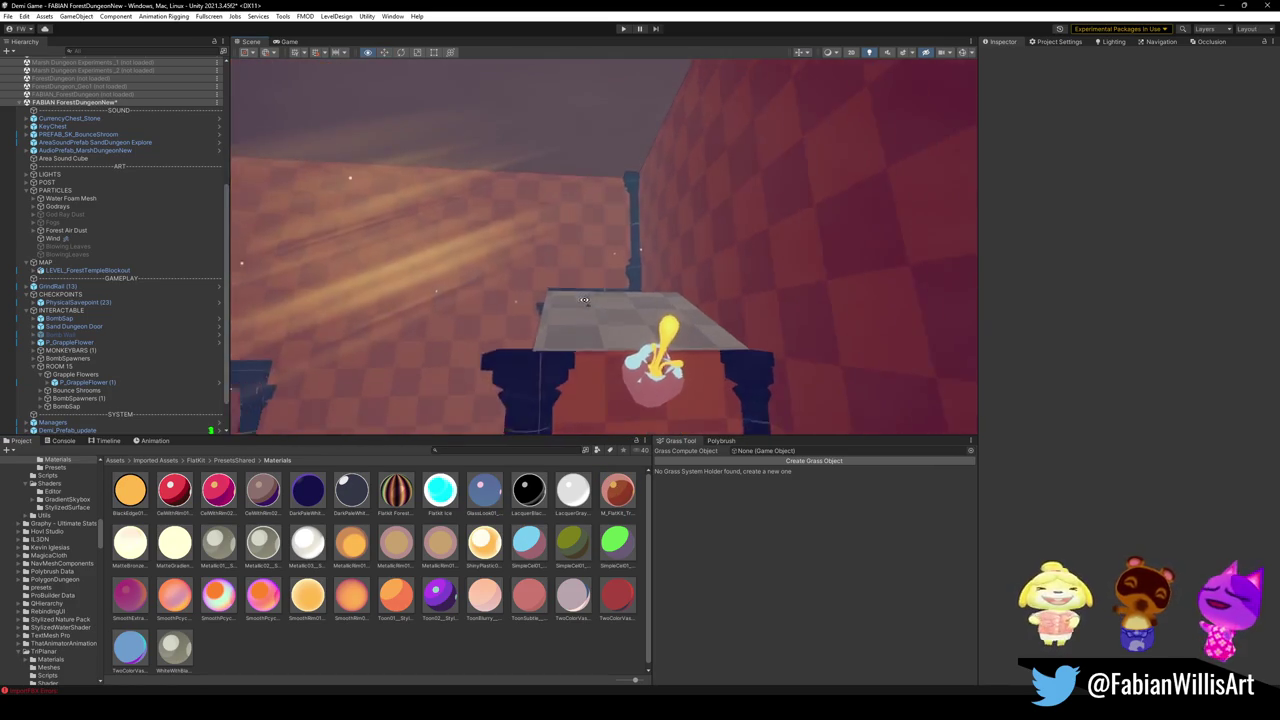
left_click_drag(548, 307, 548, 325)
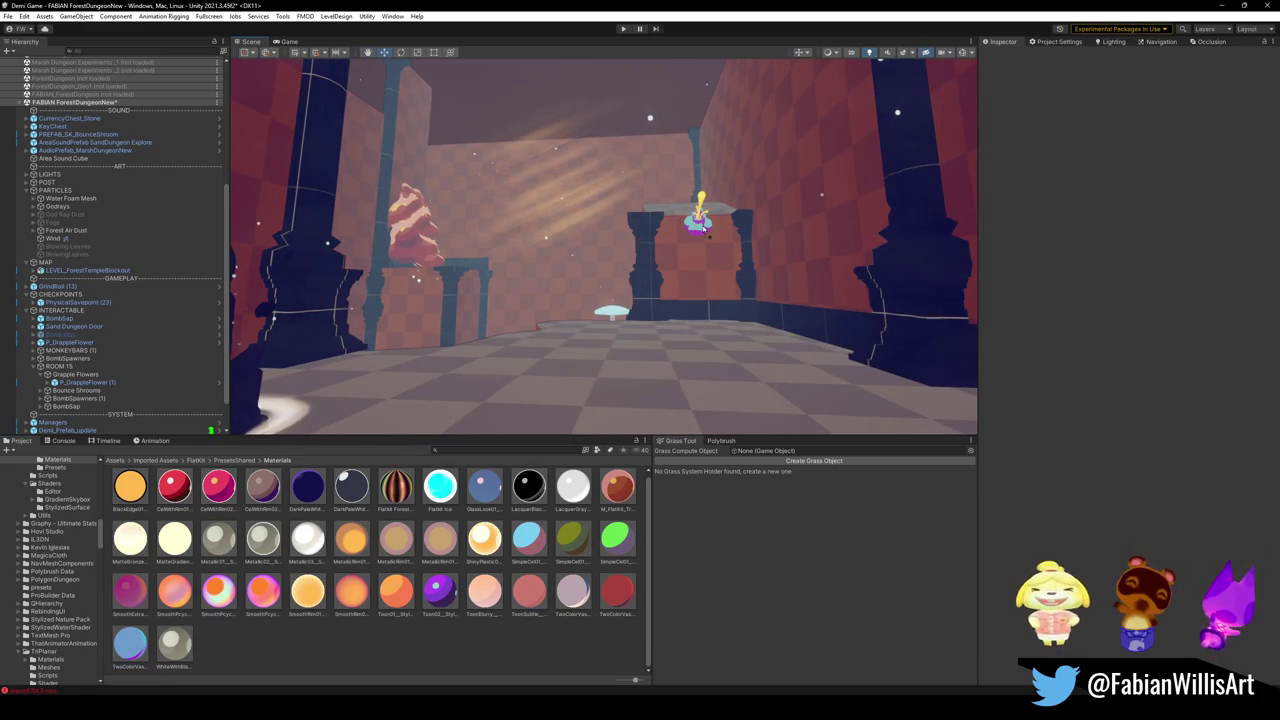
left_click_drag(703, 228, 671, 271)
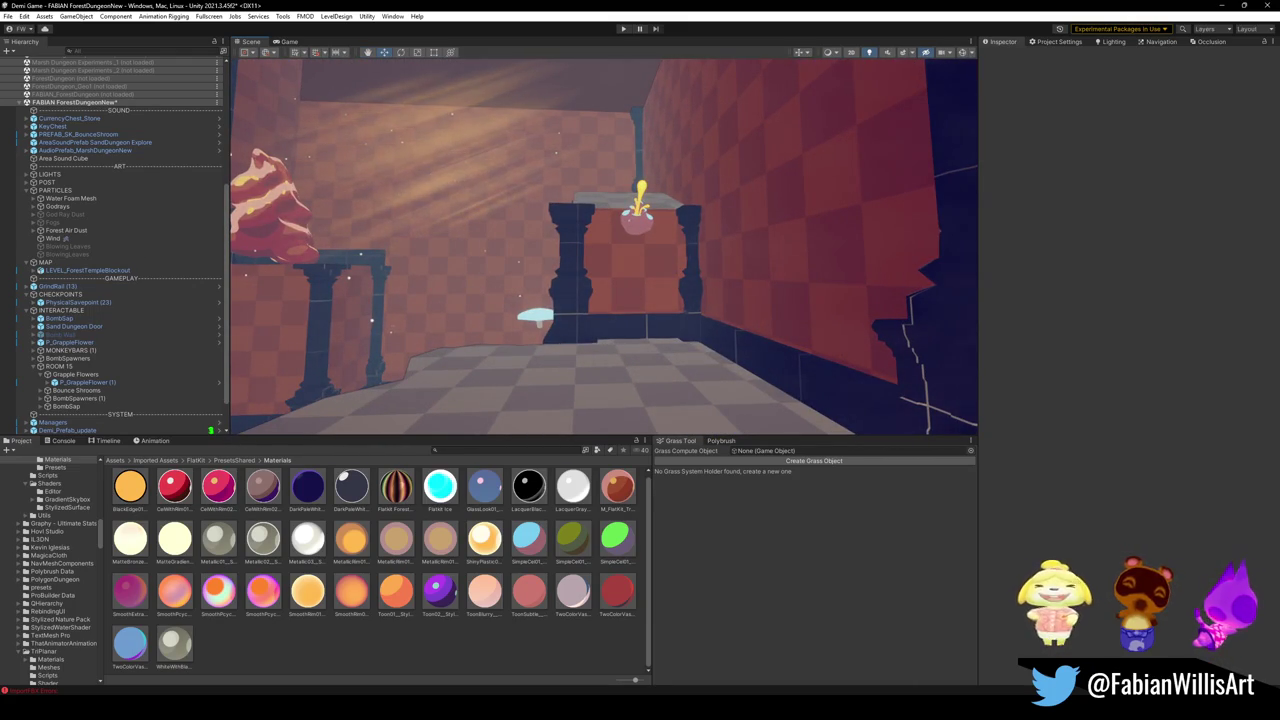
mouse_move(560, 270)
left_mouse_down()
mouse_move(545, 273)
mouse_move(575, 279)
mouse_move(588, 305)
mouse_move(573, 357)
left_mouse_up()
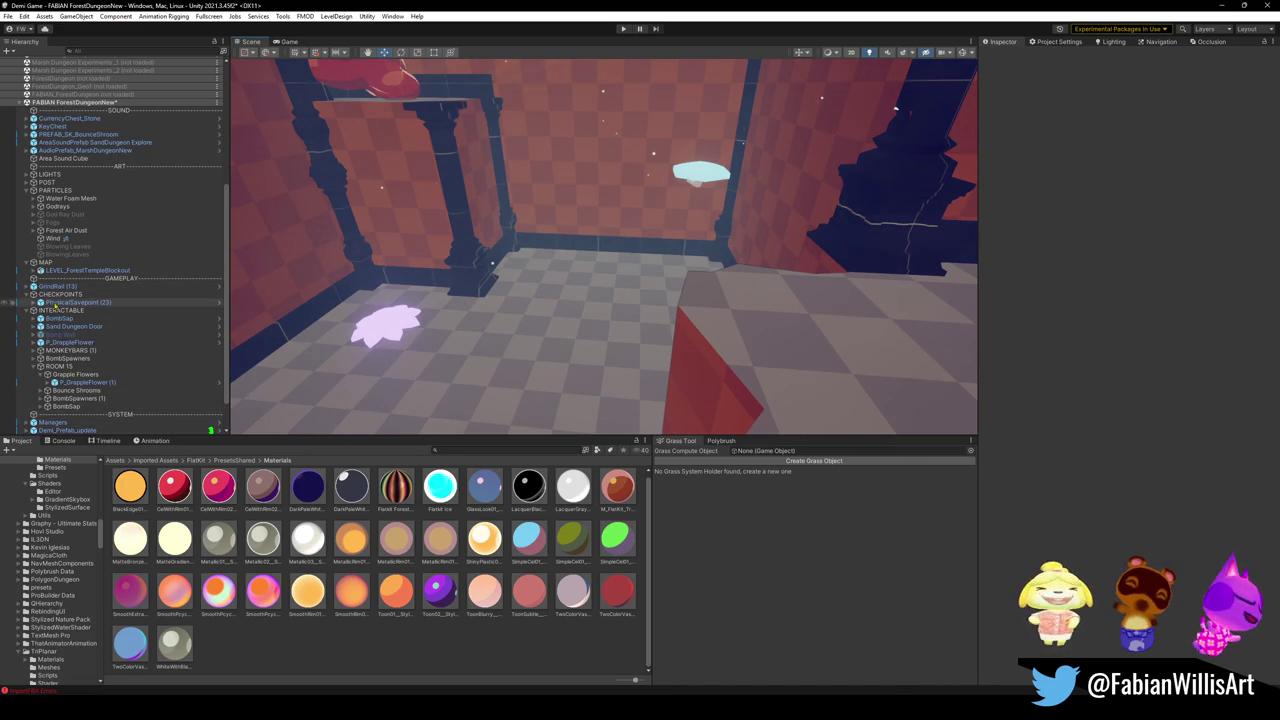
left_click_drag(480, 230, 516, 212)
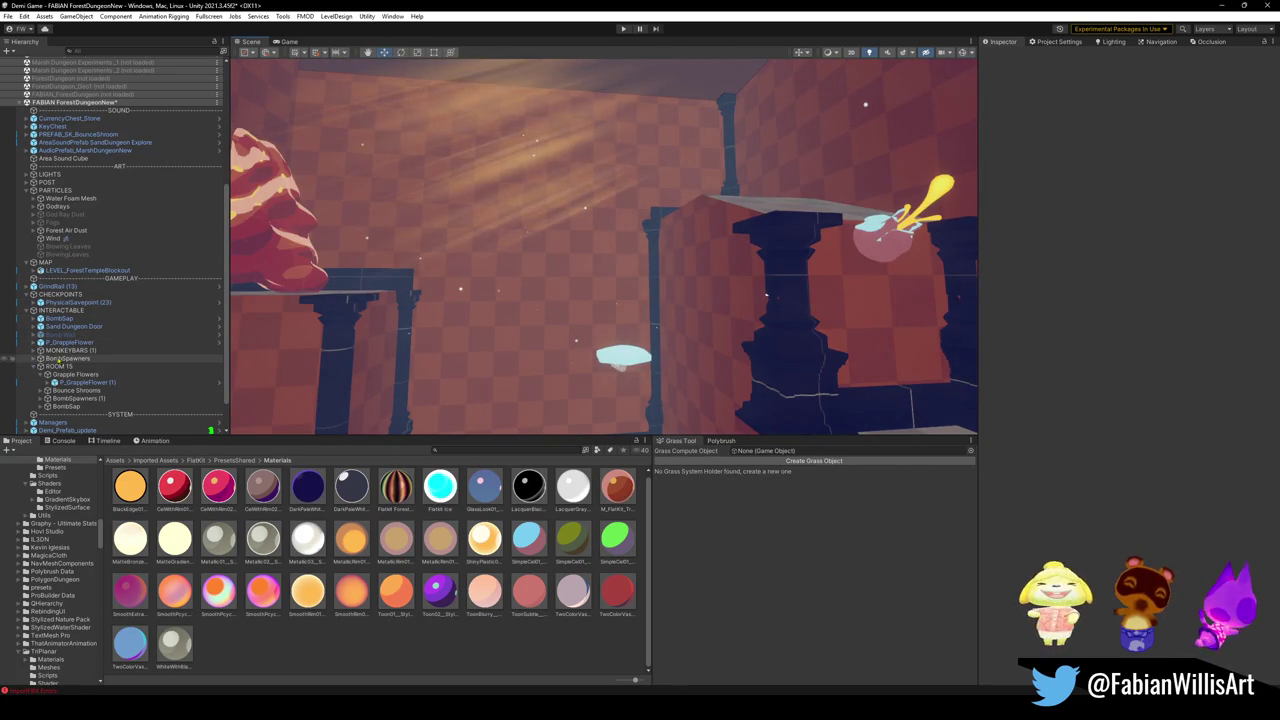
- Duplicate MONKEYBARS (1) and place the copy, MONKEYBARS (2), under ROOM 15
left_click(60, 350)
left_click(34, 350)
left_click(34, 351)
key("ctrl+d")
left_click_drag(82, 426, 72, 368)
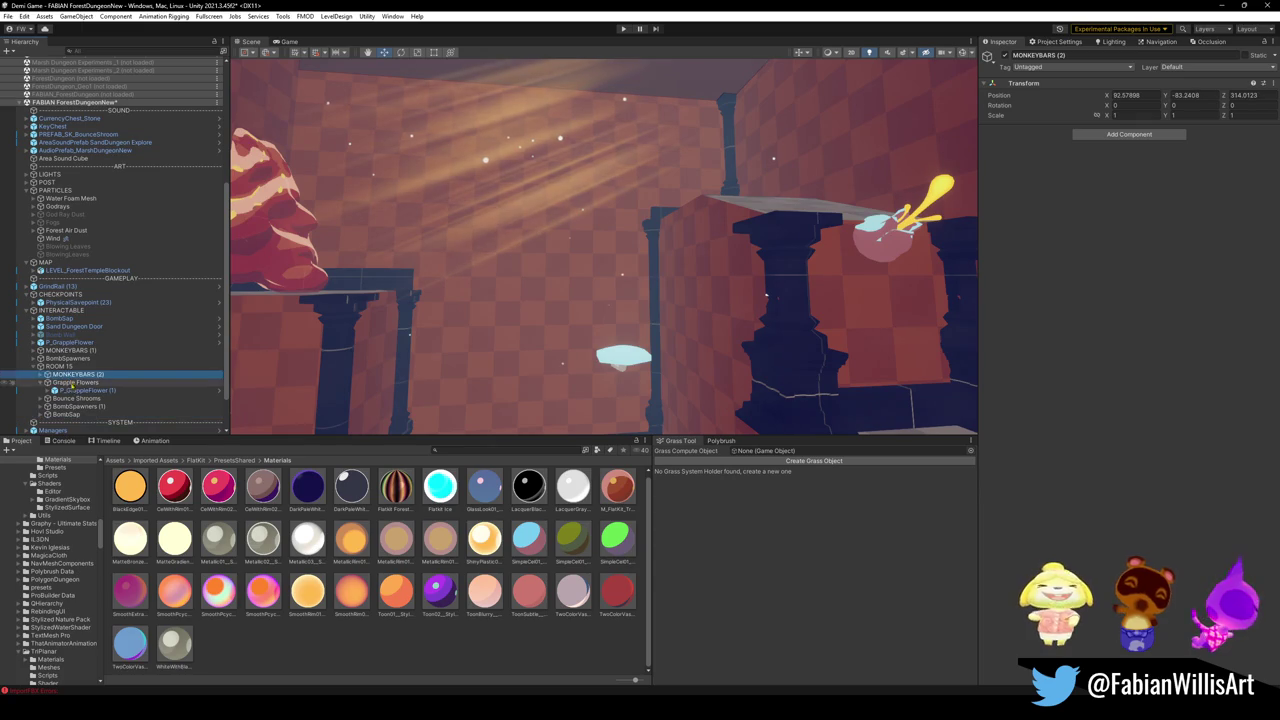
key("Right")
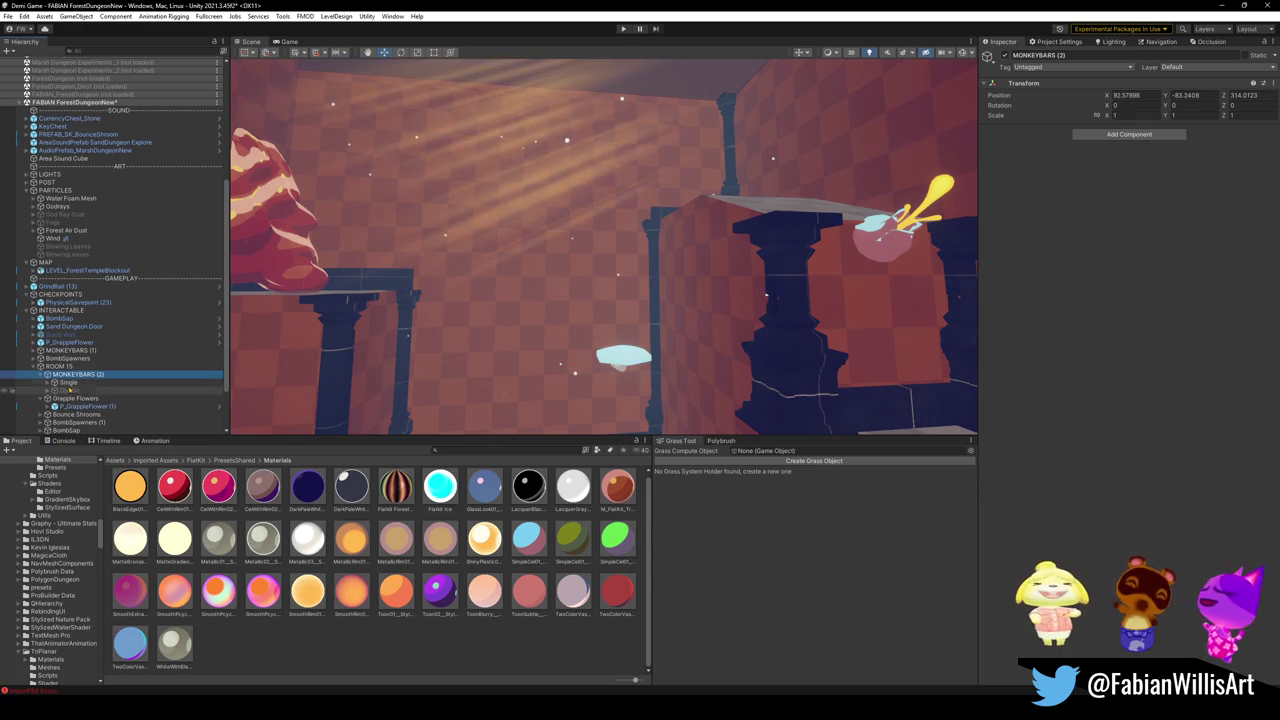
- Delete bars (23)–(26) from the copy, keeping and framing SD_MonkeyBar_02 (22)
left_click(48, 383)
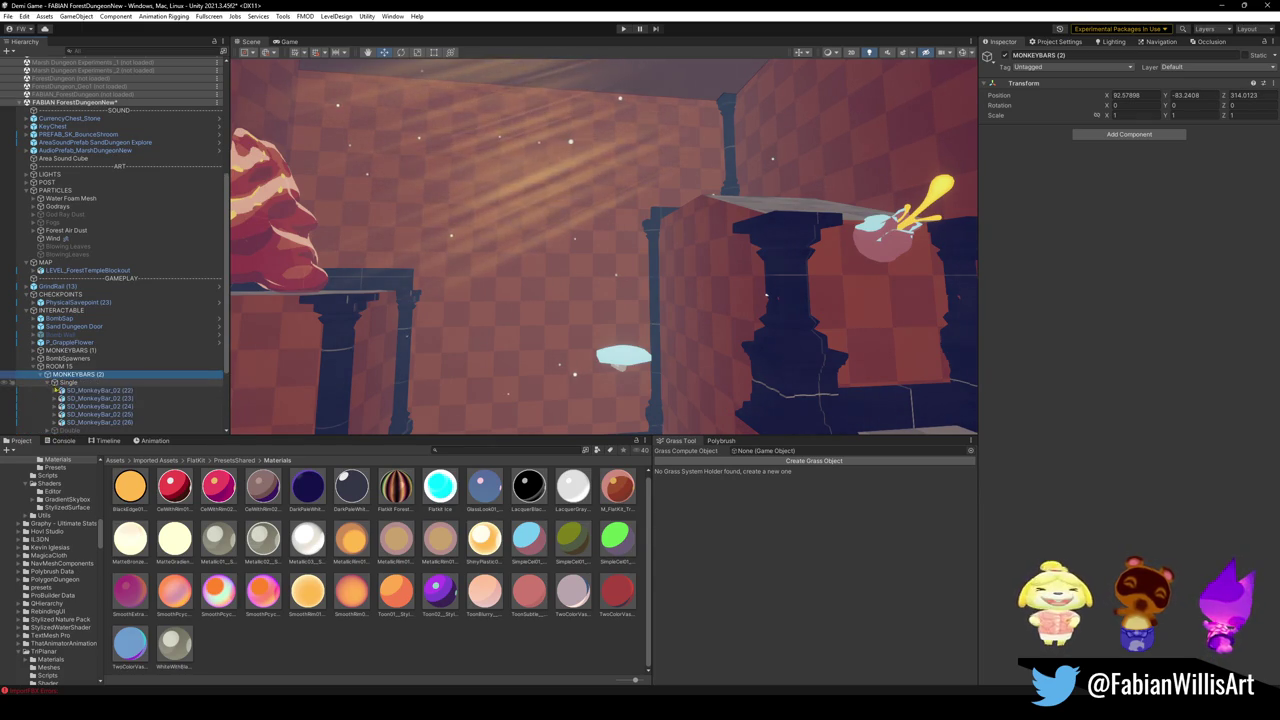
left_click(97, 422)
left_click(99, 399, "shift")
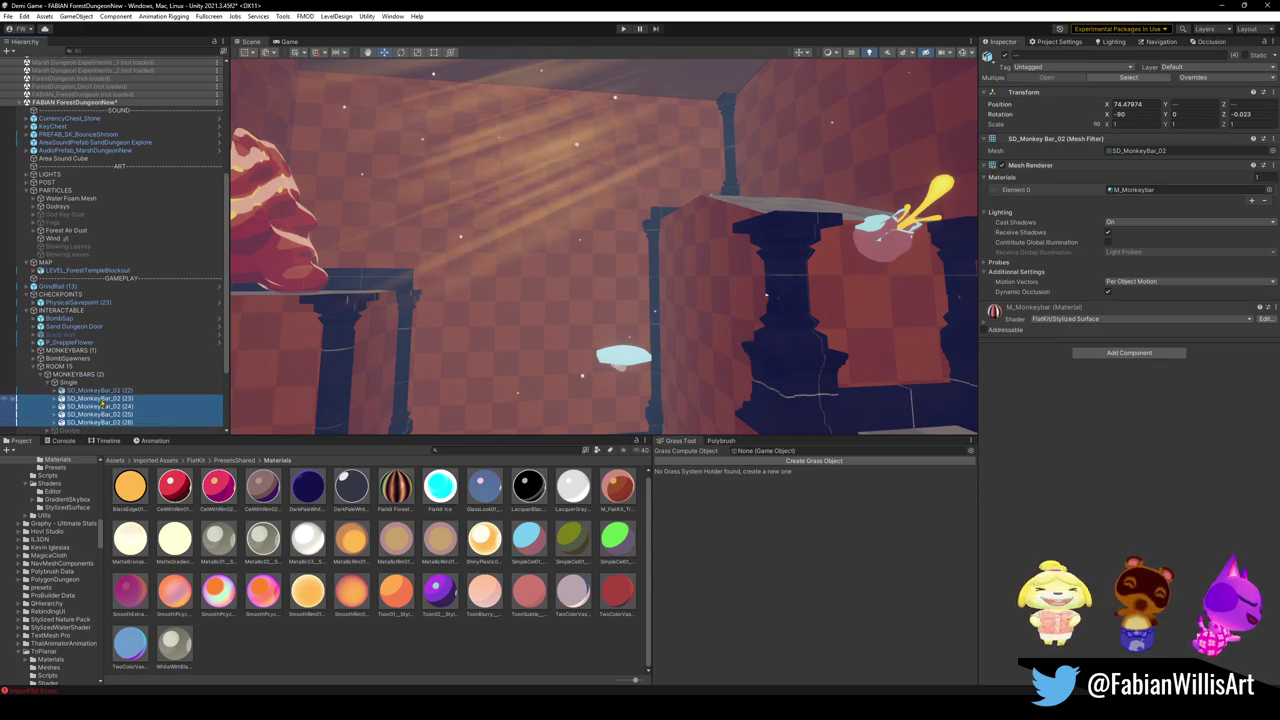
key("Delete")
left_click(97, 390)
key("f")
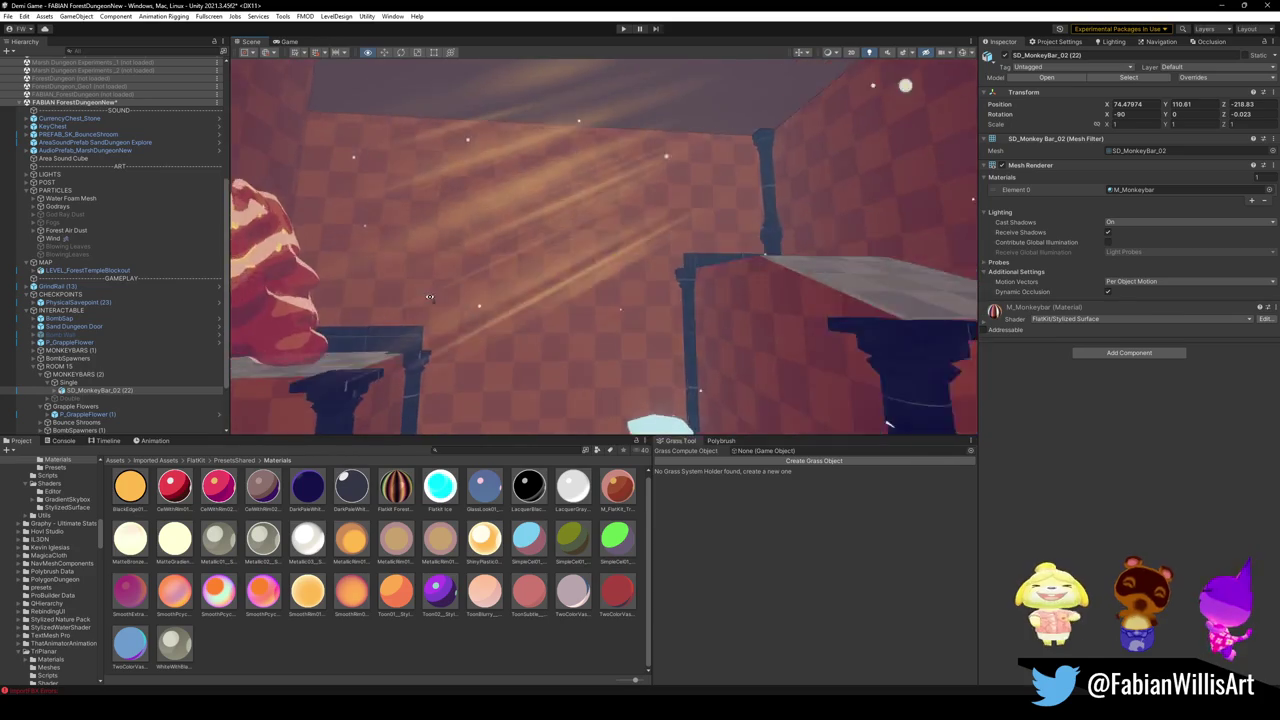
left_click_drag(422, 329, 470, 330)
left_click(55, 391)
left_click(55, 391)
- Raise SD_MonkeyBar_02 (22) up its Y axis to Y 172.44, above the pink plant
key("f")
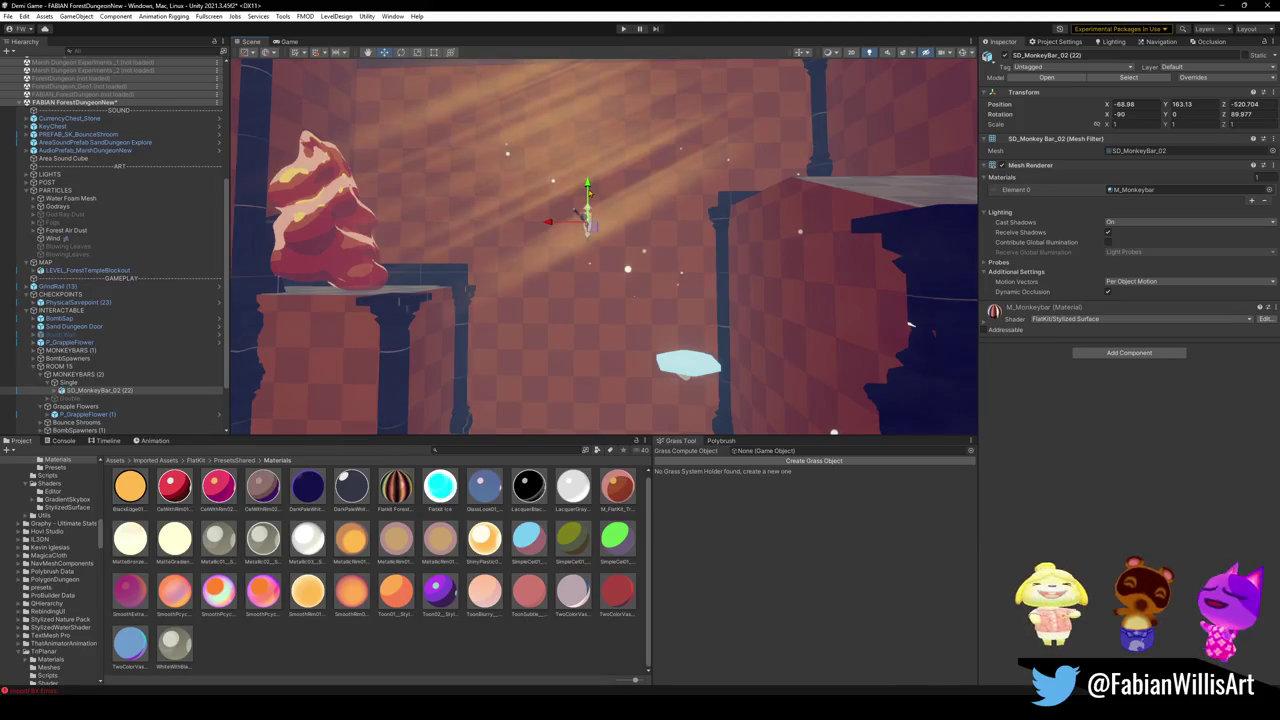
mouse_move(655, 132)
left_mouse_down()
mouse_move(578, 198)
mouse_move(533, 289)
left_mouse_up()
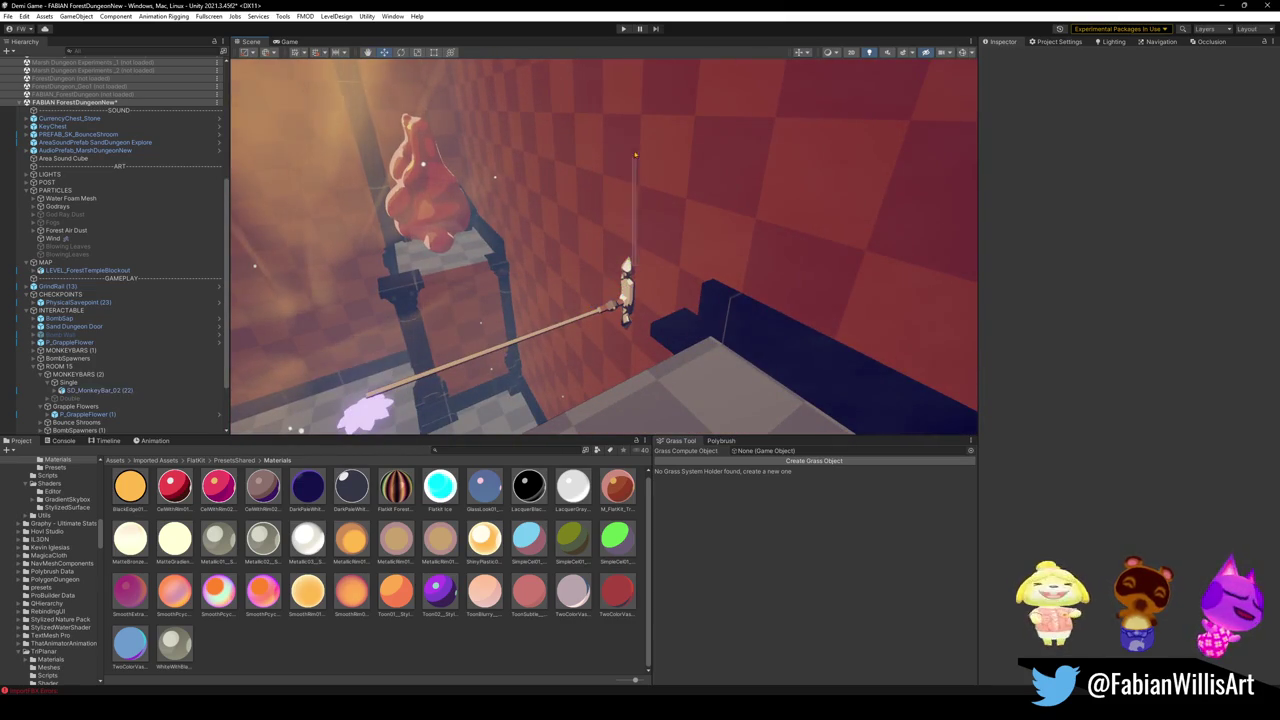
mouse_move(626, 268)
left_mouse_down()
mouse_move(633, 80)
mouse_move(614, 163)
mouse_move(654, 137)
mouse_move(686, 180)
mouse_move(586, 164)
mouse_move(650, 160)
mouse_move(686, 180)
mouse_move(606, 157)
mouse_move(590, 200)
mouse_move(588, 175)
mouse_move(576, 192)
mouse_move(606, 186)
left_mouse_up()
left_click(674, 186)
key("ctrl+z")
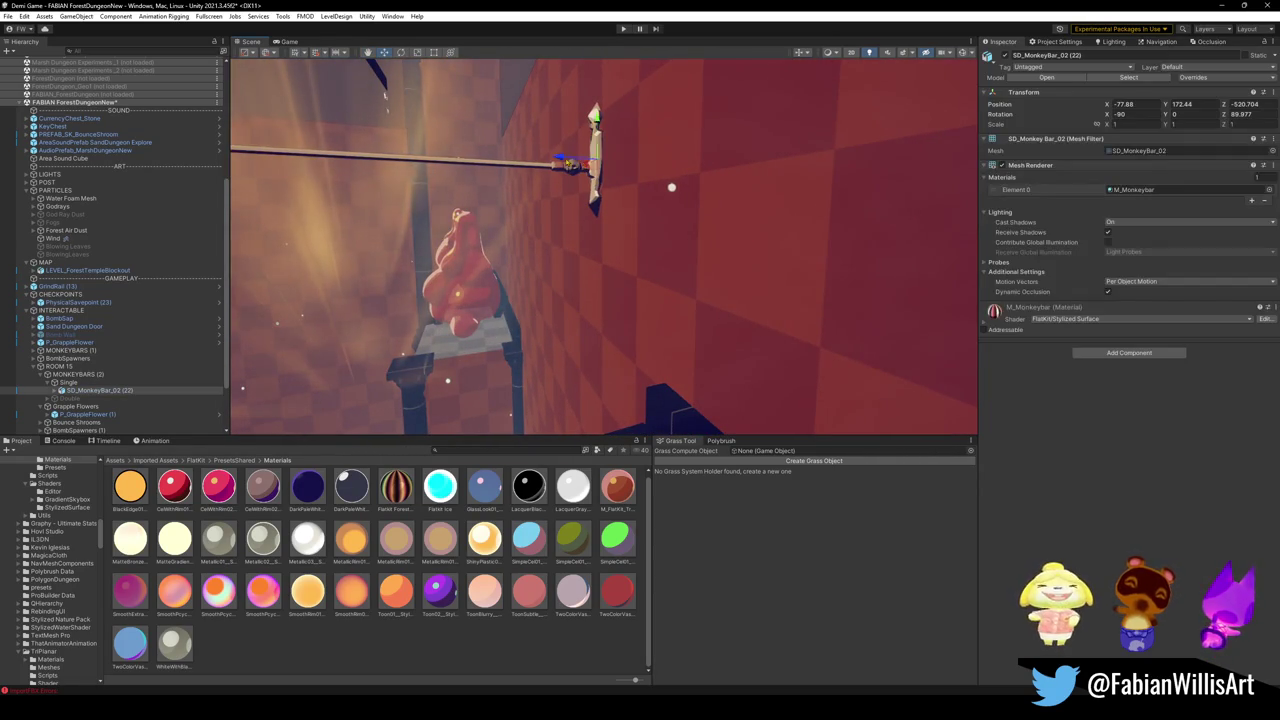
mouse_move(666, 191)
left_mouse_down()
mouse_move(511, 200)
mouse_move(672, 222)
mouse_move(656, 228)
mouse_move(625, 228)
mouse_move(733, 175)
mouse_move(618, 207)
mouse_move(650, 216)
left_mouse_up()
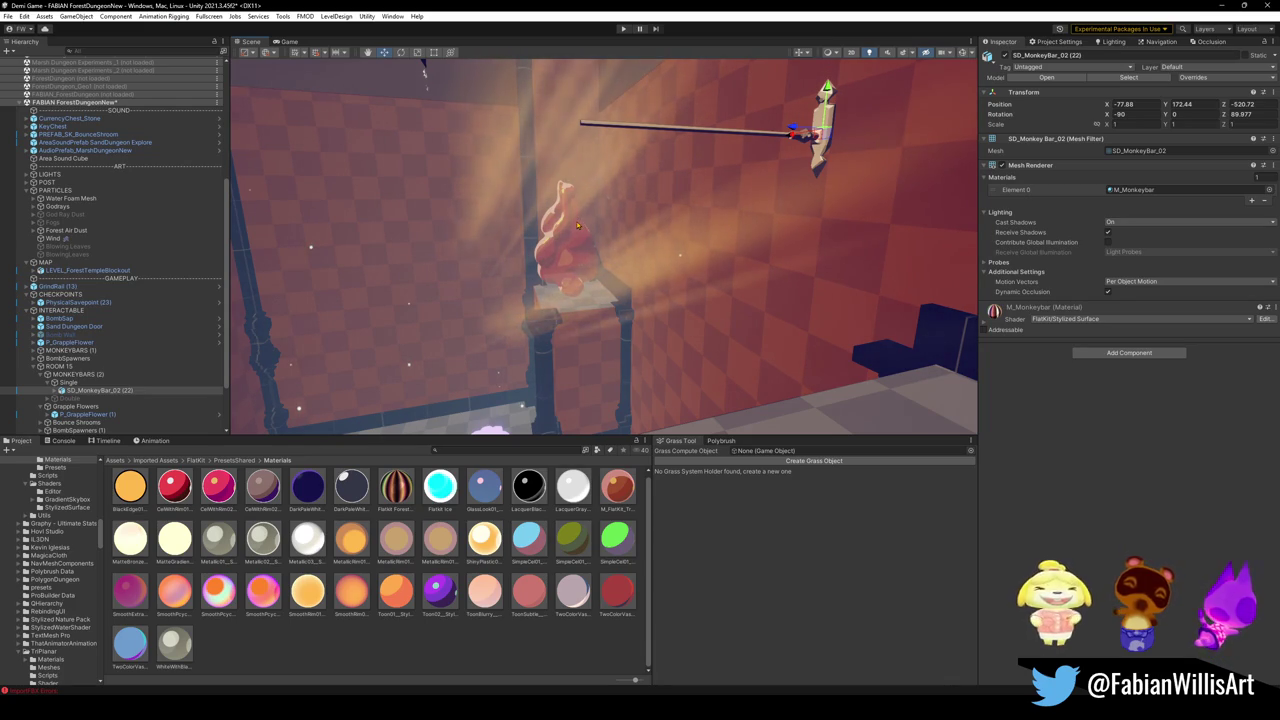
mouse_move(643, 224)
left_mouse_down()
mouse_move(768, 241)
mouse_move(671, 256)
left_mouse_up()
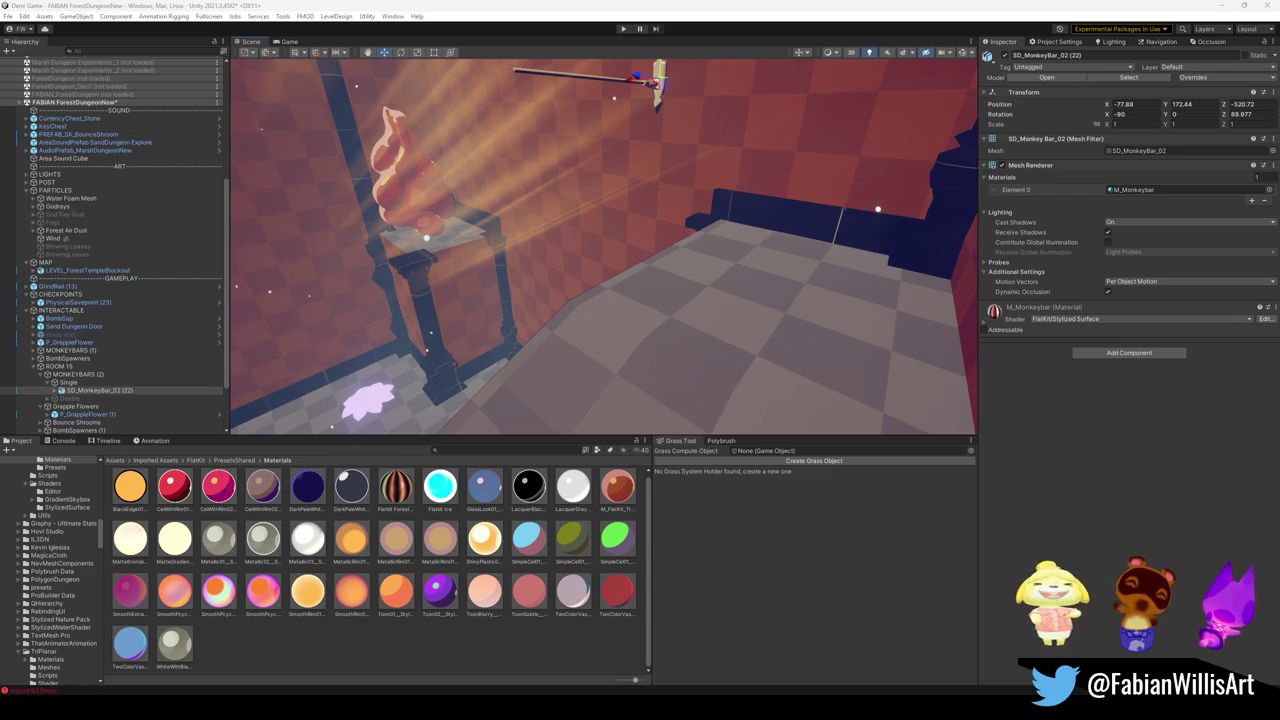
mouse_move(500, 340)
left_mouse_down()
mouse_move(515, 350)
mouse_move(647, 262)
mouse_move(685, 262)
left_mouse_up()
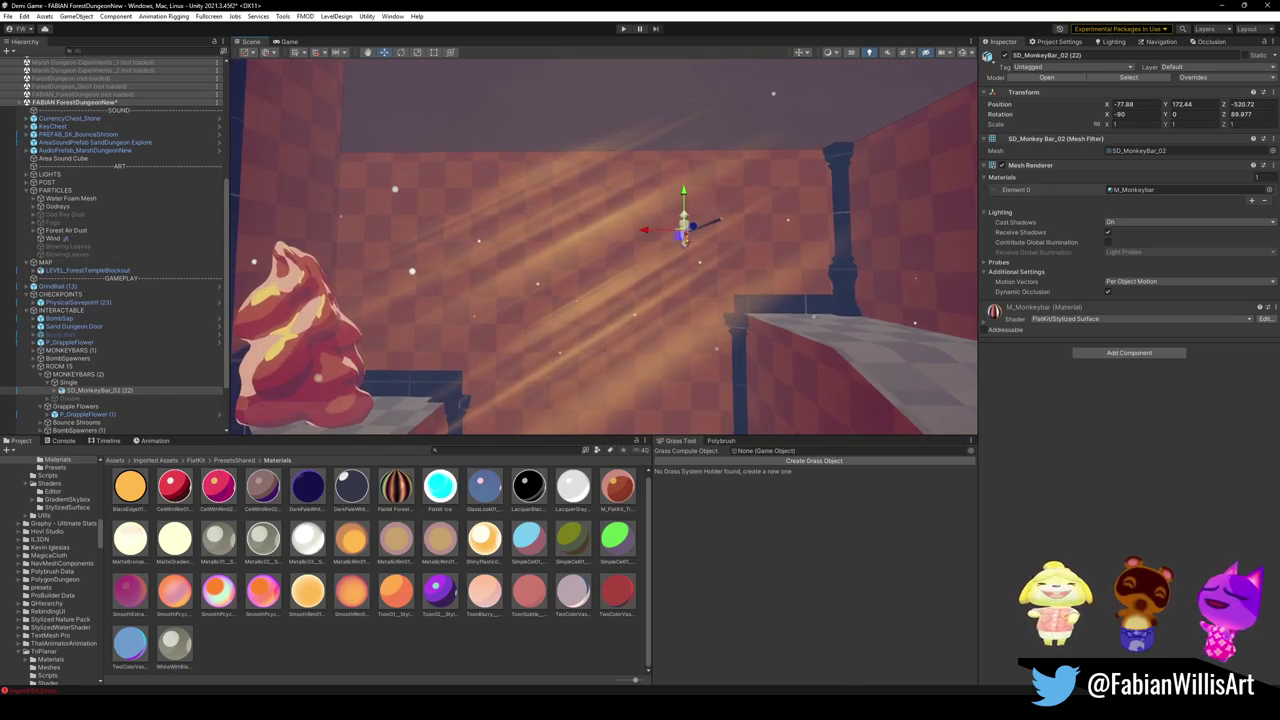
- Duplicate the monkey bar into SD_MonkeyBar_02 (23), then rotate and reposition god-ray IL3DN_GodRays (3)
key("ctrl+d")
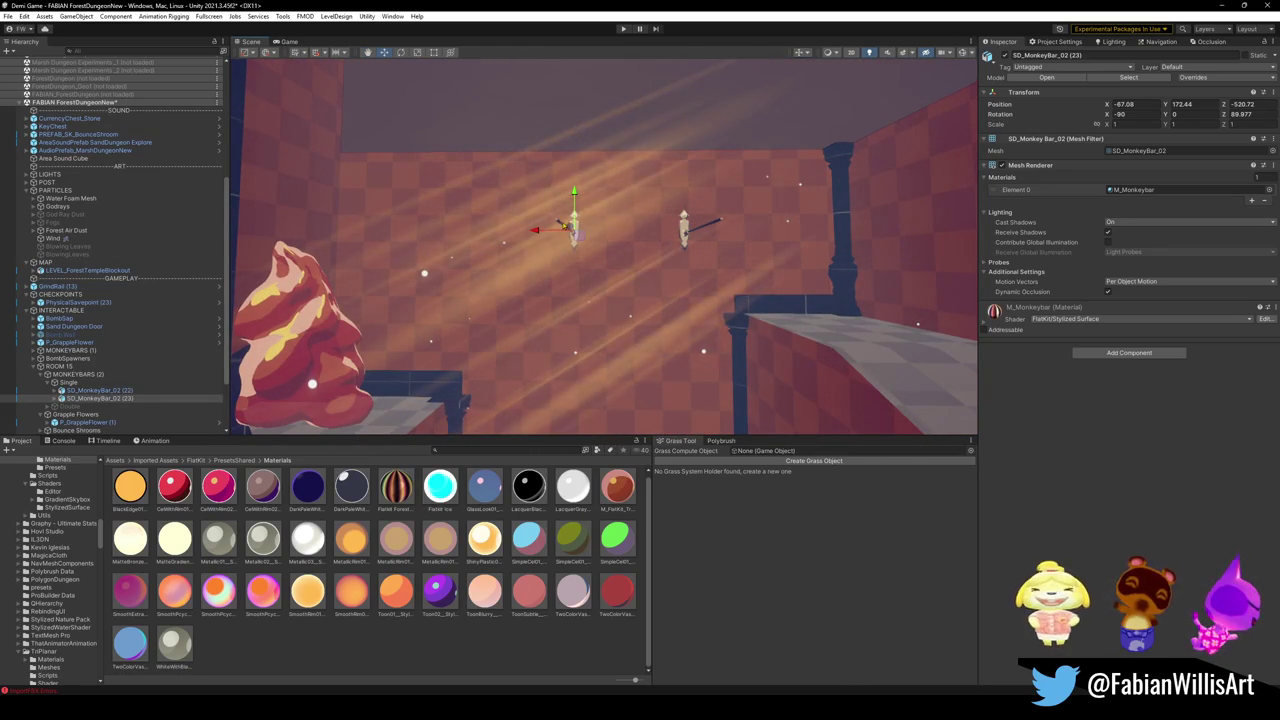
mouse_move(577, 201)
left_mouse_down()
mouse_move(438, 265)
mouse_move(408, 263)
mouse_move(540, 280)
left_mouse_up()
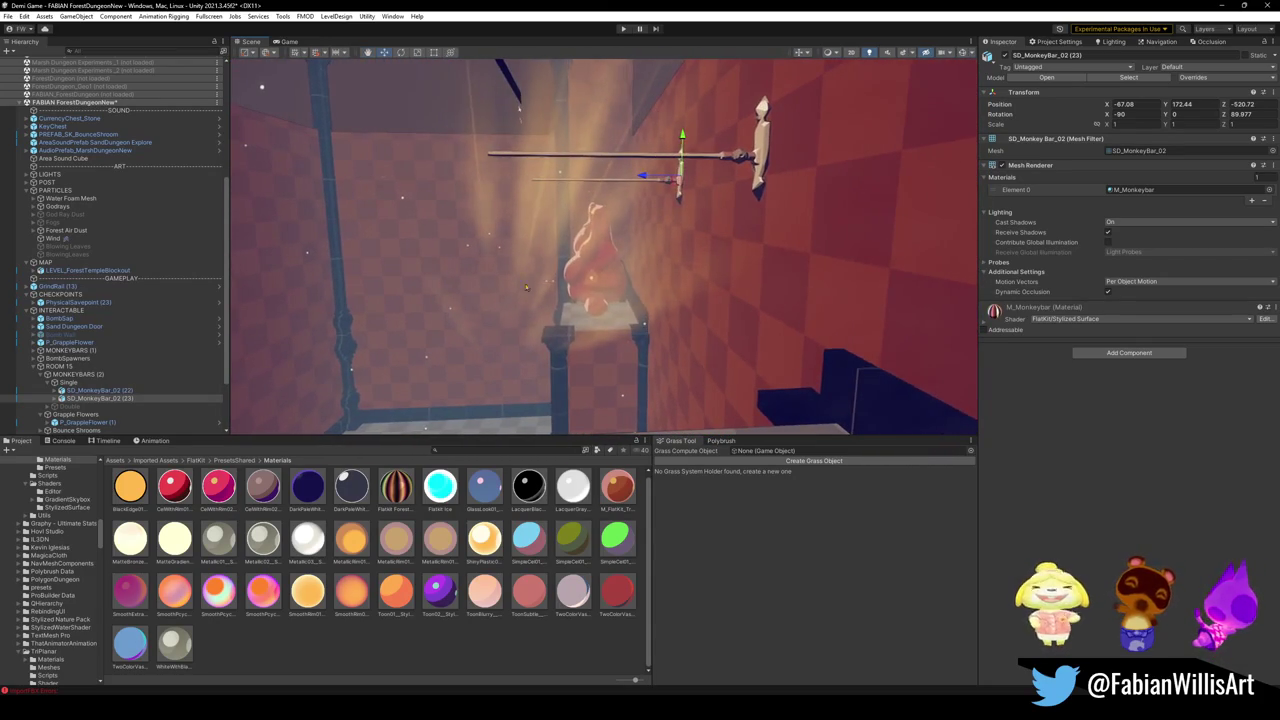
left_click(540, 280)
key("e")
mouse_move(549, 230)
left_mouse_down()
mouse_move(421, 236)
mouse_move(561, 268)
mouse_move(785, 260)
mouse_move(707, 237)
mouse_move(628, 268)
mouse_move(617, 259)
left_mouse_up()
key("e")
key("w")
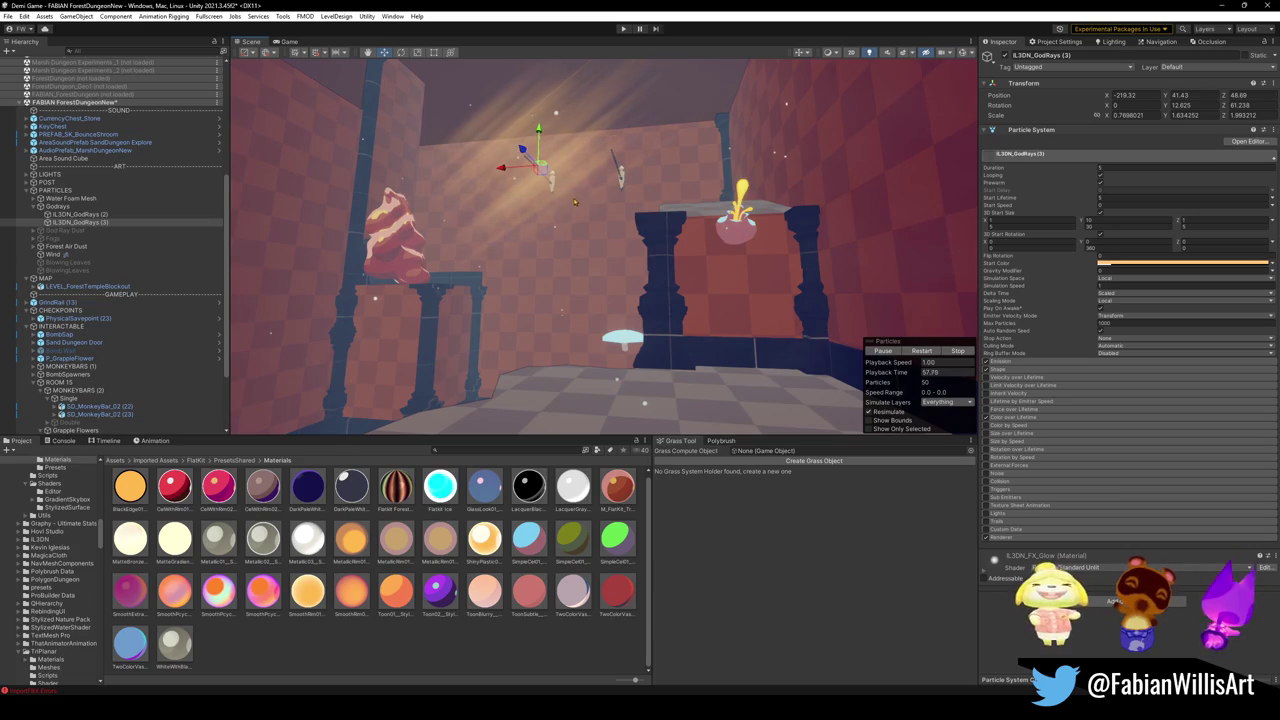
- Remove the duplicated bar and lower SD_MonkeyBar_02 (22) to X -73.38, Y 169.4
mouse_move(573, 263)
left_mouse_down()
mouse_move(580, 274)
mouse_move(634, 265)
mouse_move(600, 303)
left_mouse_up()
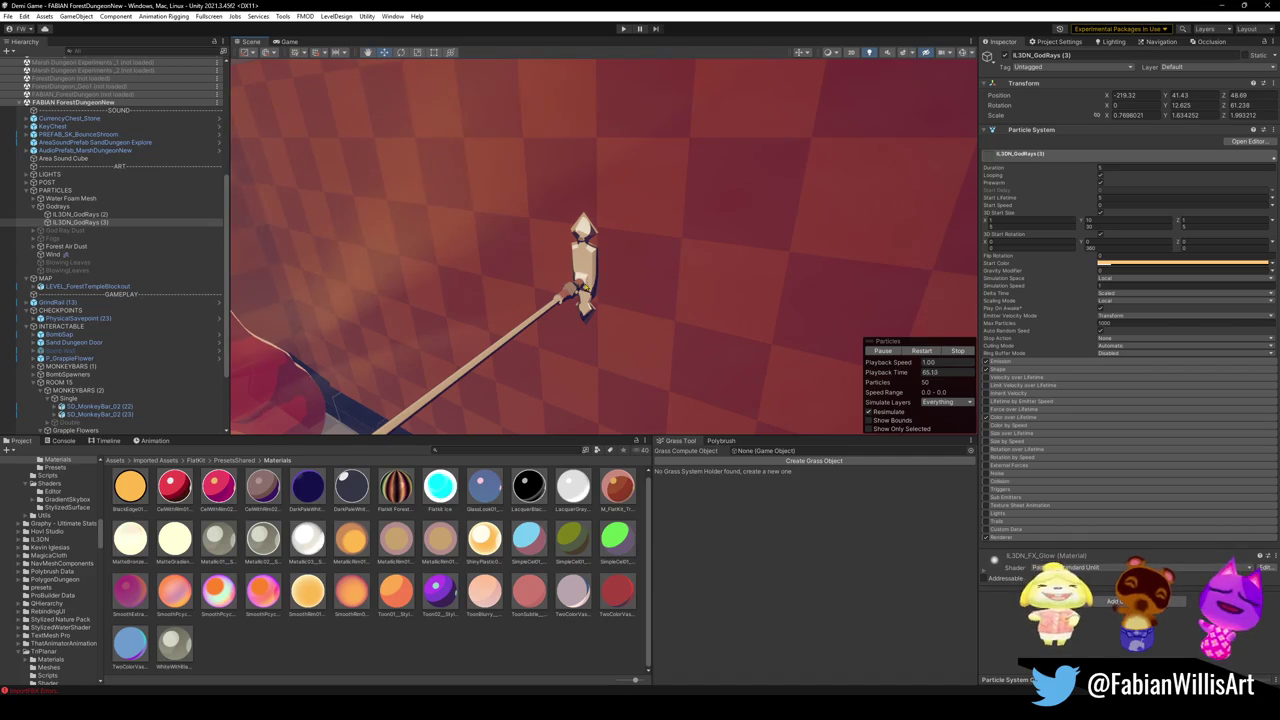
left_click(566, 292)
mouse_move(509, 320)
left_mouse_down()
mouse_move(487, 298)
mouse_move(535, 201)
left_mouse_up()
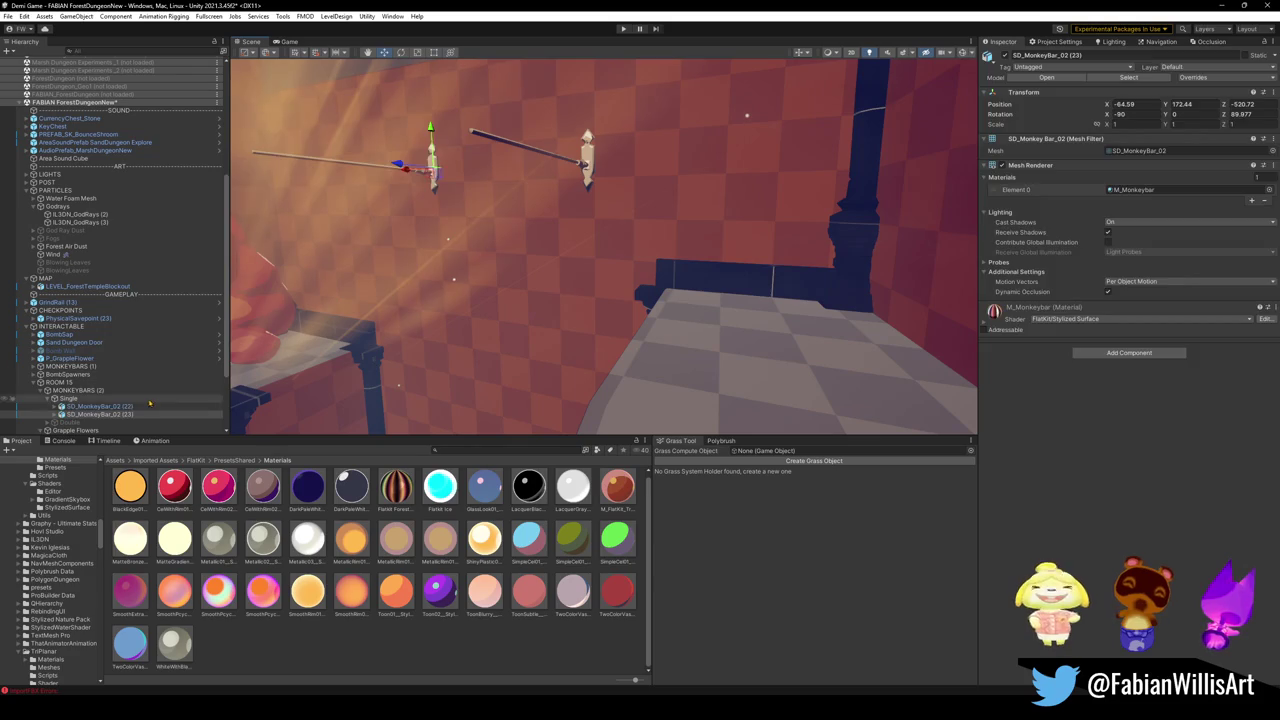
key("ctrl+z")
mouse_move(588, 135)
left_mouse_down()
mouse_move(588, 160)
mouse_move(524, 192)
mouse_move(425, 205)
mouse_move(588, 98)
mouse_move(618, 186)
left_mouse_up()
left_click_drag(690, 130, 690, 150)
- Preview dark and dark green materials on the monkey bar
mouse_move(676, 199)
left_mouse_down()
mouse_move(642, 211)
mouse_move(740, 201)
mouse_move(588, 212)
mouse_move(697, 232)
mouse_move(562, 233)
left_mouse_up()
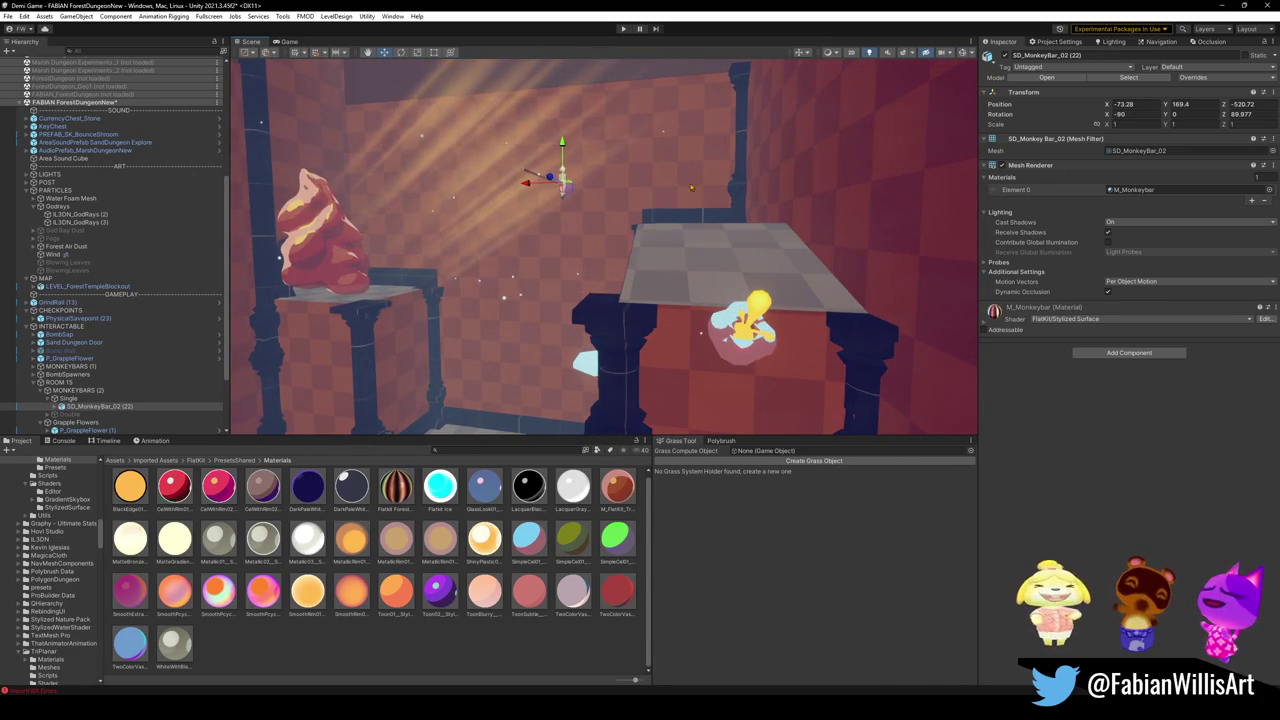
mouse_move(635, 243)
left_mouse_down()
mouse_move(847, 297)
mouse_move(679, 248)
left_mouse_up()
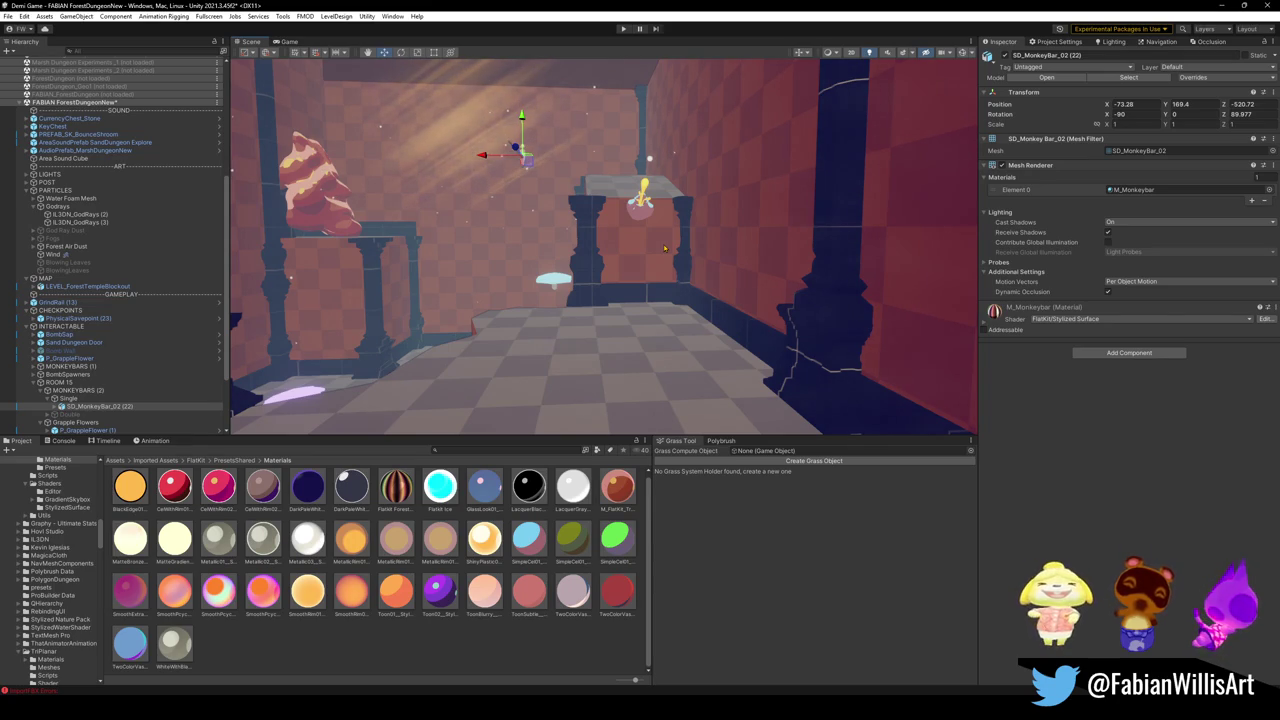
mouse_move(691, 240)
left_mouse_down()
mouse_move(551, 253)
mouse_move(881, 239)
mouse_move(589, 198)
left_mouse_up()
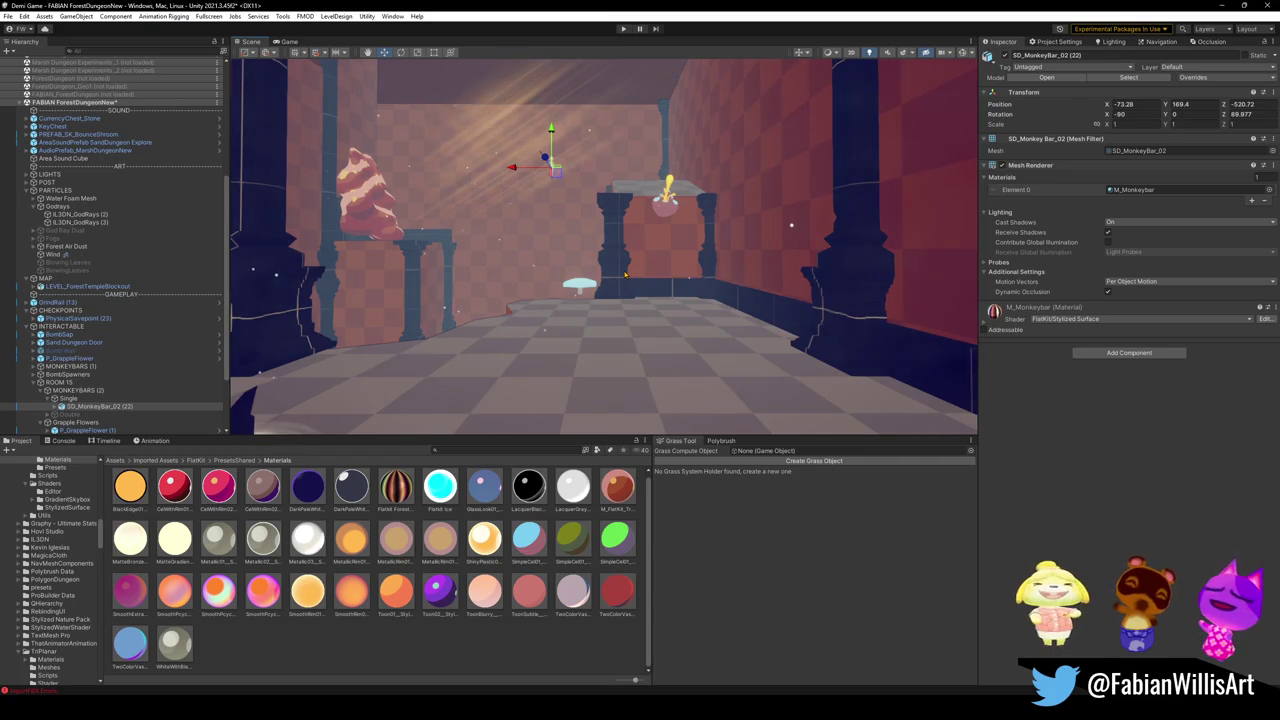
mouse_move(644, 219)
left_mouse_down()
mouse_move(603, 235)
mouse_move(654, 220)
left_mouse_up()
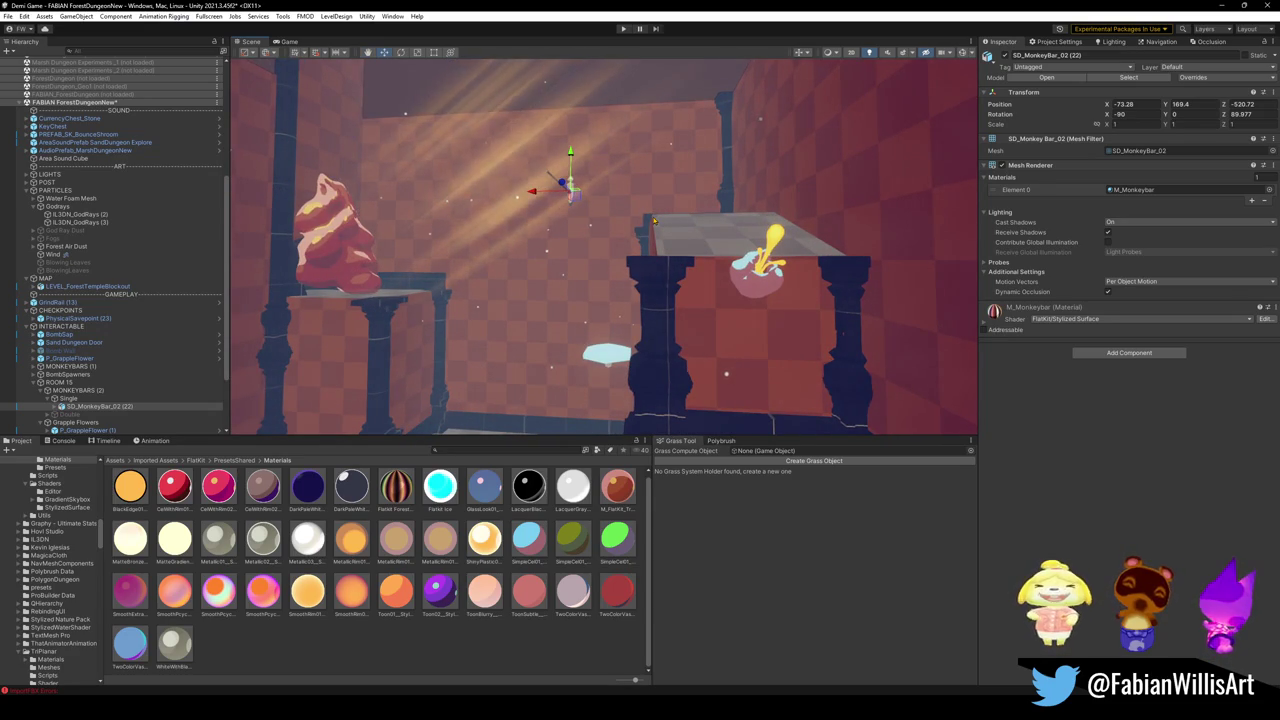
mouse_move(529, 485)
left_mouse_down()
mouse_move(749, 283)
mouse_move(737, 336)
left_mouse_up()
mouse_move(574, 550)
left_mouse_down()
mouse_move(760, 288)
mouse_move(746, 277)
mouse_move(773, 281)
mouse_move(620, 279)
mouse_move(686, 232)
left_mouse_up()
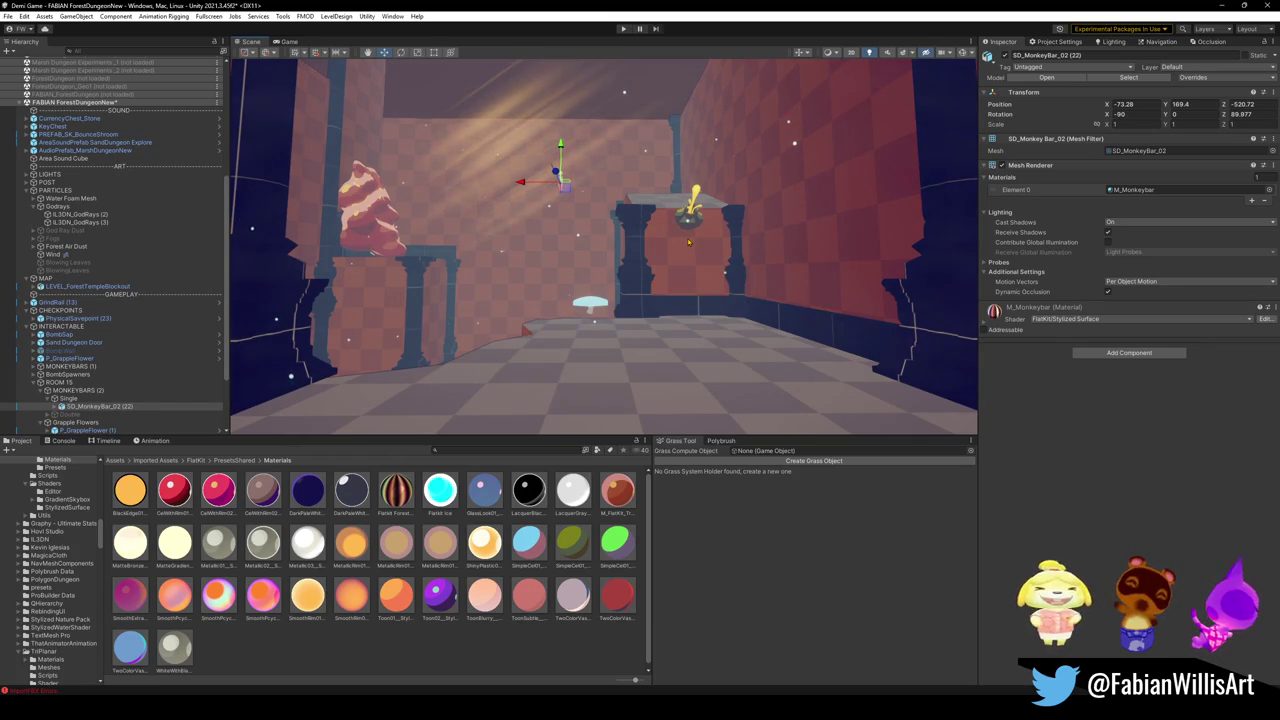
- Nudge P_GrappleFlower (1) to Z -184.26 atop the pillared doorway
mouse_move(617, 275)
left_mouse_down()
mouse_move(760, 267)
mouse_move(560, 300)
left_mouse_up()
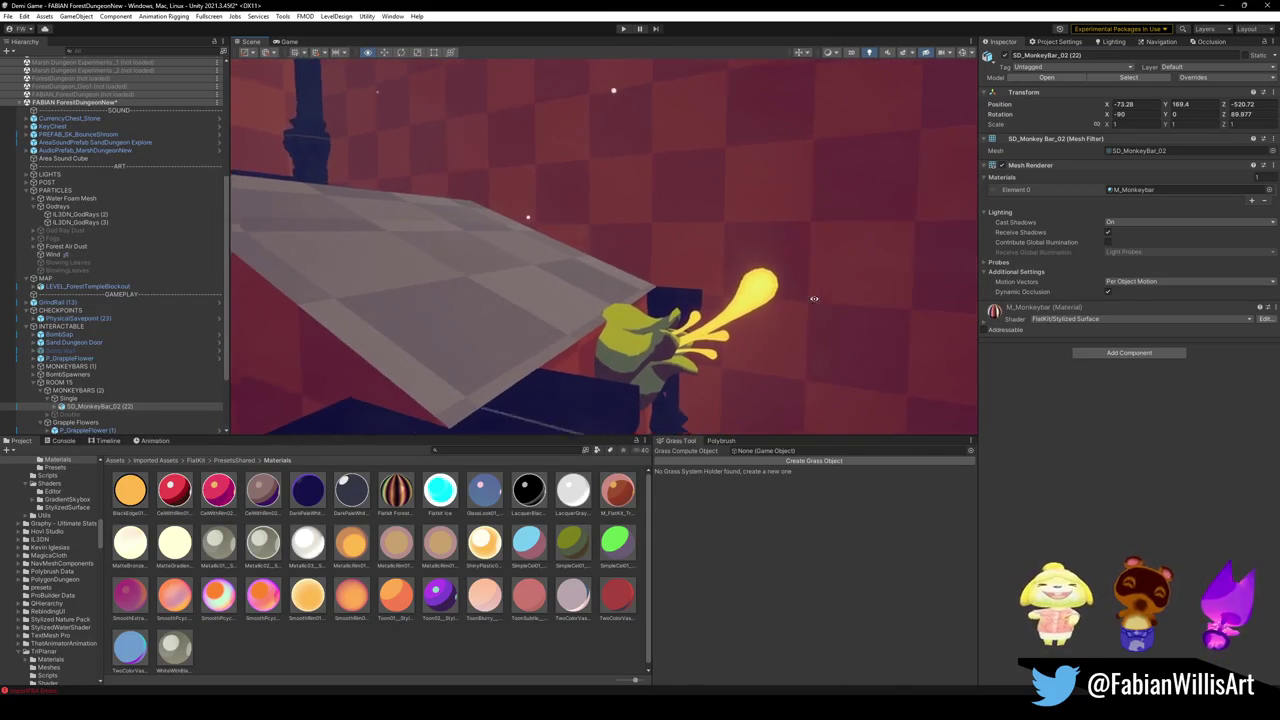
left_click(655, 305)
mouse_move(611, 347)
left_mouse_down()
mouse_move(660, 348)
mouse_move(554, 277)
mouse_move(554, 323)
mouse_move(627, 308)
left_mouse_up()
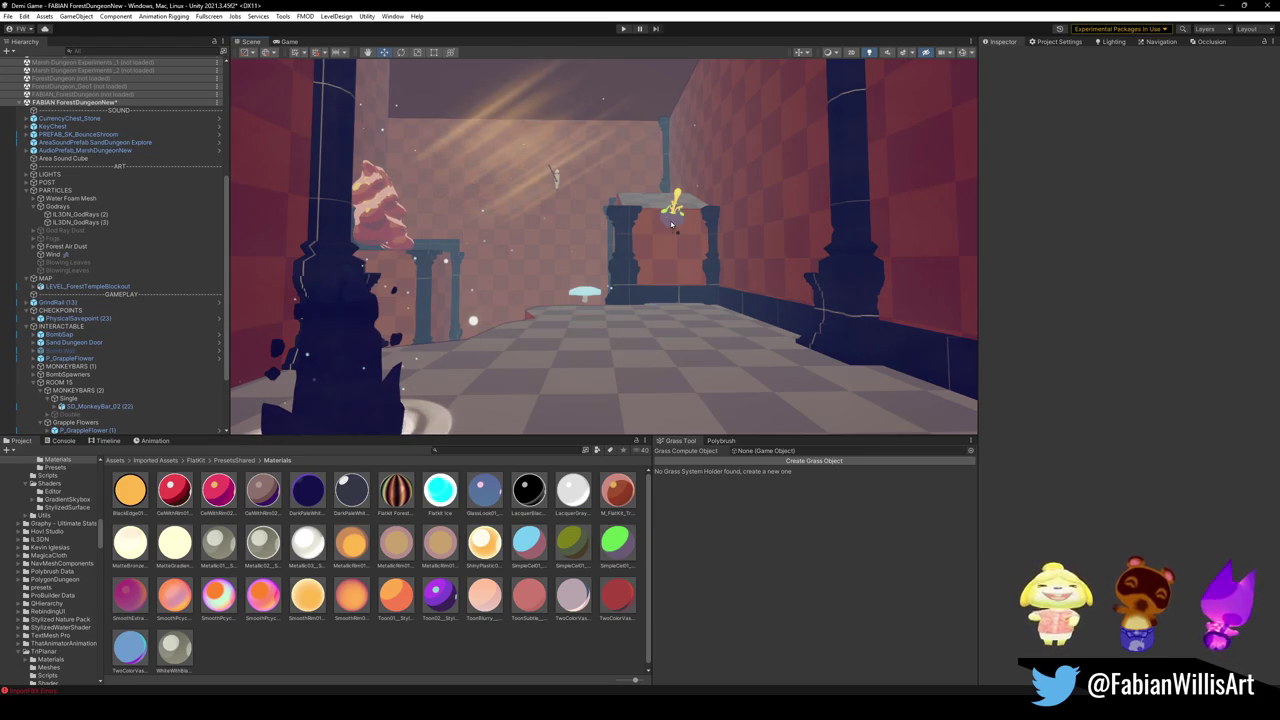
left_click_drag(680, 246, 622, 402)
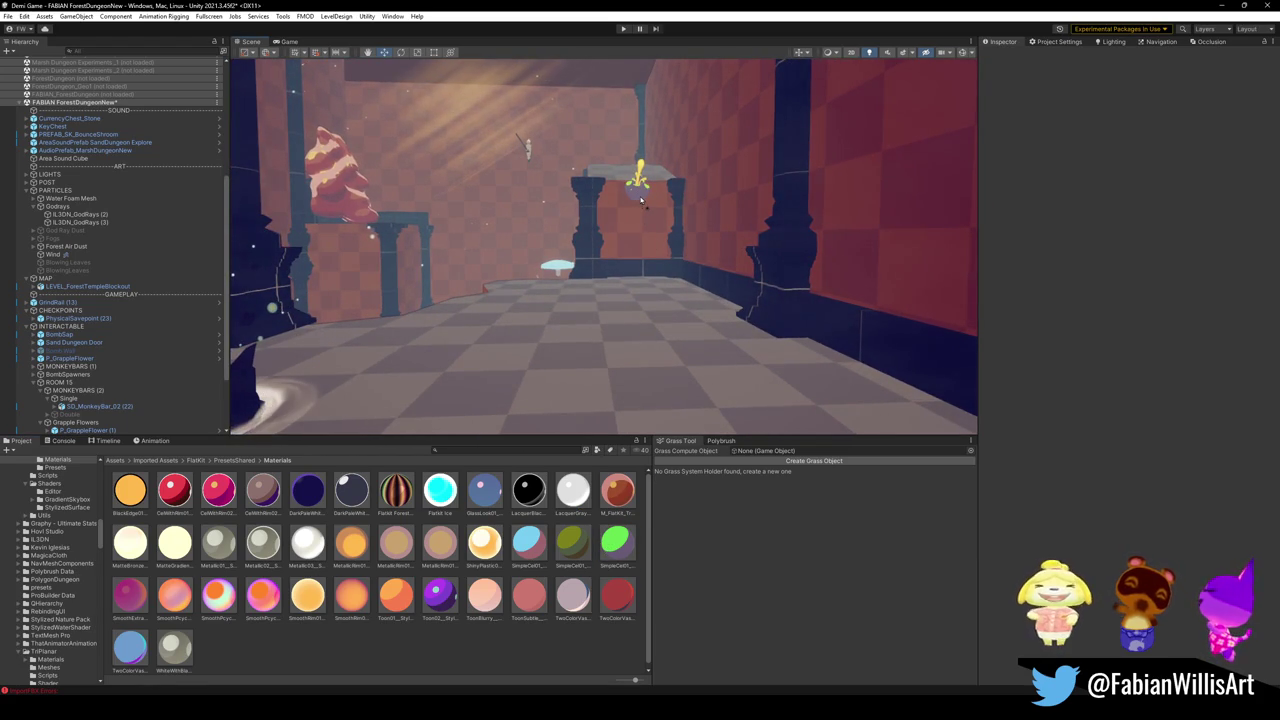
left_click_drag(641, 200, 668, 241)
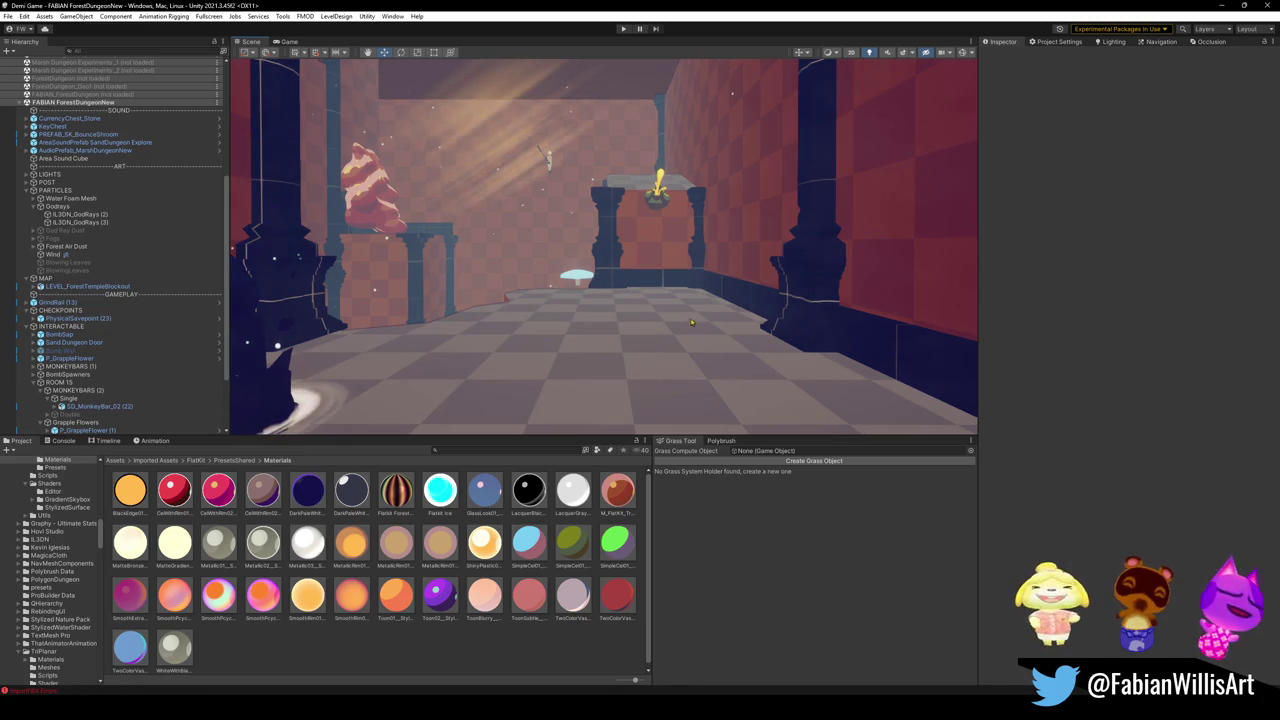
mouse_move(683, 297)
left_mouse_down()
mouse_move(675, 259)
mouse_move(670, 272)
left_mouse_up()
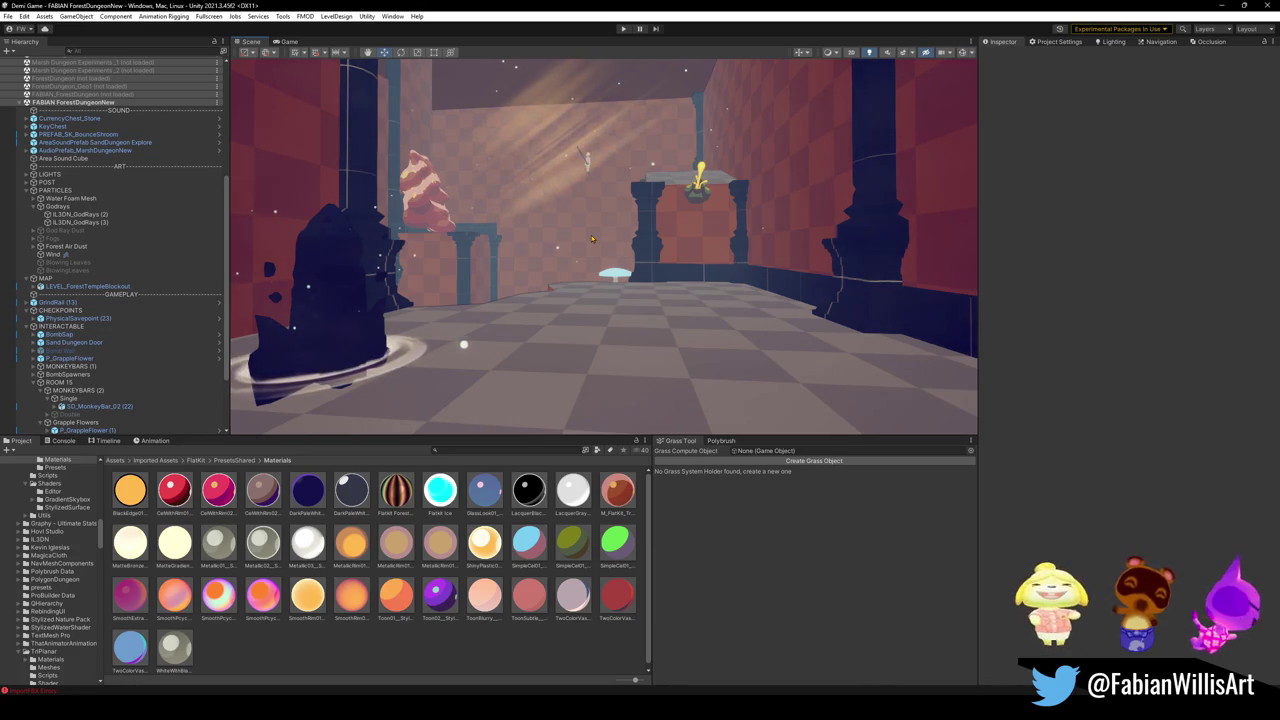
mouse_move(590, 234)
left_mouse_down()
mouse_move(595, 211)
mouse_move(574, 229)
mouse_move(712, 228)
mouse_move(720, 249)
left_mouse_up()
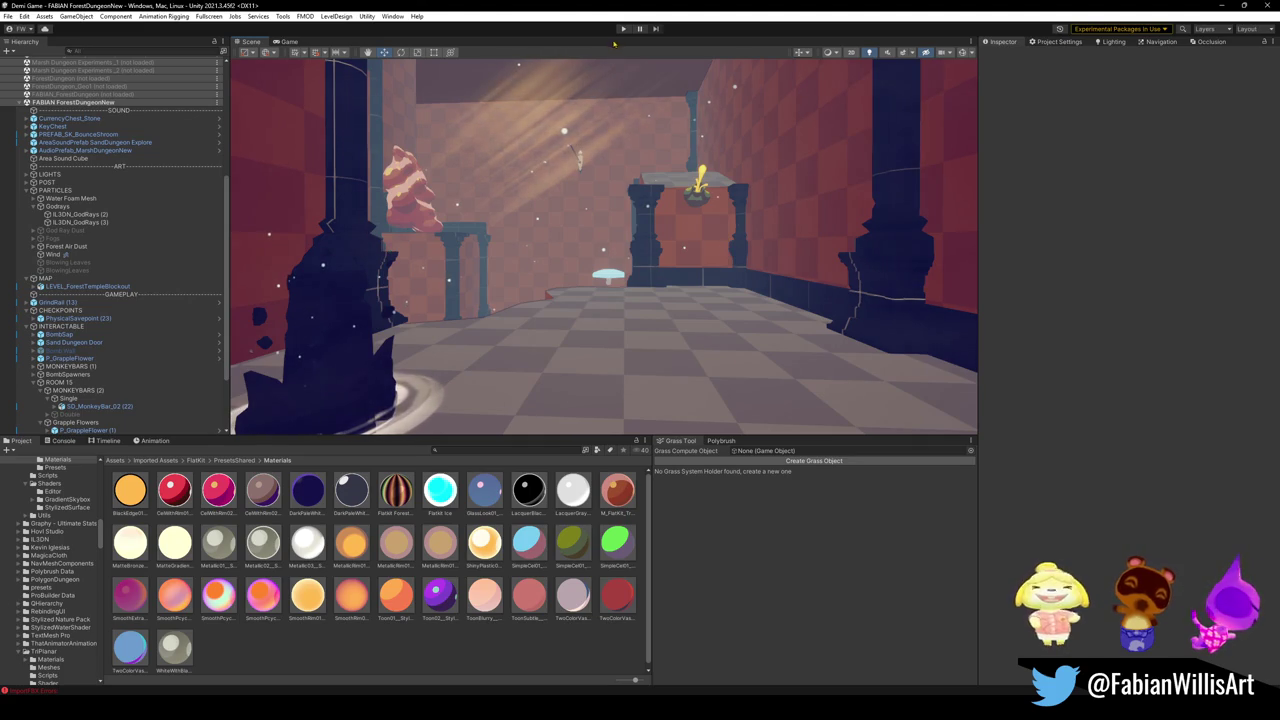
left_click(704, 199)
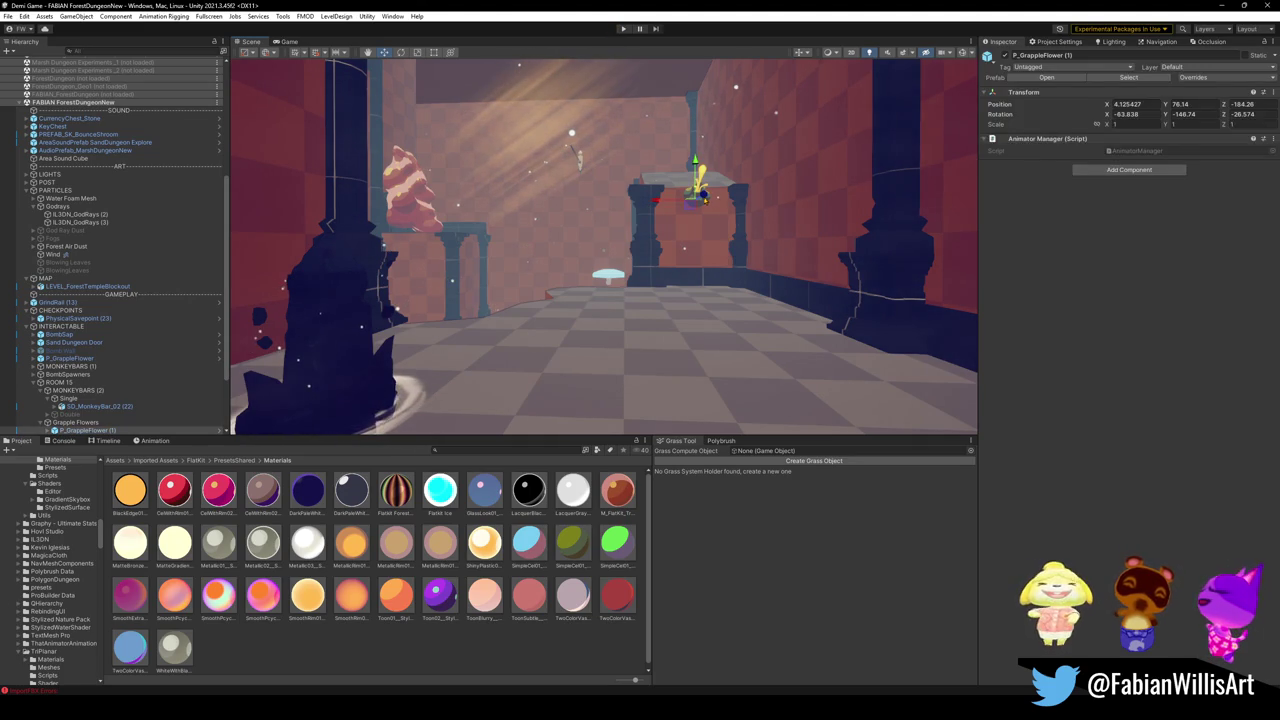
- Duplicate the grapple flower and mount the copy on the side wall at X 22.36, Y 85.39
key("f")
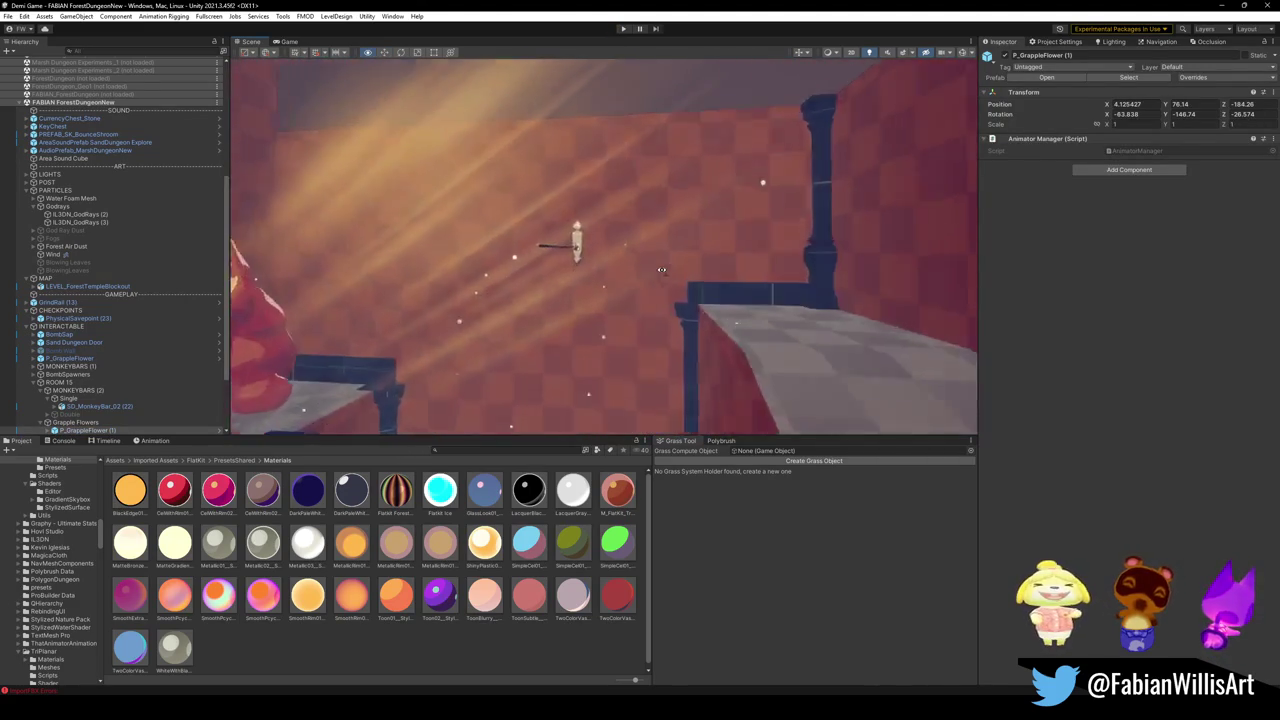
key("ctrl+d")
key("f")
mouse_move(543, 202)
left_mouse_down()
mouse_move(430, 230)
mouse_move(465, 253)
mouse_move(395, 262)
left_mouse_up()
key("f")
key("e")
mouse_move(640, 250)
left_mouse_down()
mouse_move(680, 282)
mouse_move(702, 232)
left_mouse_up()
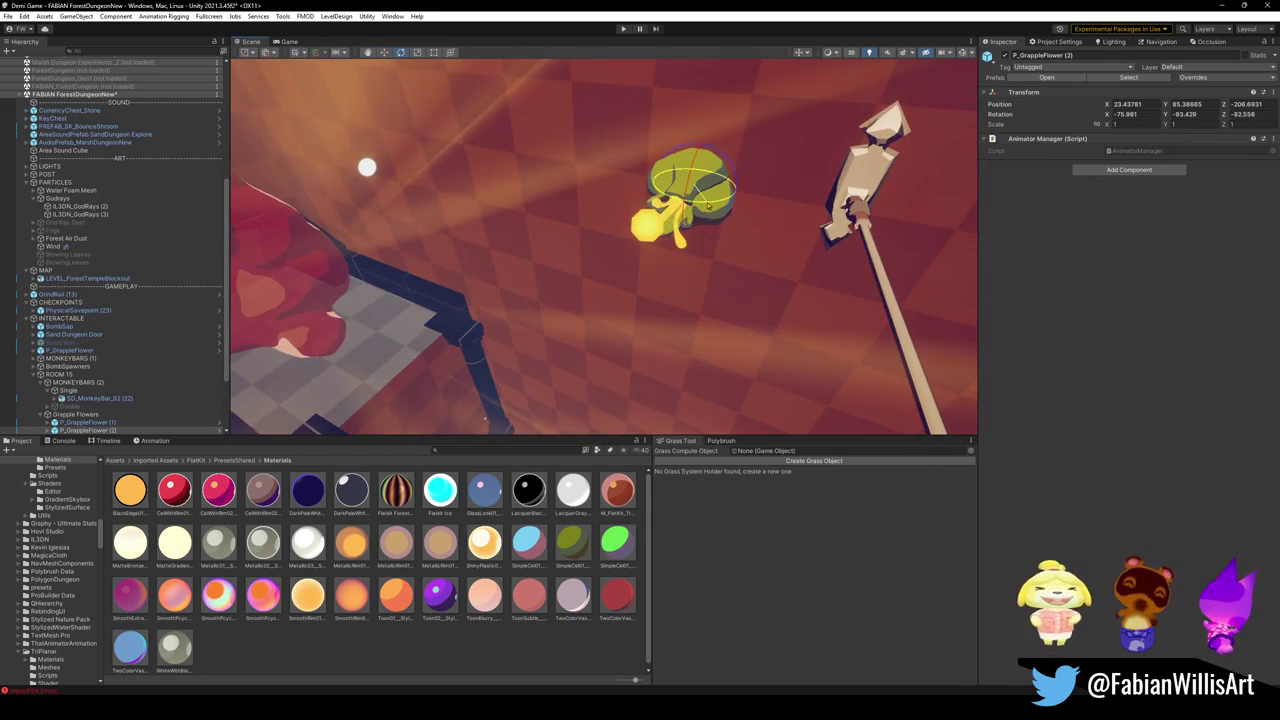
key("w")
mouse_move(685, 182)
left_mouse_down()
mouse_move(736, 212)
mouse_move(700, 215)
mouse_move(617, 163)
mouse_move(701, 181)
mouse_move(695, 210)
mouse_move(682, 155)
mouse_move(688, 196)
left_mouse_up()
key("e")
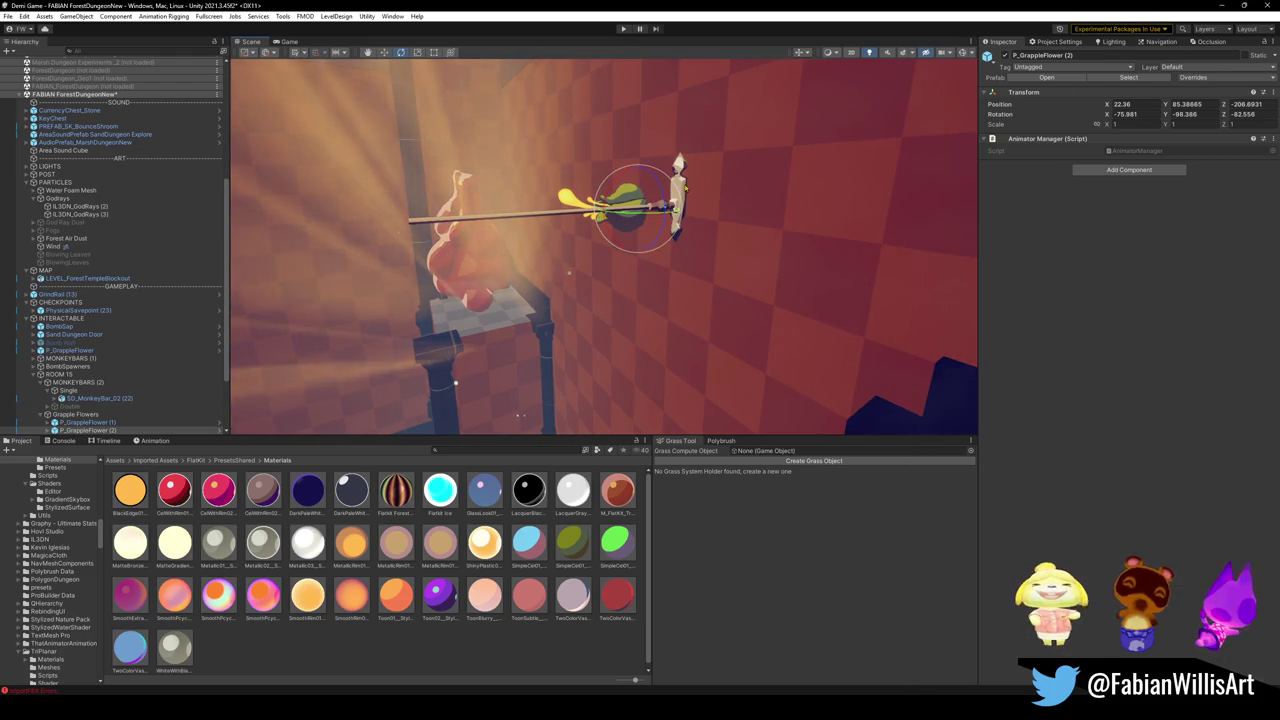
- Deactivate the MONKEYBARS (2) group so it is hidden
left_click(946, 148)
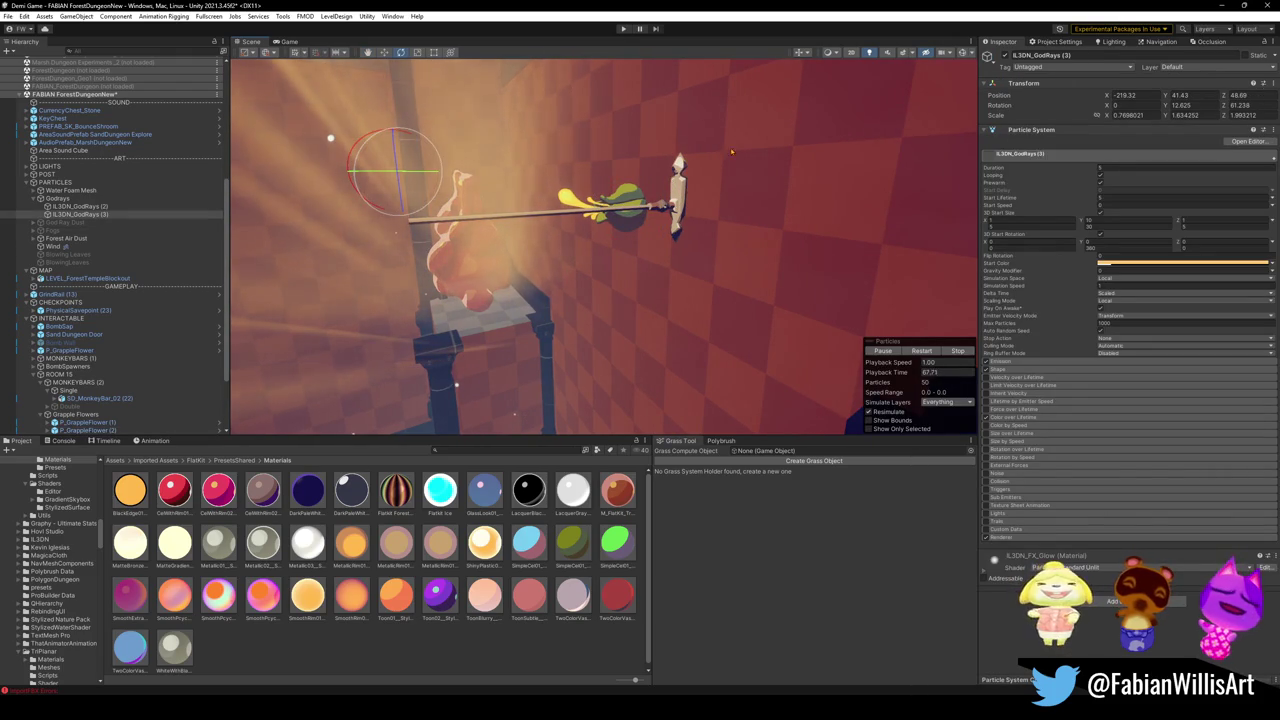
left_click(531, 238)
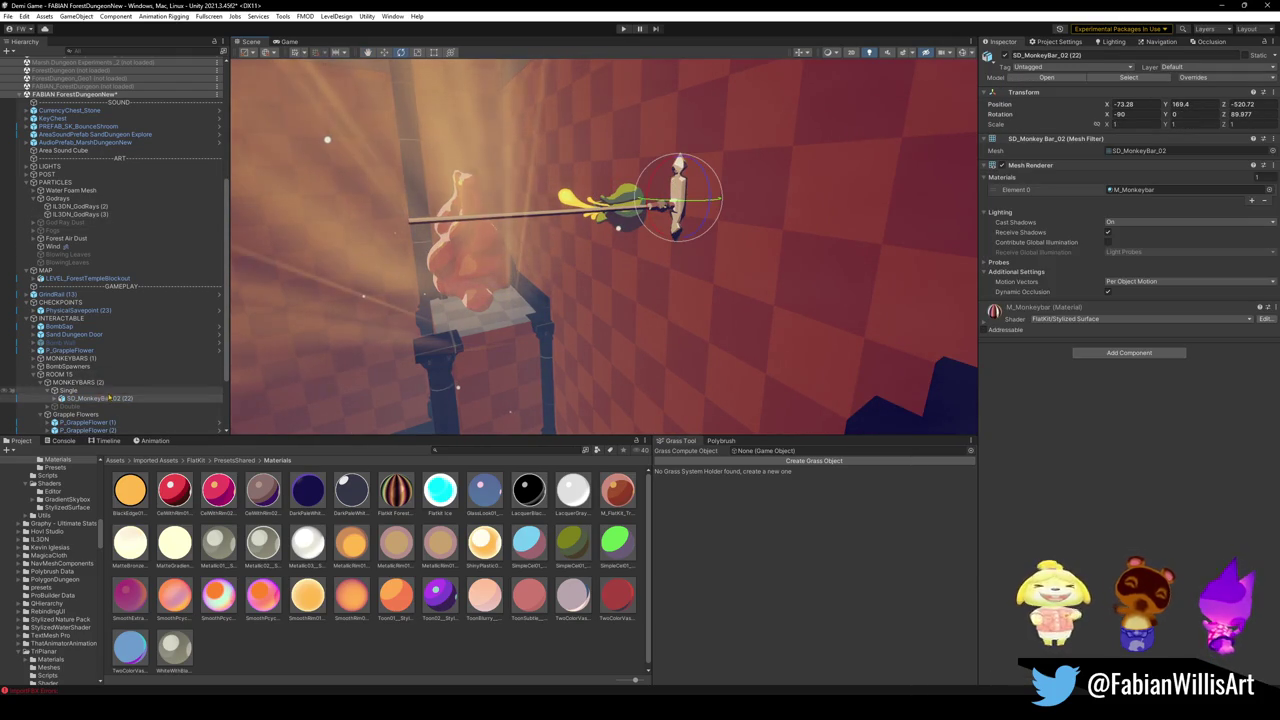
left_click(113, 385)
left_click(1005, 55)
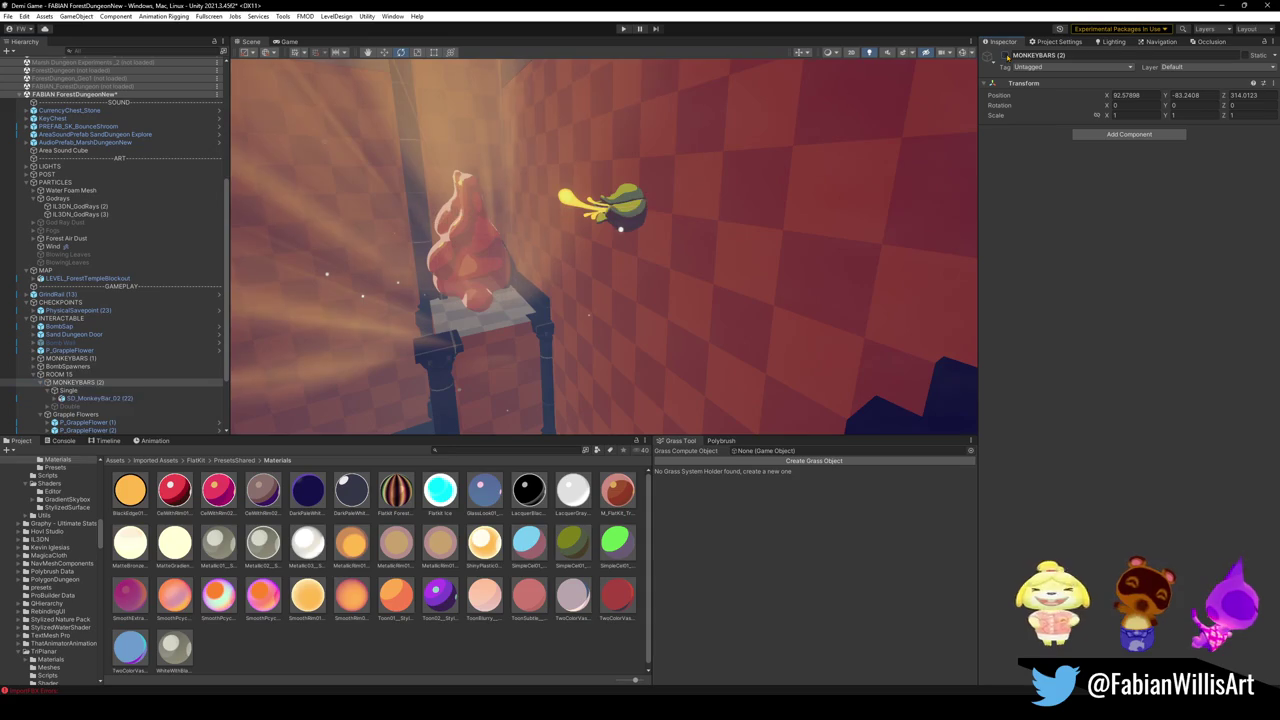
left_click_drag(533, 291, 700, 251)
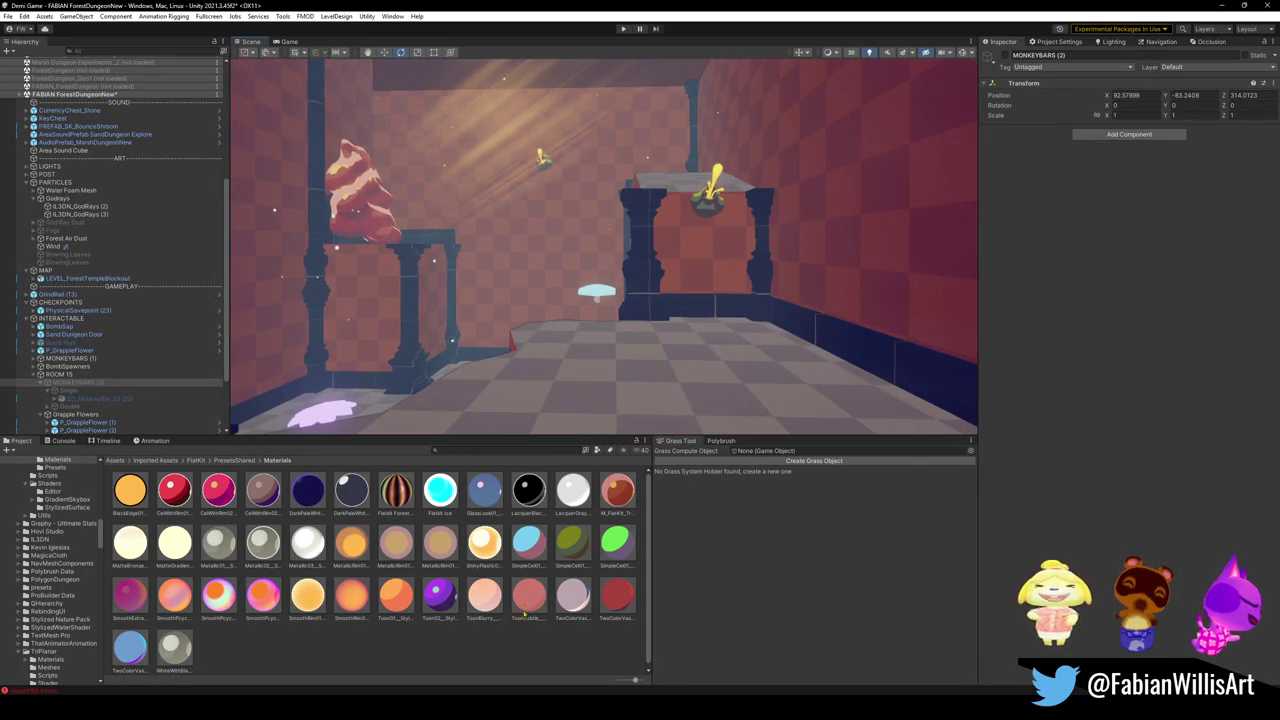
- Enlarge P_GrappleFlower (2) to about 1.274 scale and turn it to -121.22 on Y
left_click_drag(600, 330, 647, 278)
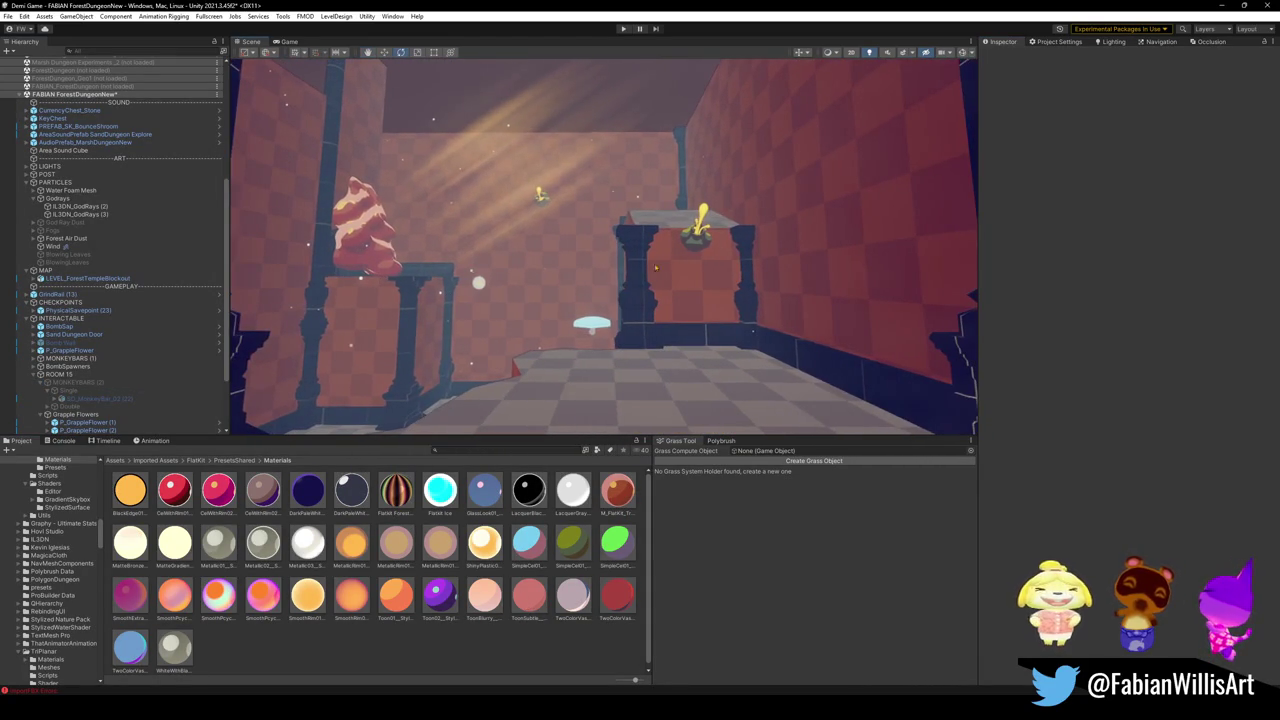
key("ctrl+z")
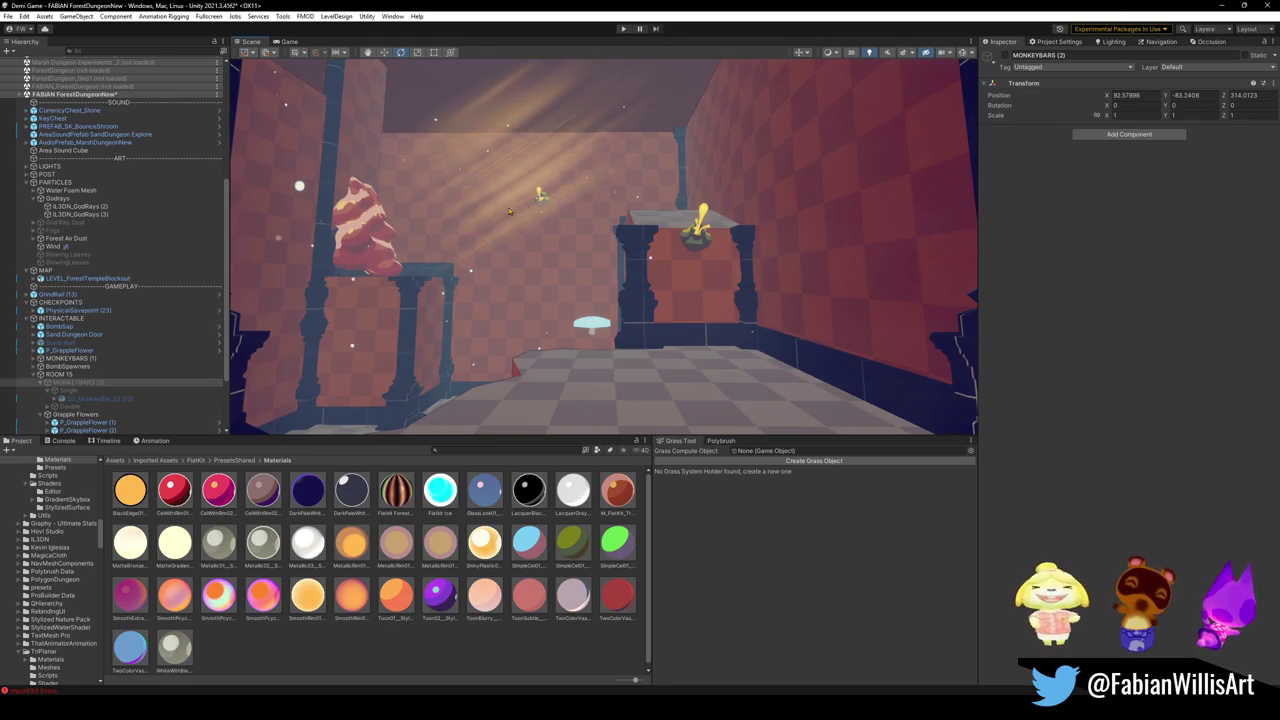
left_click(538, 196)
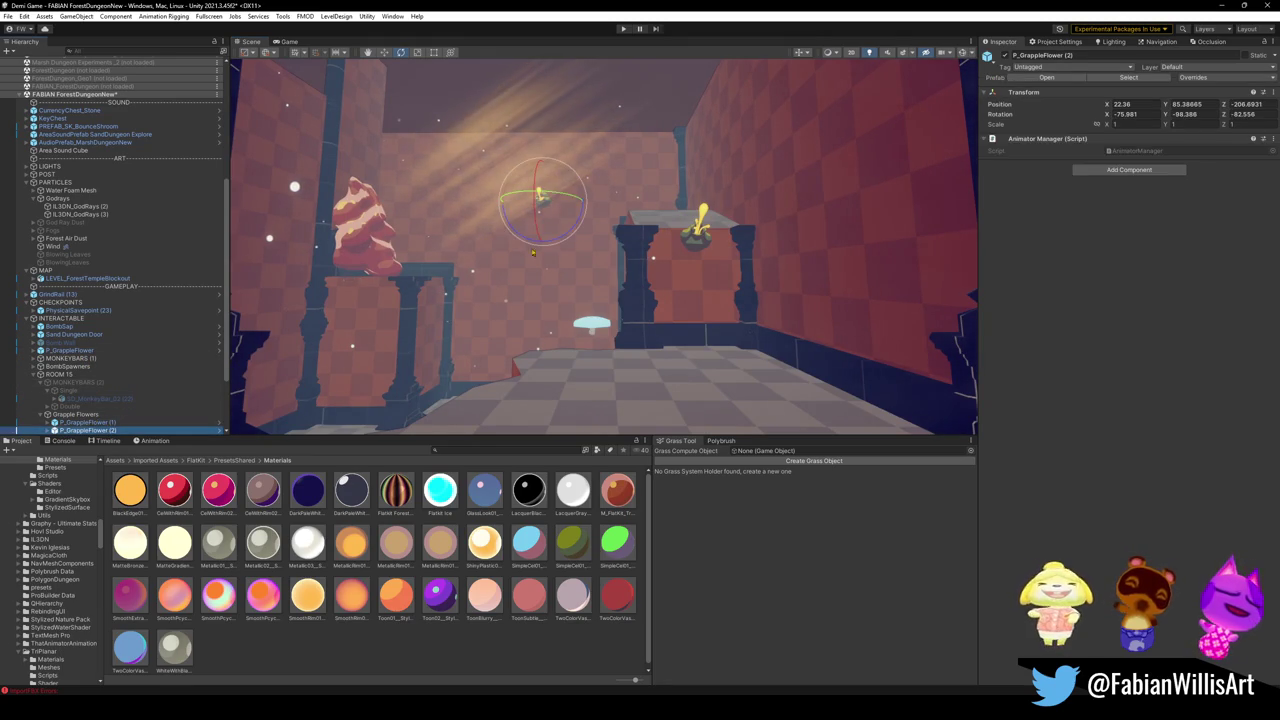
left_click_drag(560, 199, 550, 207)
key("r")
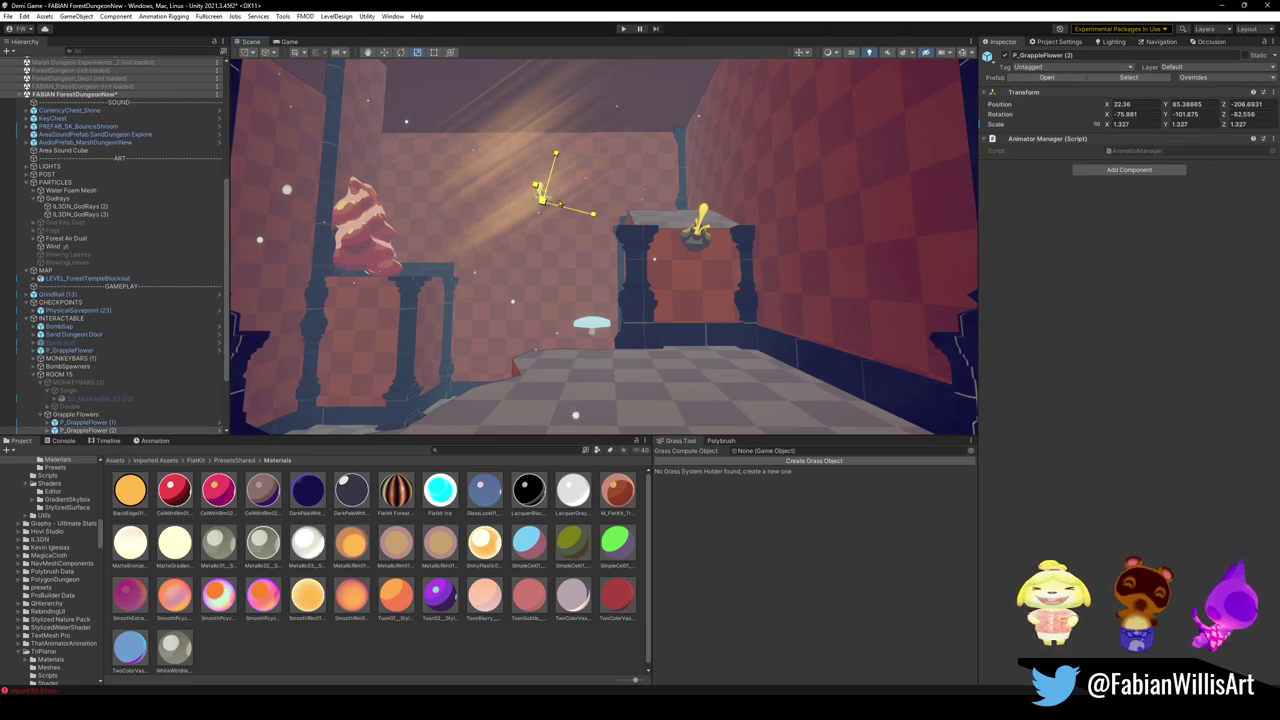
left_click(440, 598)
mouse_move(600, 250)
left_mouse_down()
mouse_move(610, 240)
mouse_move(589, 264)
left_mouse_up()
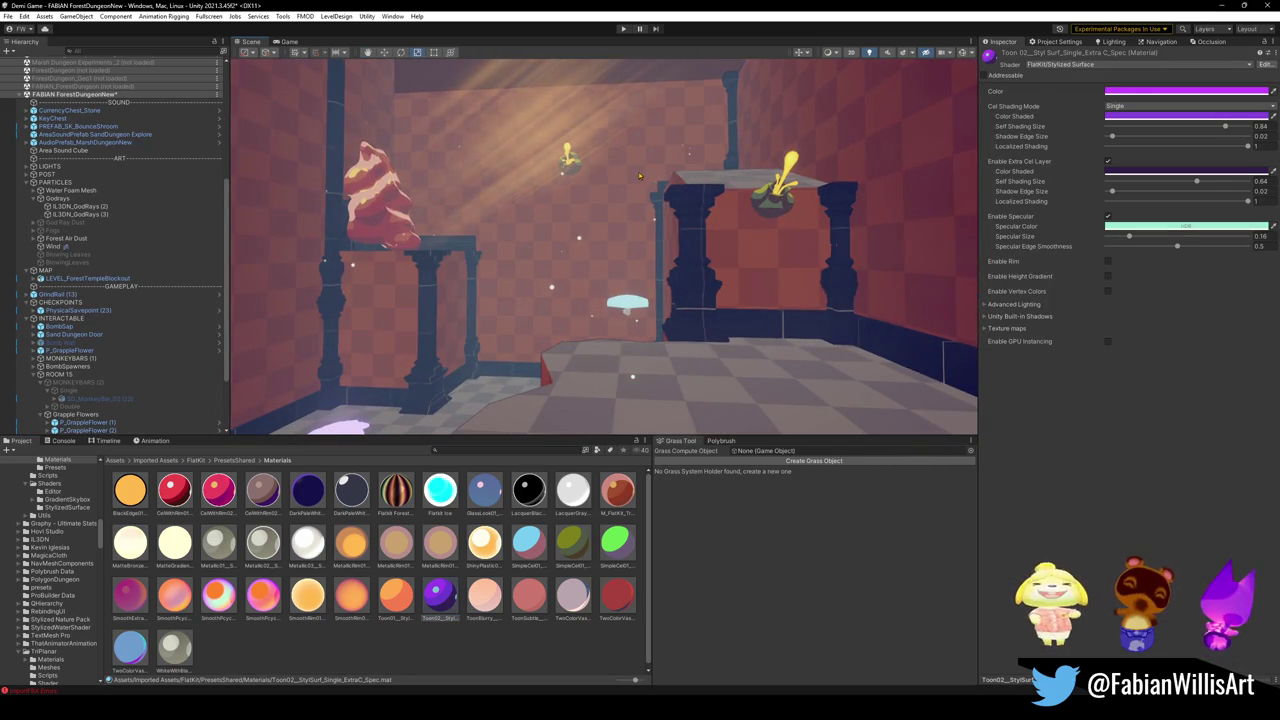
mouse_move(623, 183)
left_mouse_down()
mouse_move(557, 164)
mouse_move(412, 173)
mouse_move(649, 185)
mouse_move(846, 169)
mouse_move(730, 167)
left_mouse_up()
left_click(545, 156)
key("ctrl+z")
mouse_move(612, 155)
left_mouse_down()
mouse_move(630, 150)
mouse_move(619, 157)
left_mouse_up()
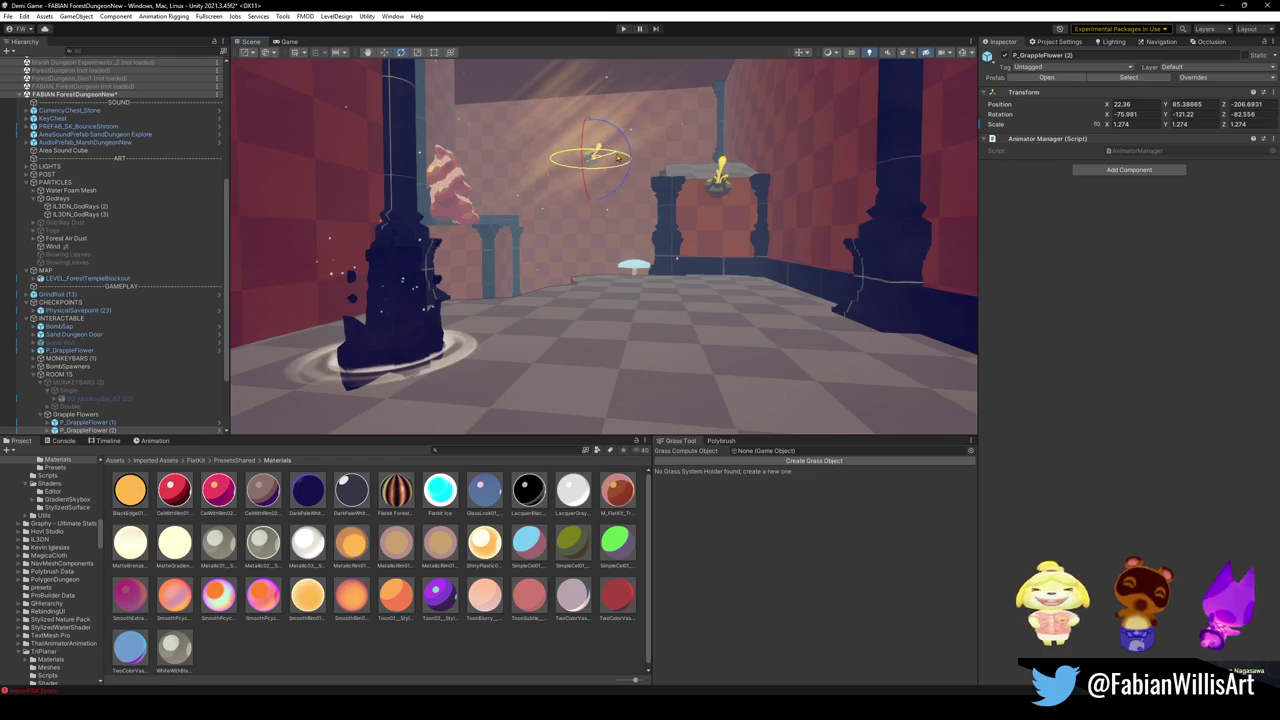
- Deselect the flower and start Play mode to playtest the room
left_click(525, 578)
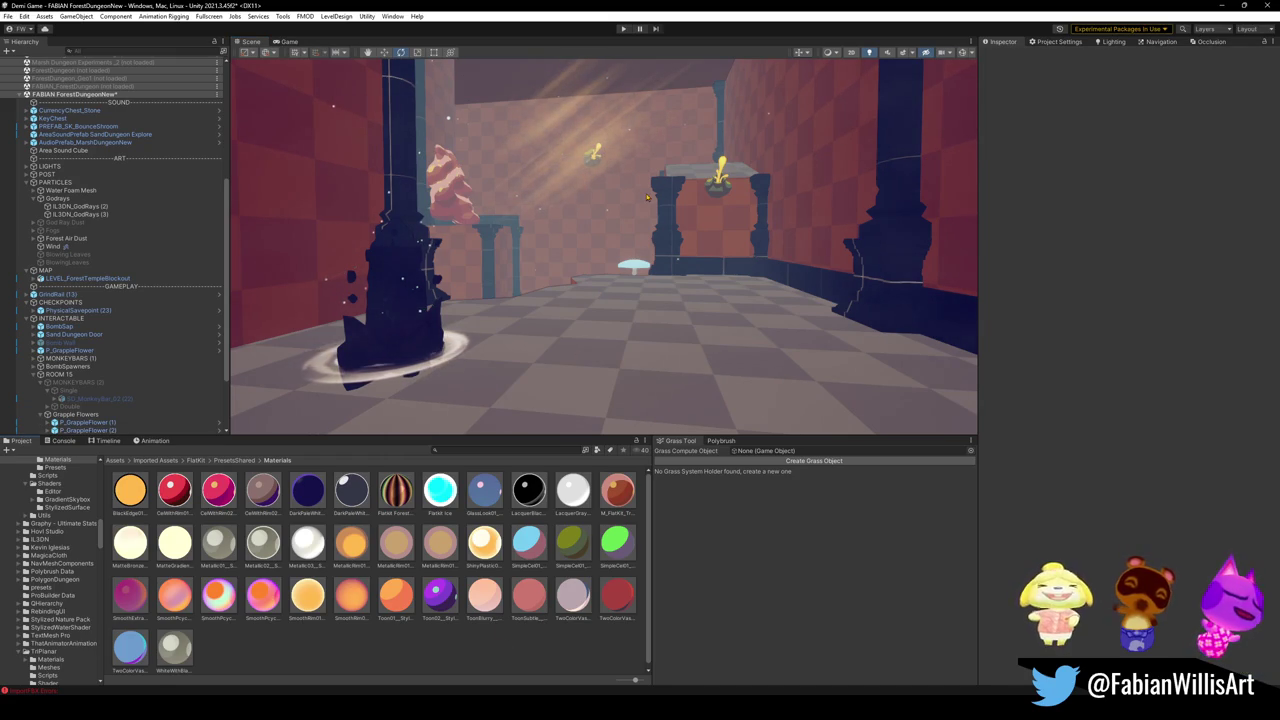
left_click(610, 160)
left_click(605, 165)
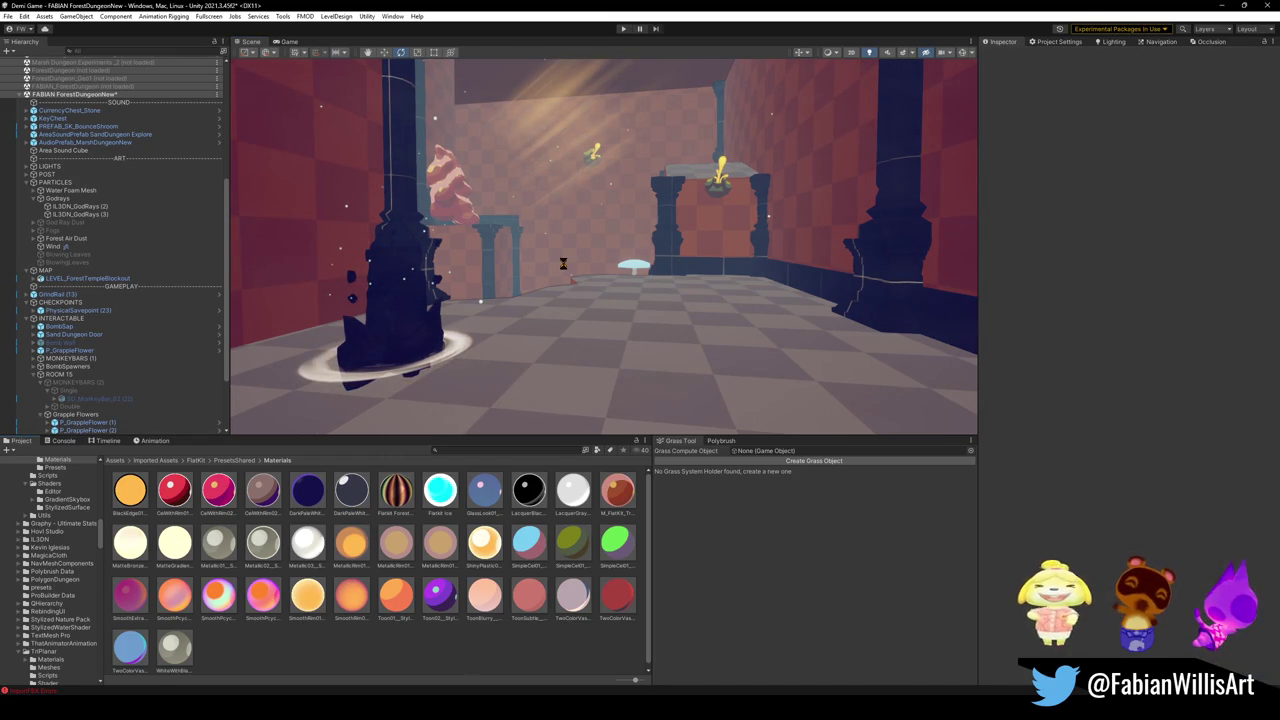
left_click_drag(577, 272, 595, 255)
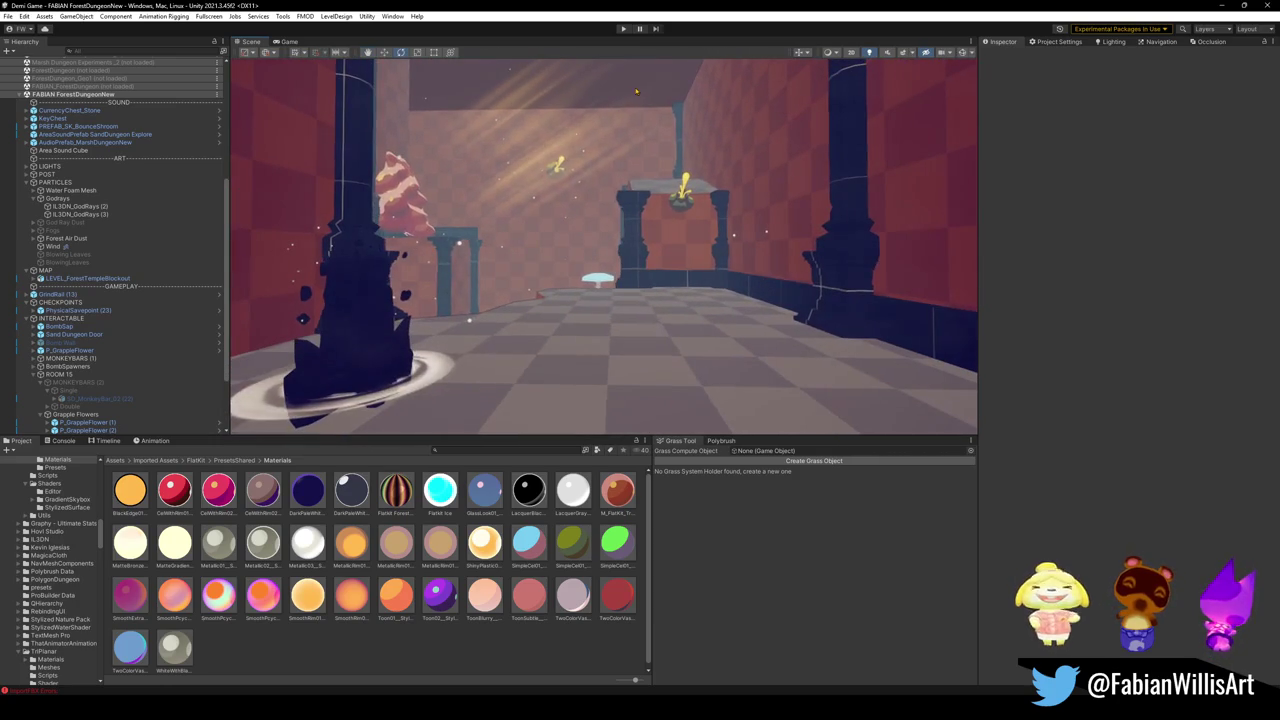
left_click(622, 29)
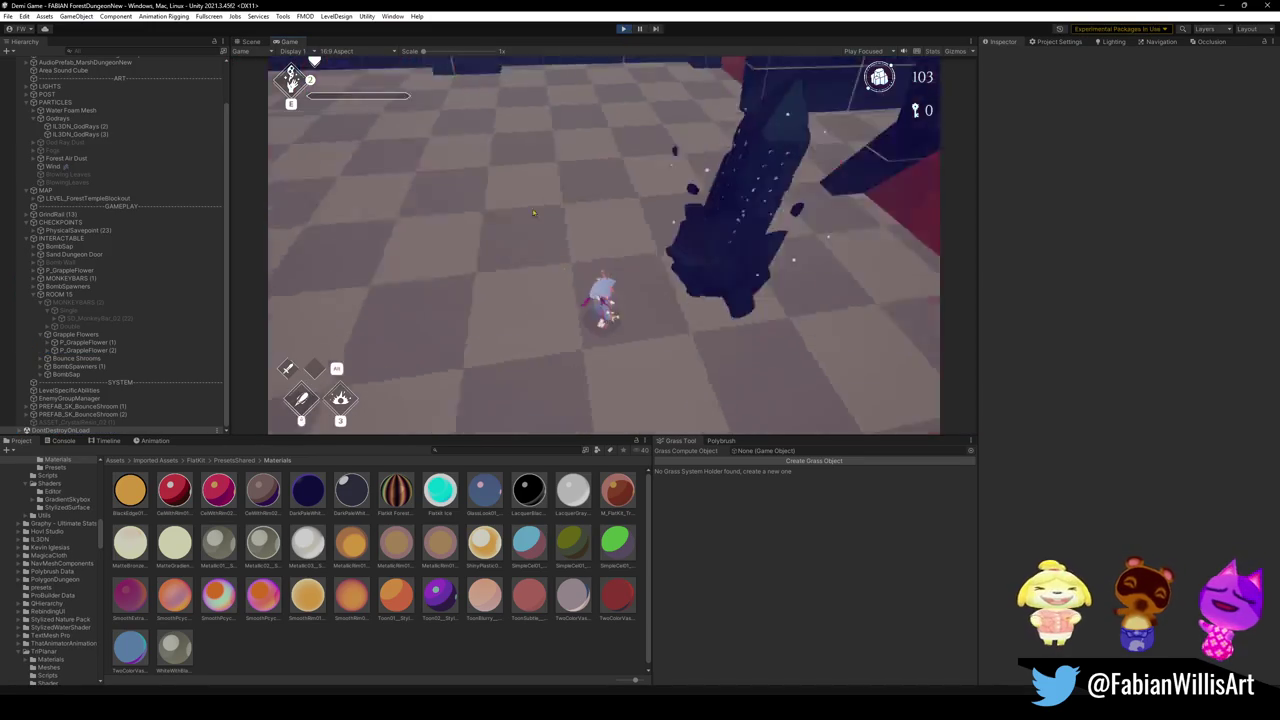
- Maximise the Game view, run the character around the room, then pause the game
key("F10")
left_click(602, 248)
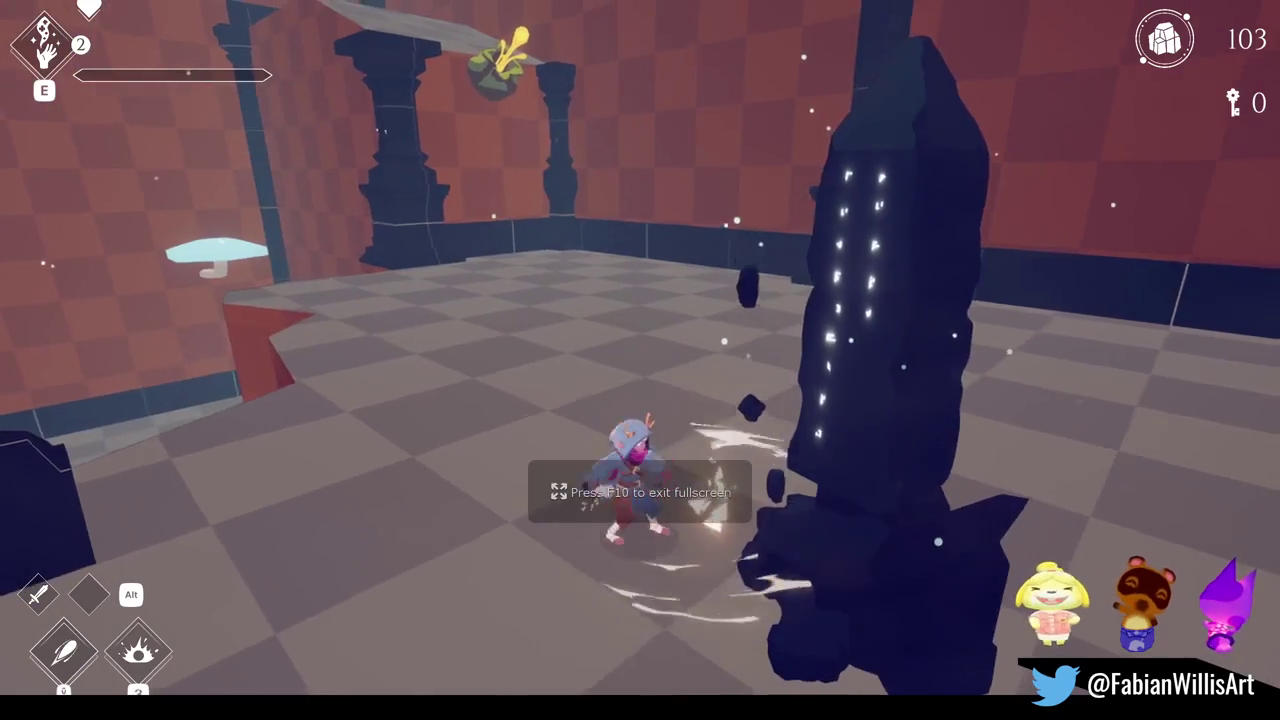
key("w")
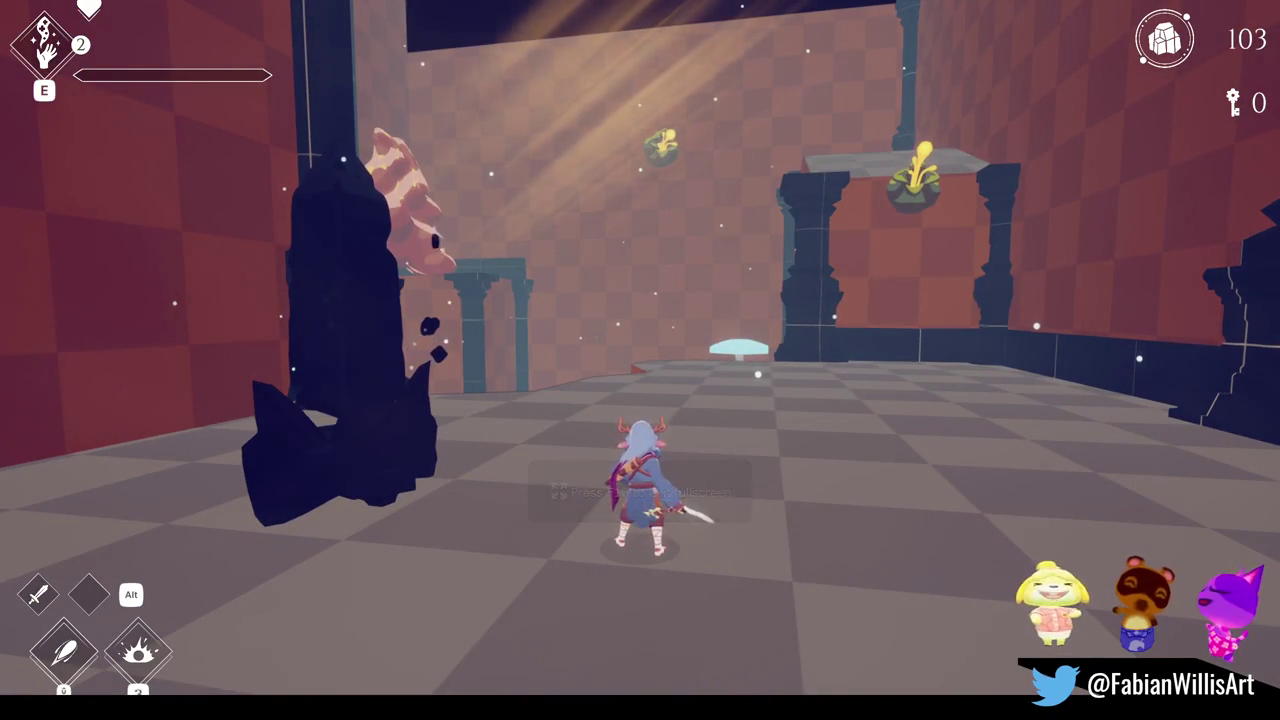
key("w")
key("s")
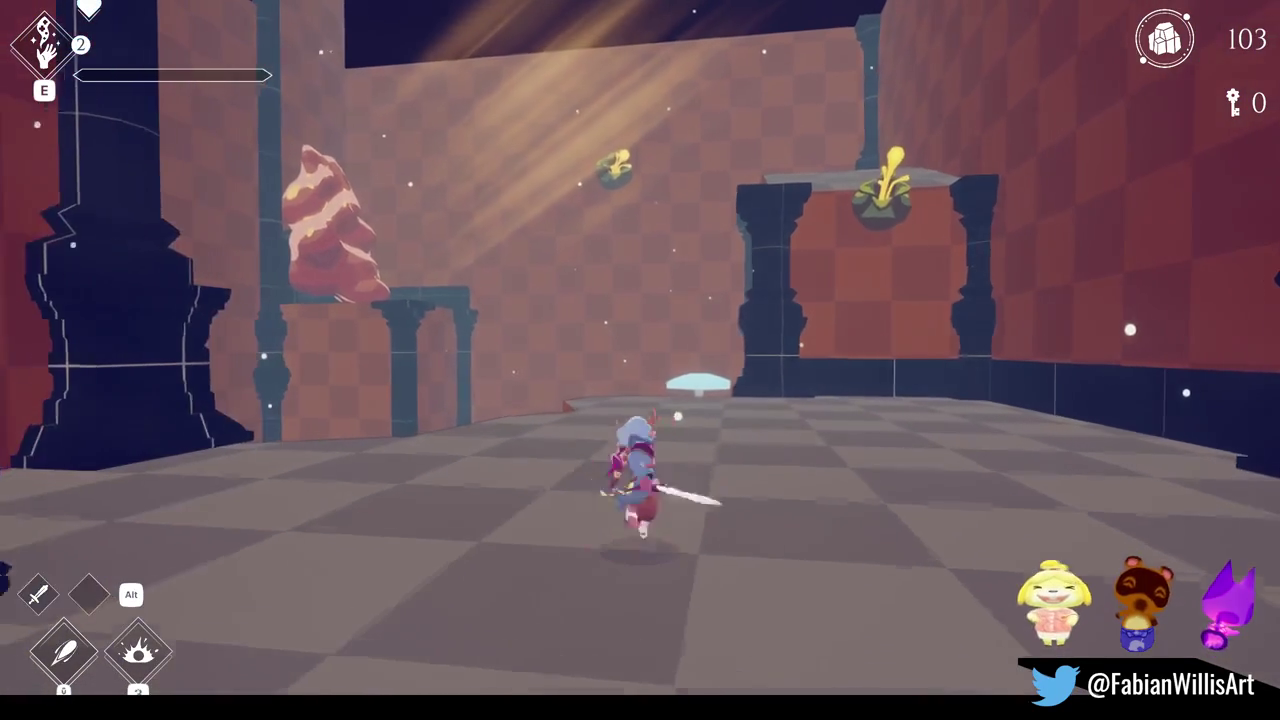
key("w")
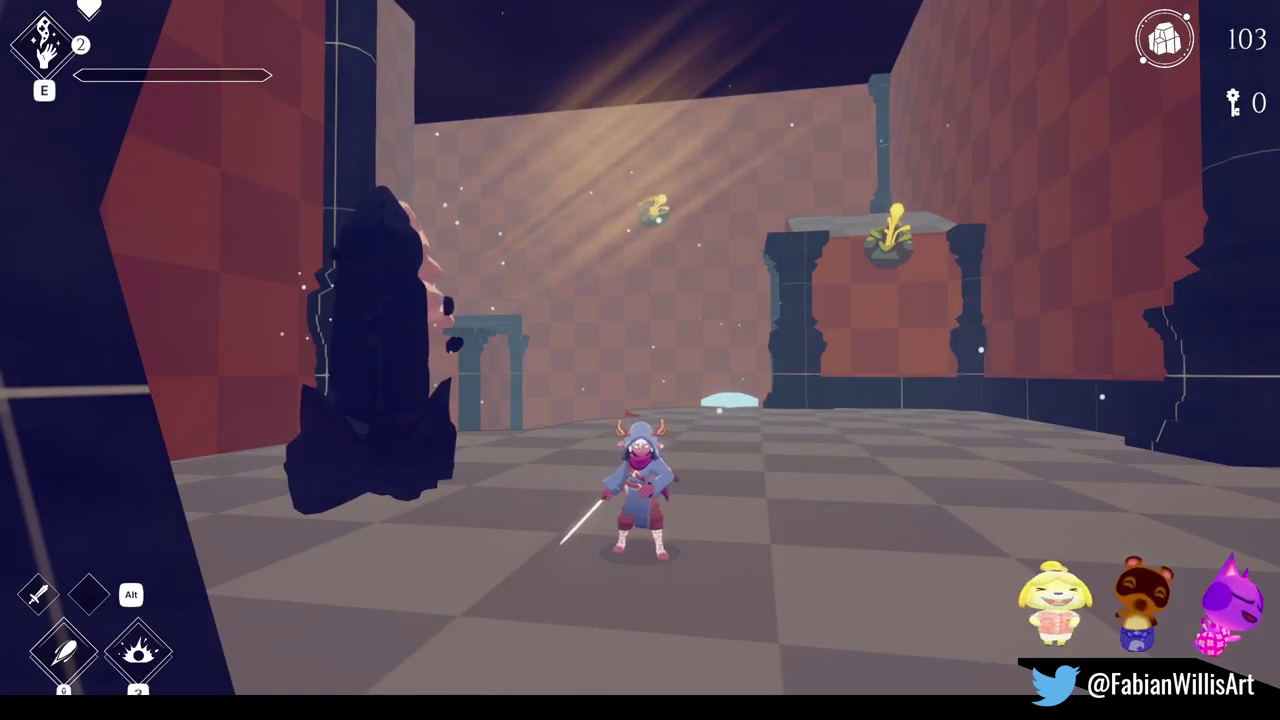
key("Escape")
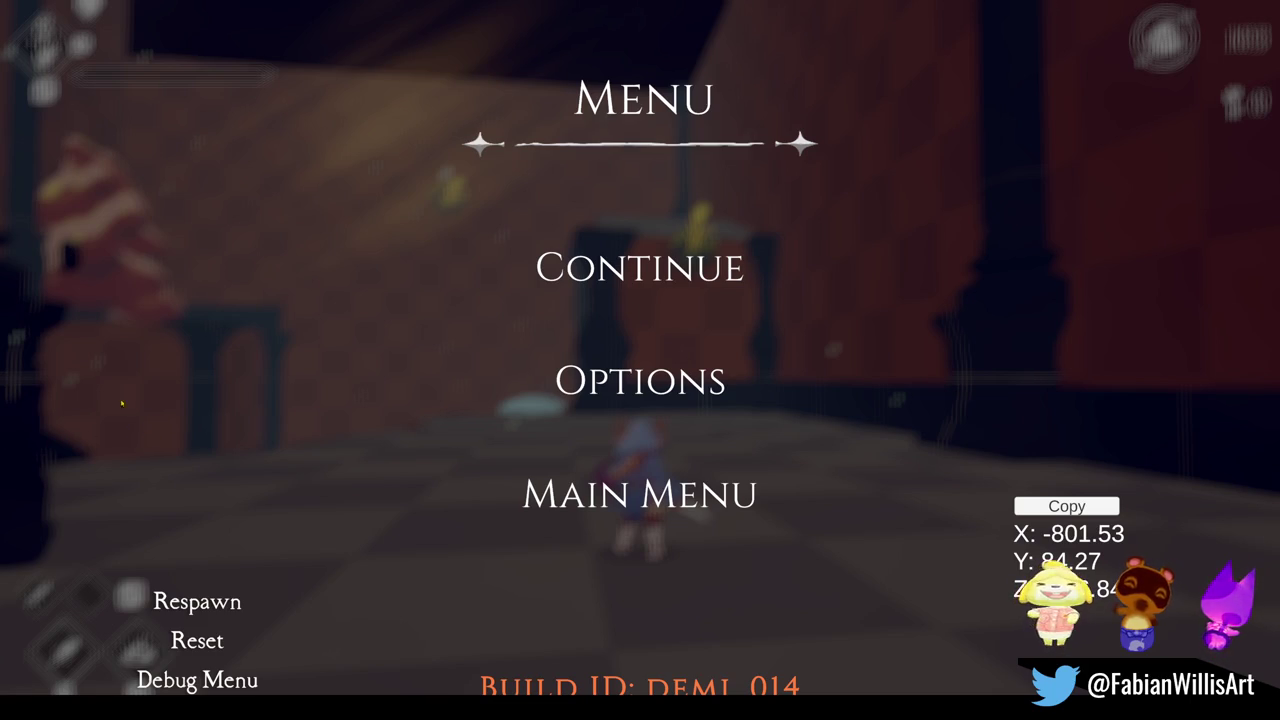
- Resume, grapple to the yellow flower, climb the red blob statue and test a bomb, then pause
left_click(637, 260)
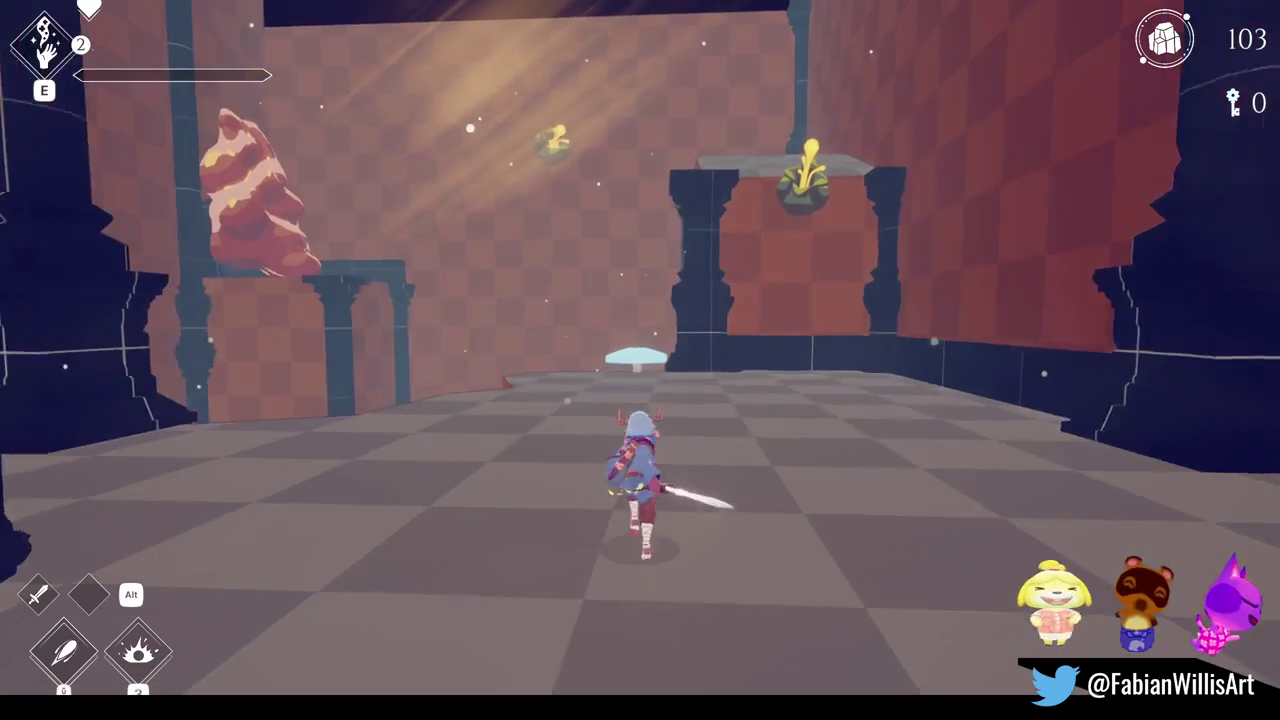
key("space")
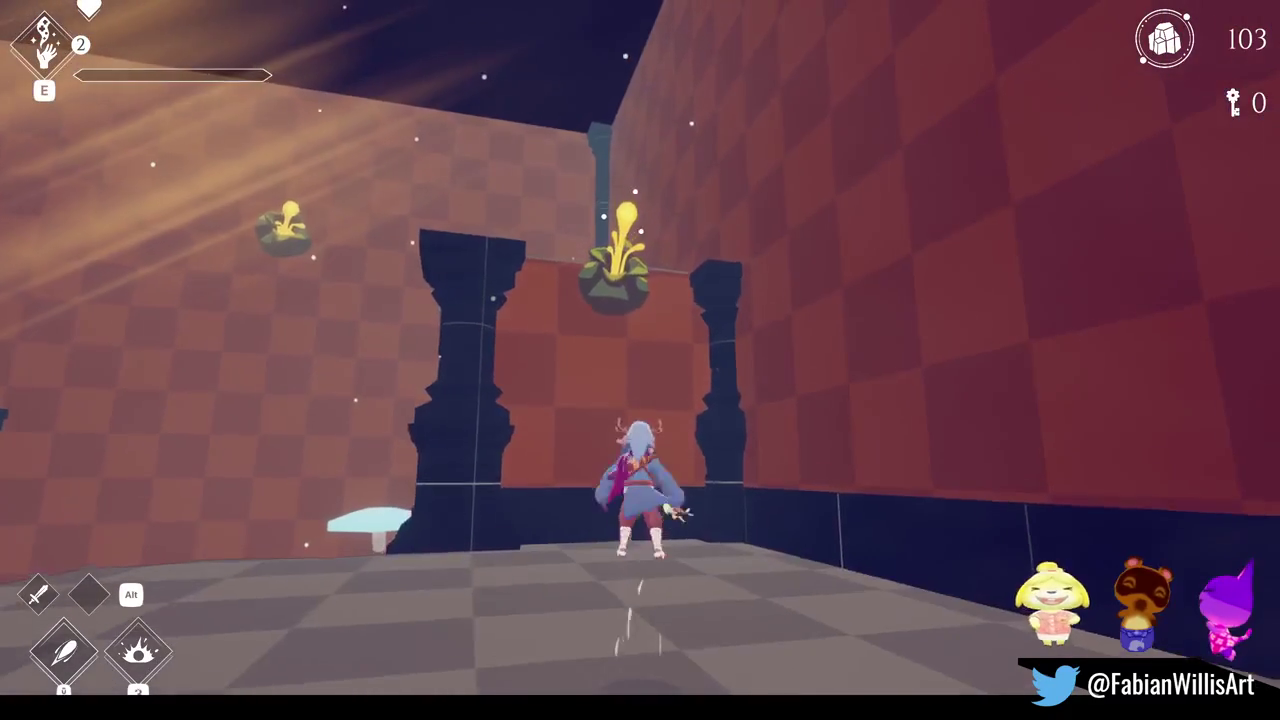
key("e")
key("w")
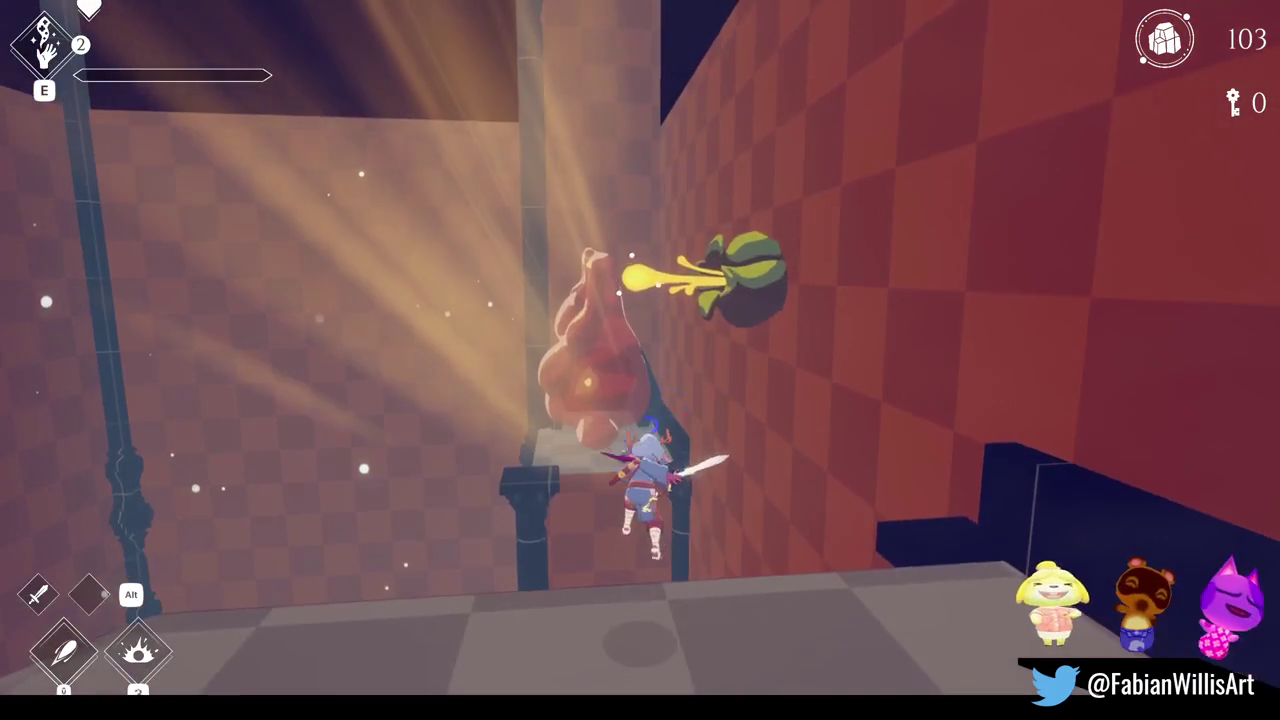
key("space")
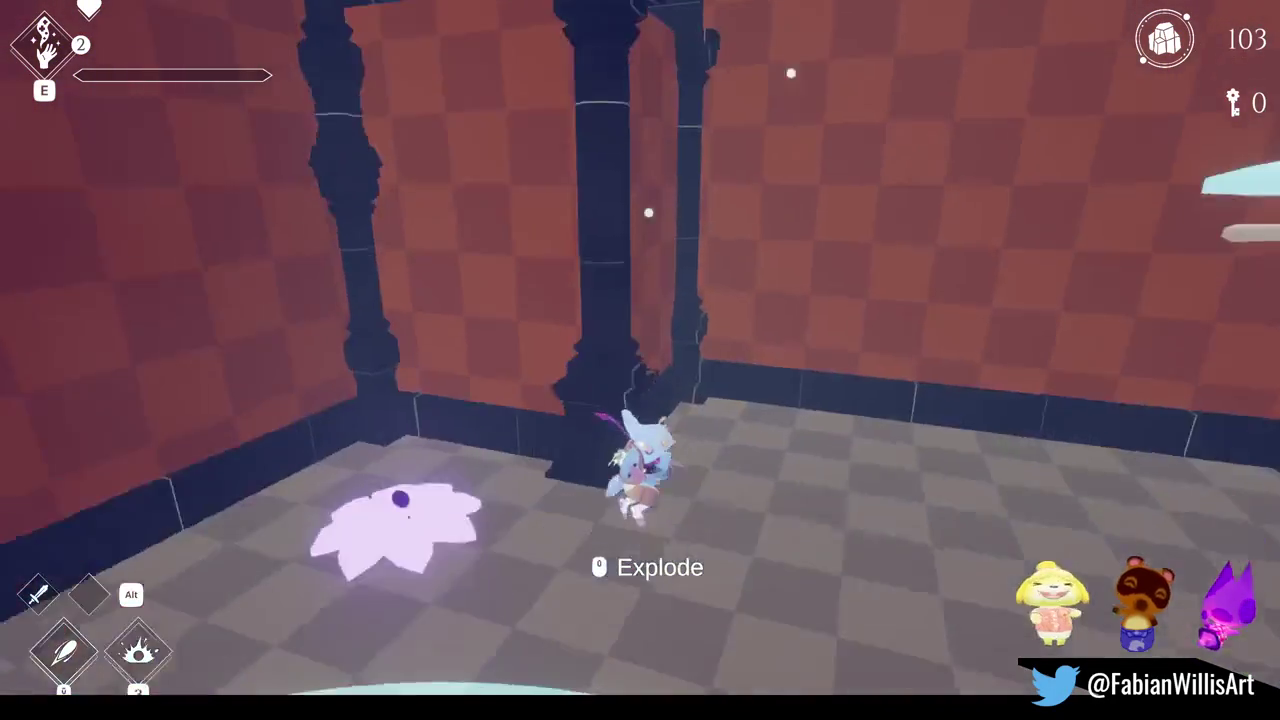
key("Escape")
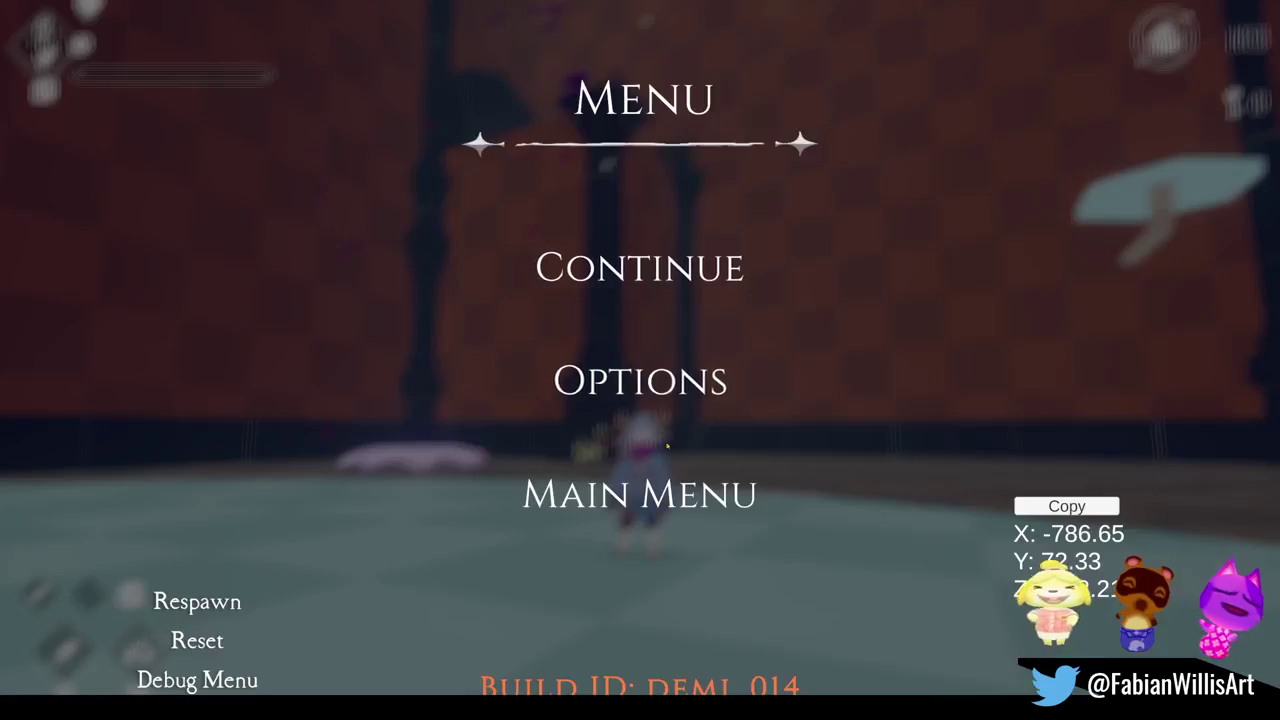
- Reset the room, detonate a bomb against the pillar, then run toward the archway
left_click(221, 635)
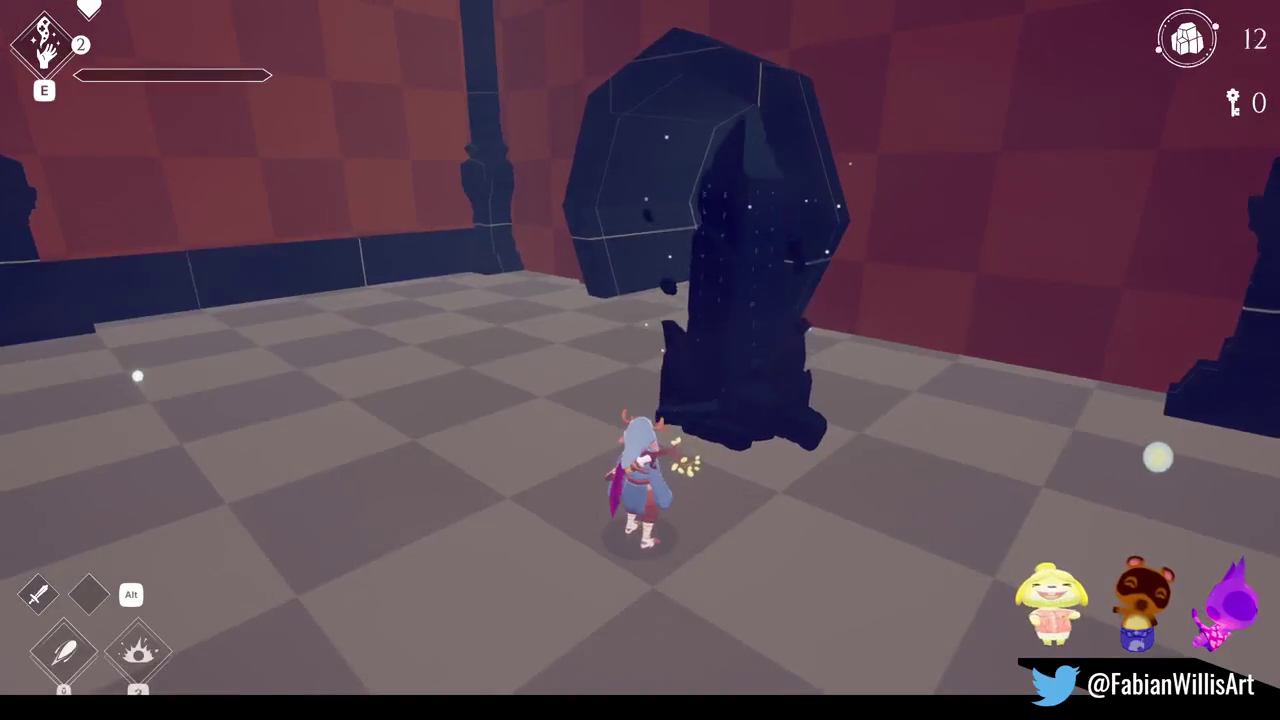
key("w")
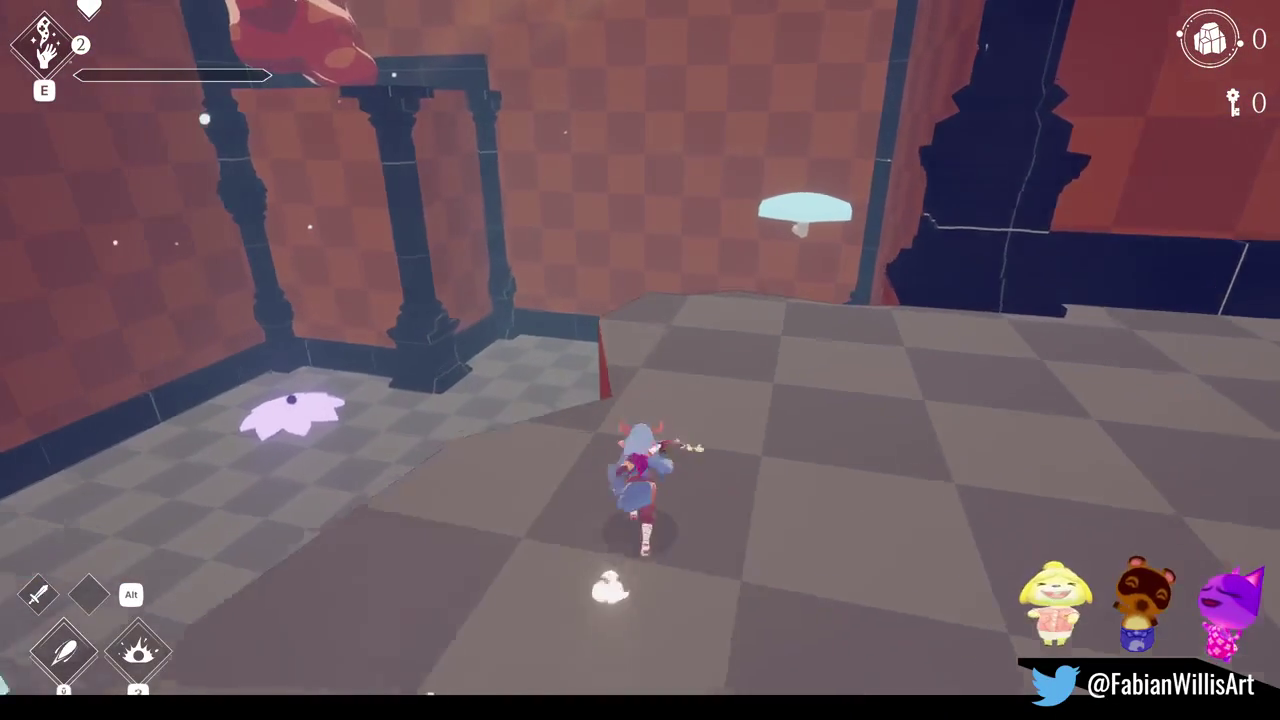
key("e")
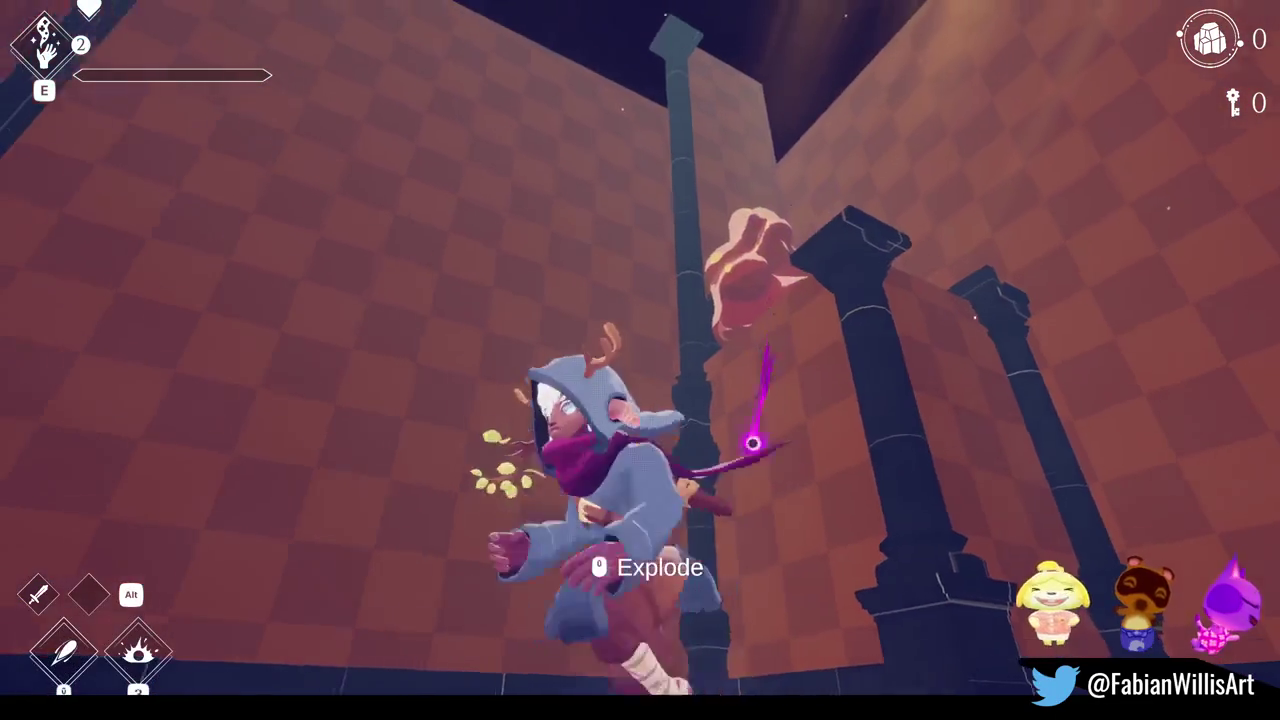
left_click(640, 360)
key("w")
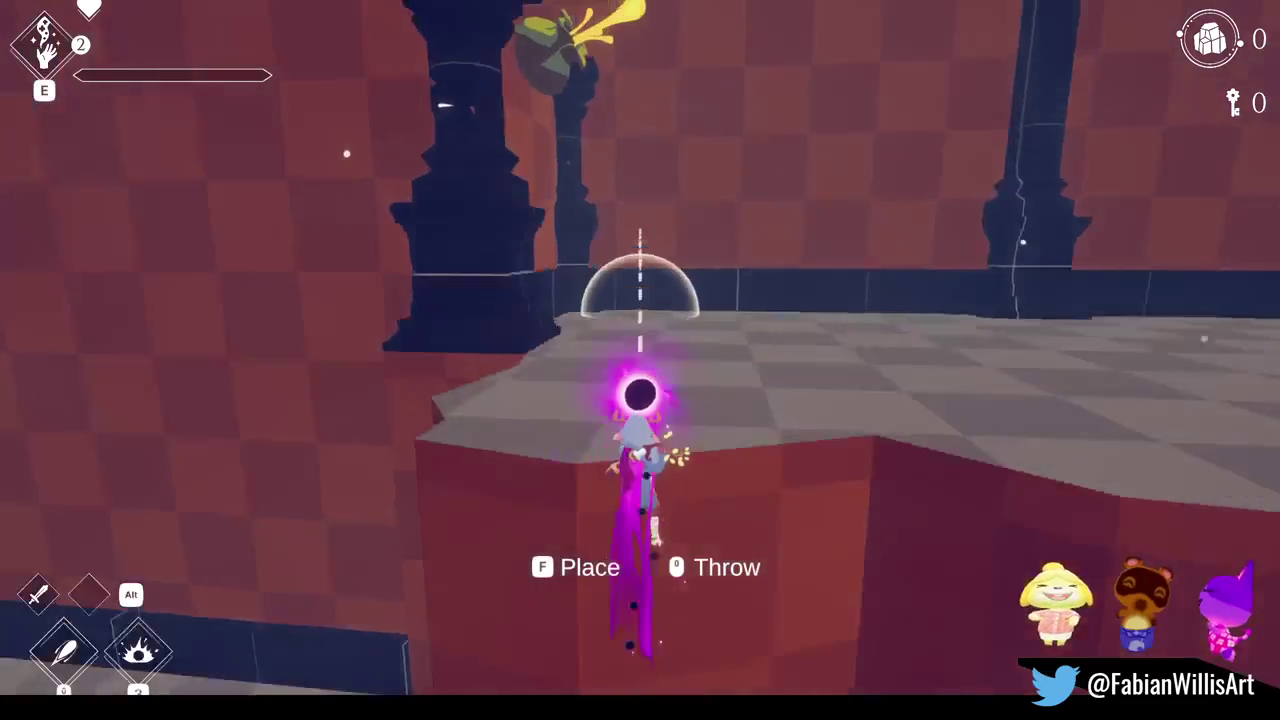
key("w")
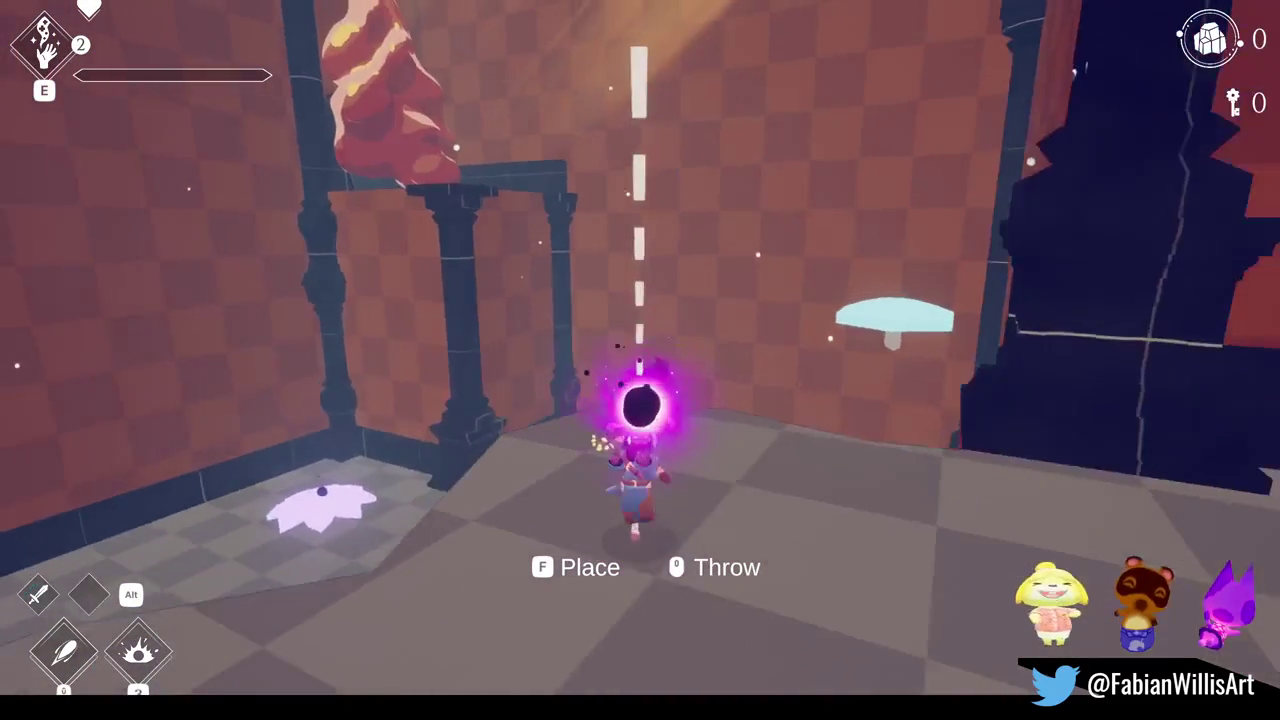
key("w")
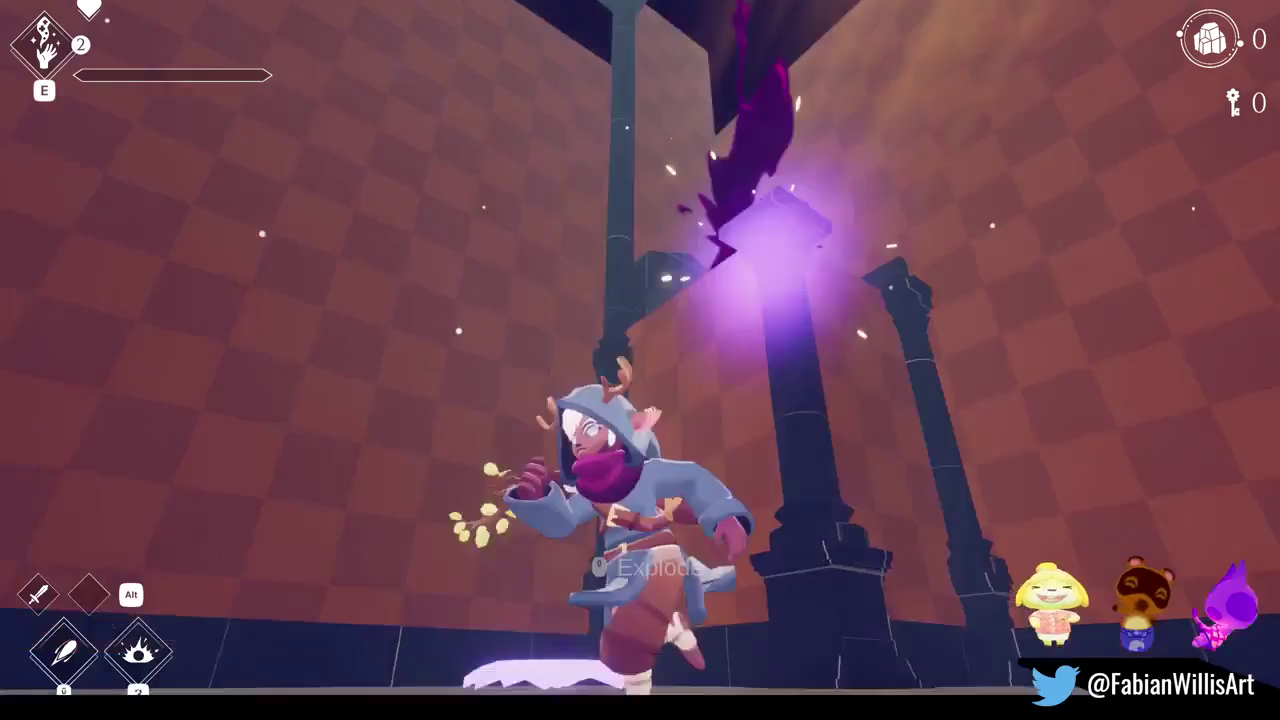
key("w")
- Run past the bounce mushroom and left pillars, then throw and detonate a bomb upper right
key("a")
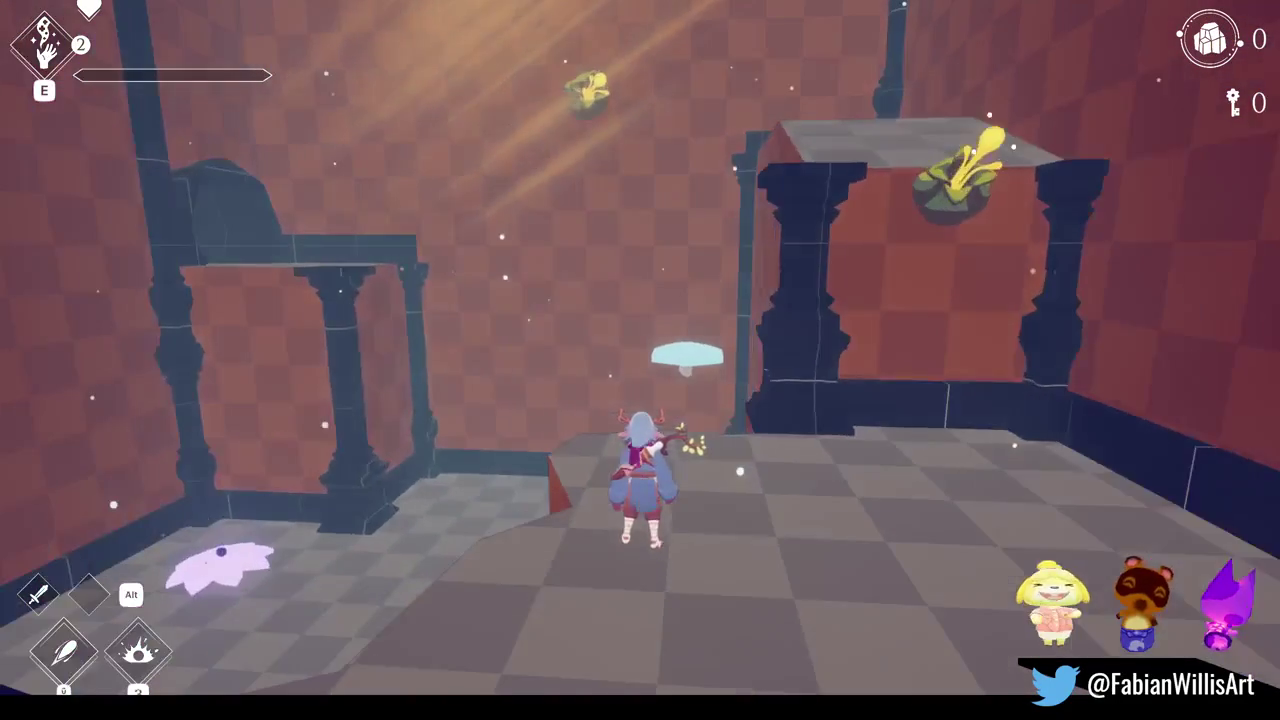
key("w")
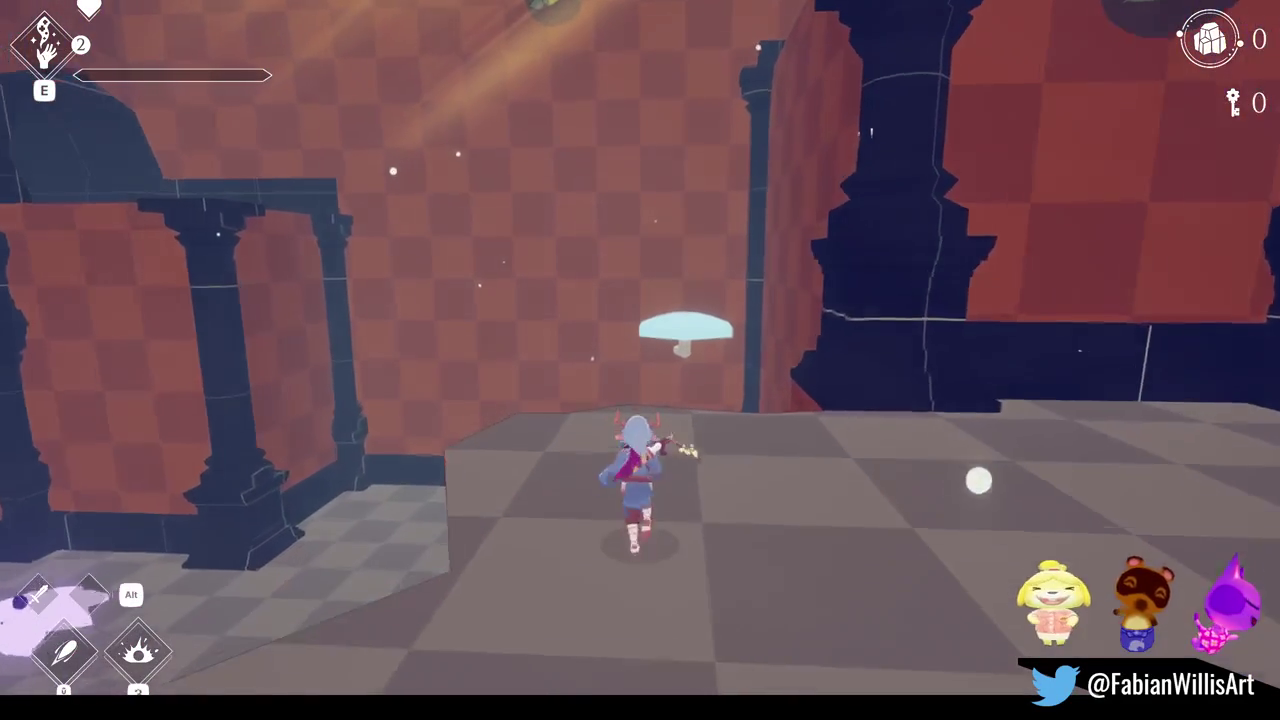
key("a")
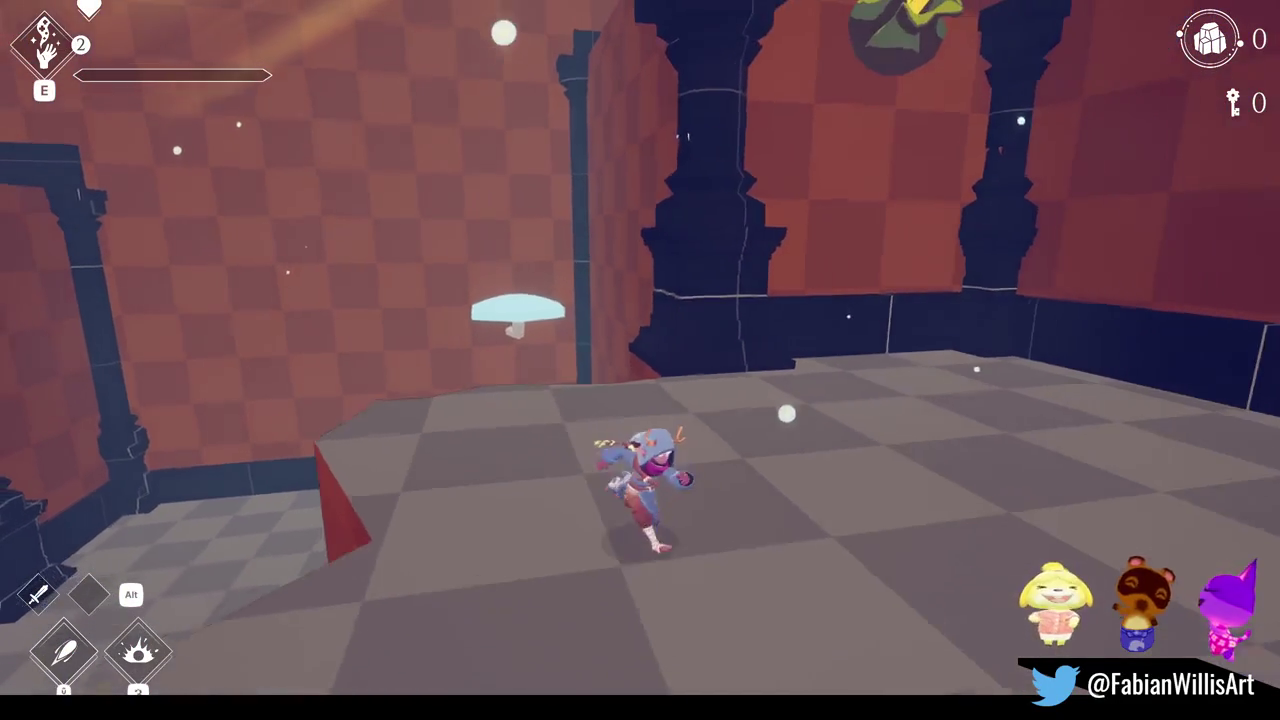
key("w")
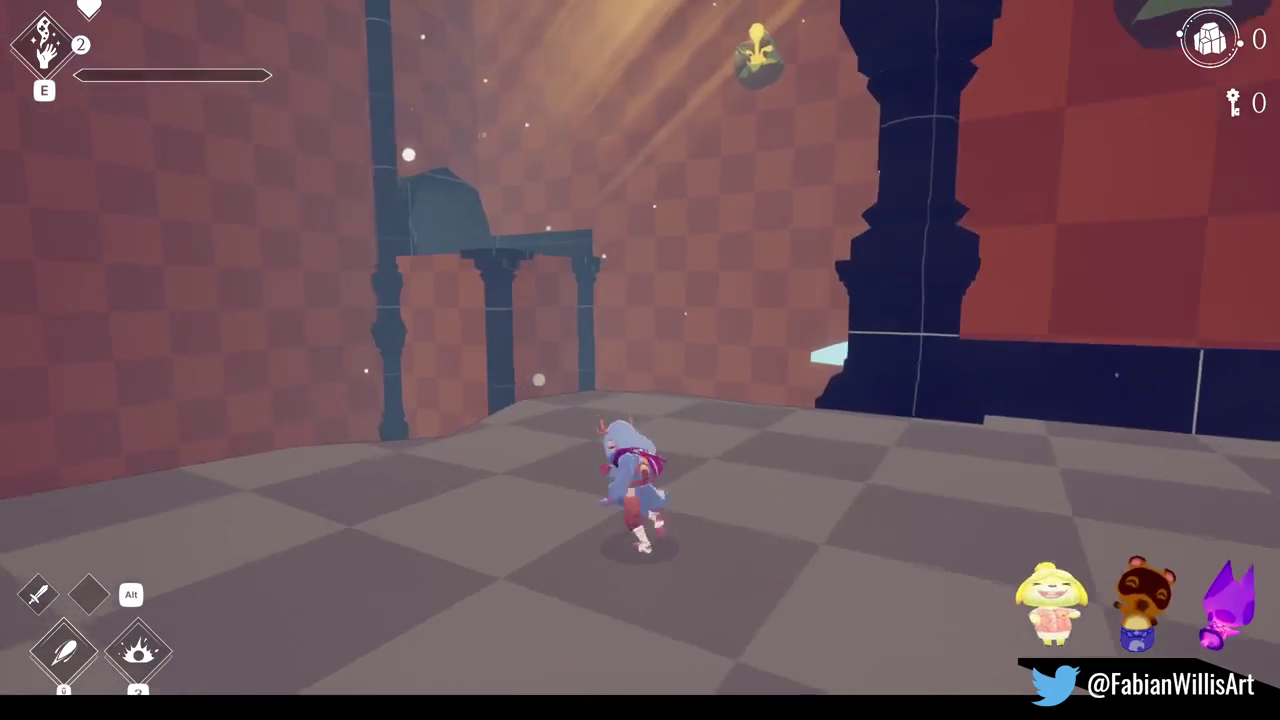
key("s")
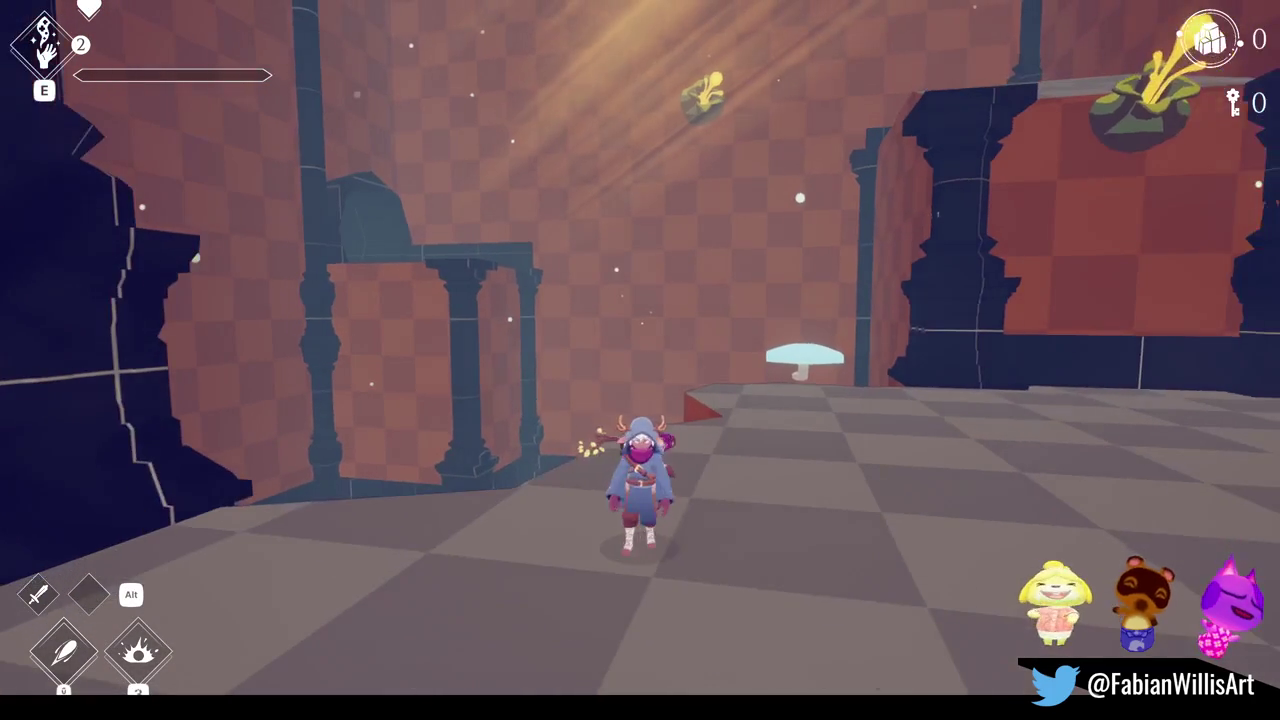
key("a")
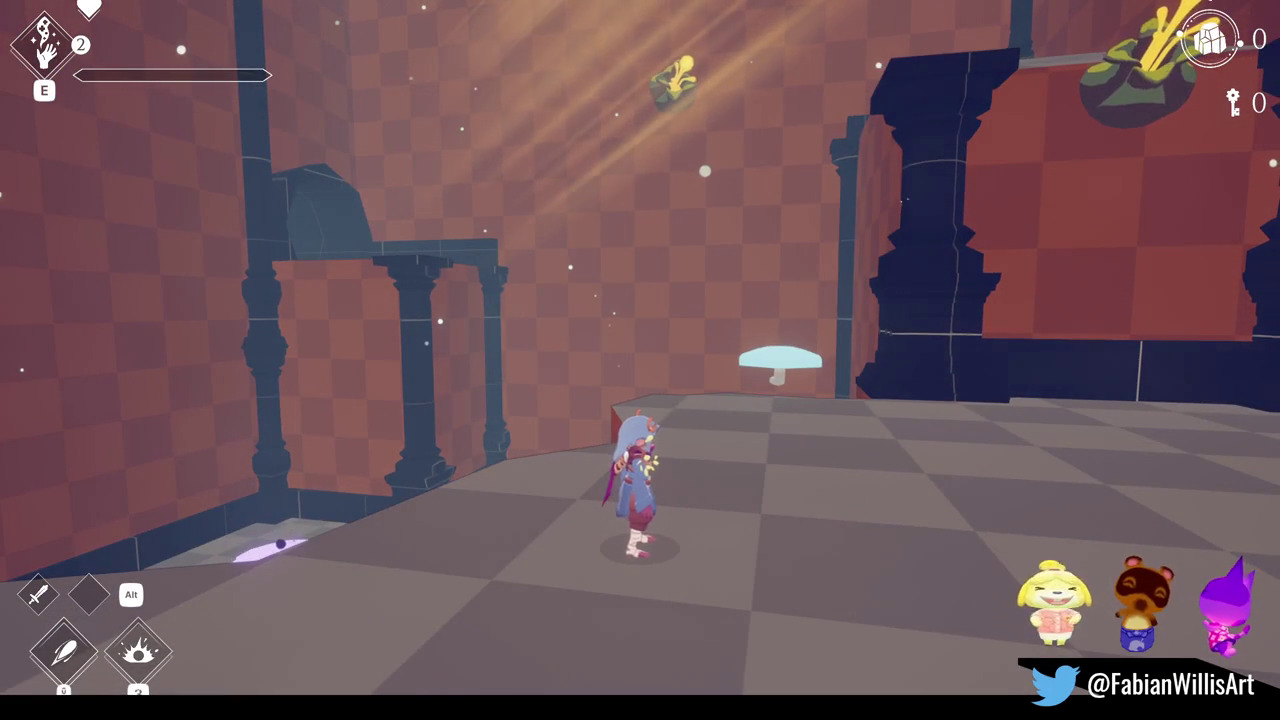
key("d")
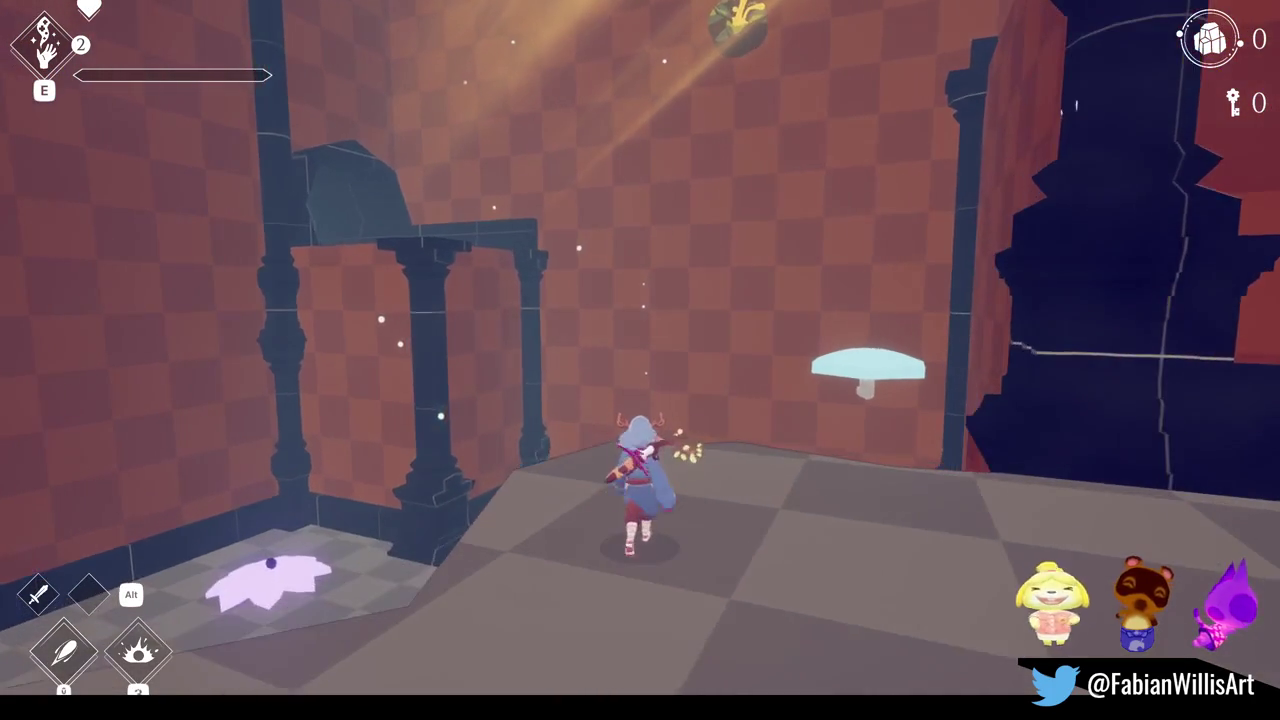
key("s")
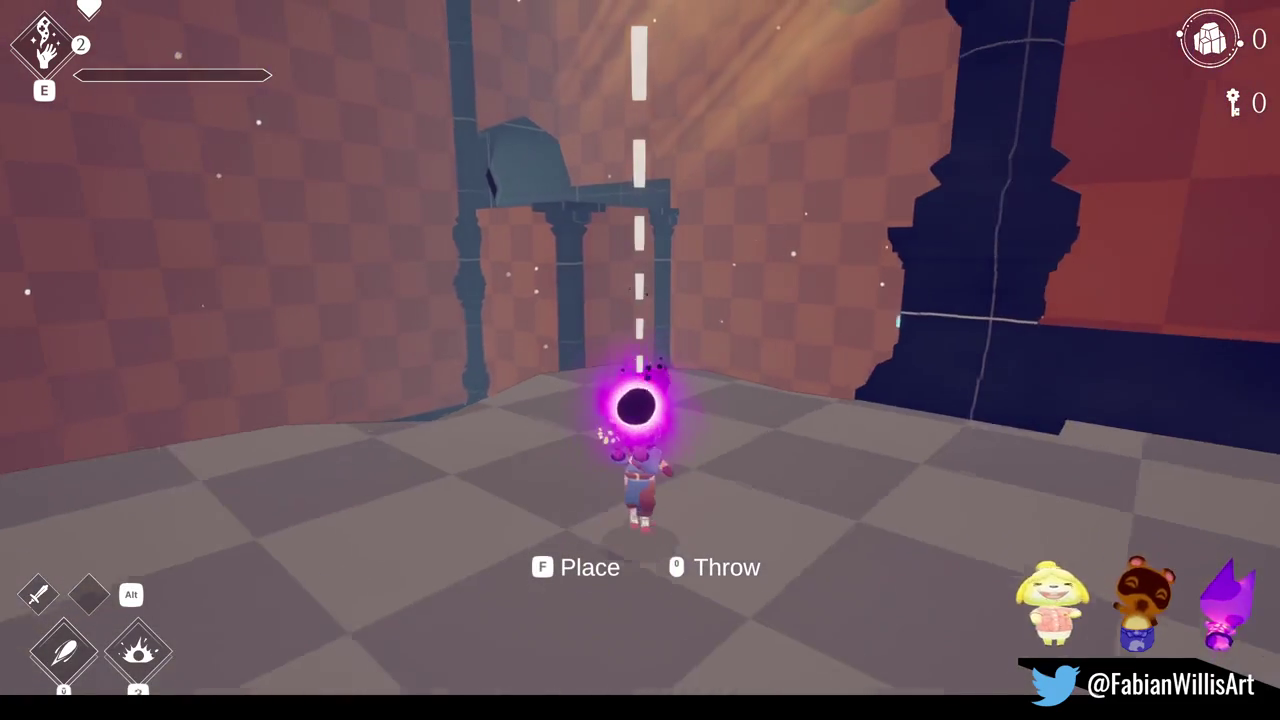
left_click(640, 360)
left_click(640, 360)
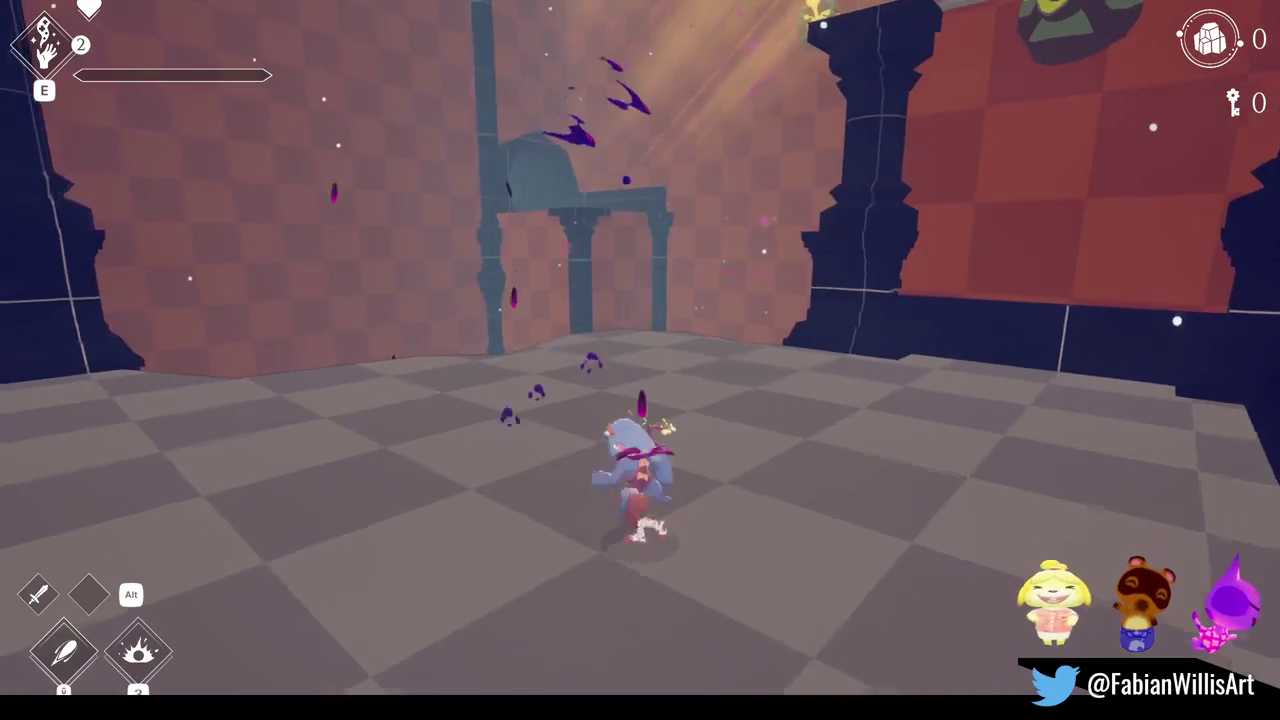
- Throw and detonate bombs toward the upper left and beside the archway
key("d")
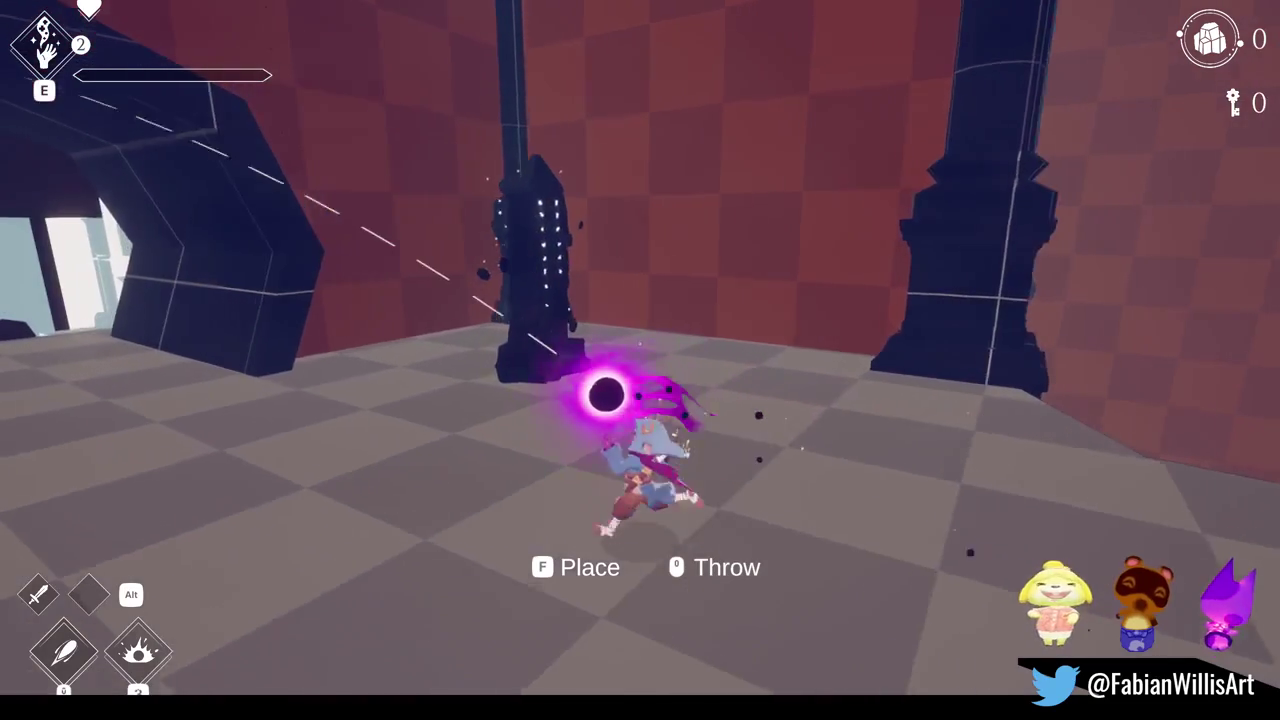
left_click(640, 360)
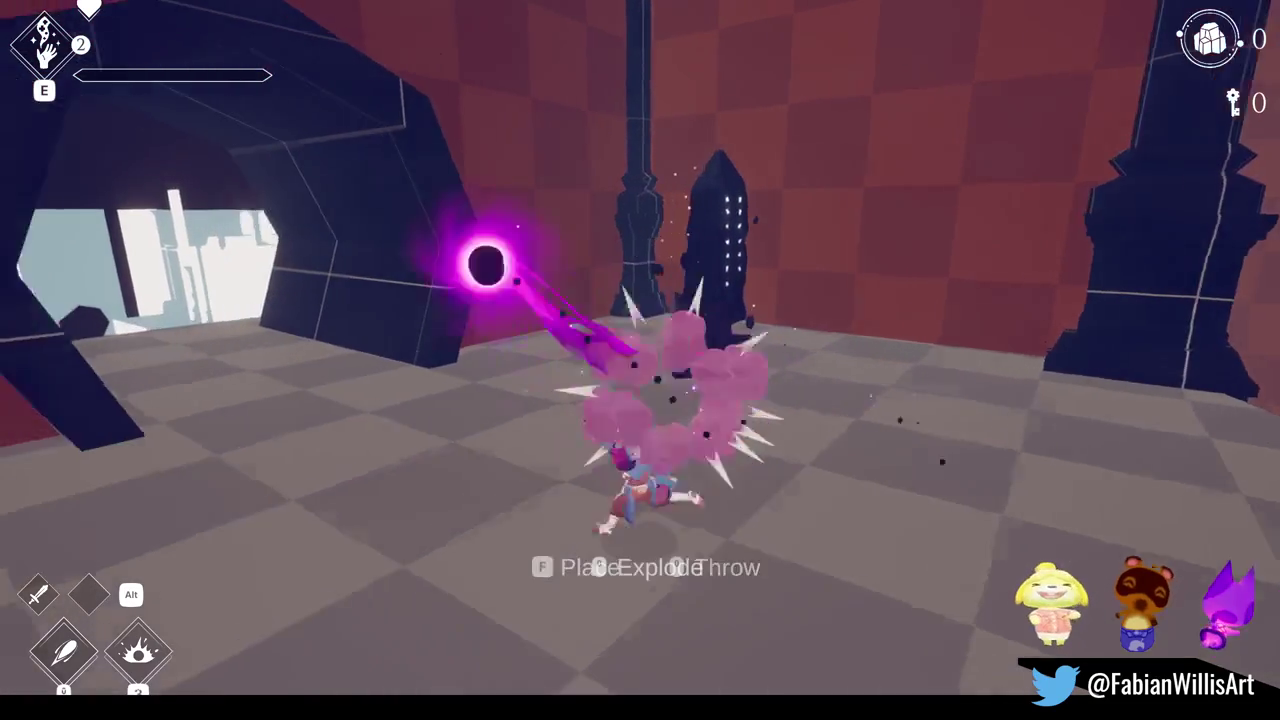
left_click(640, 360)
key("w")
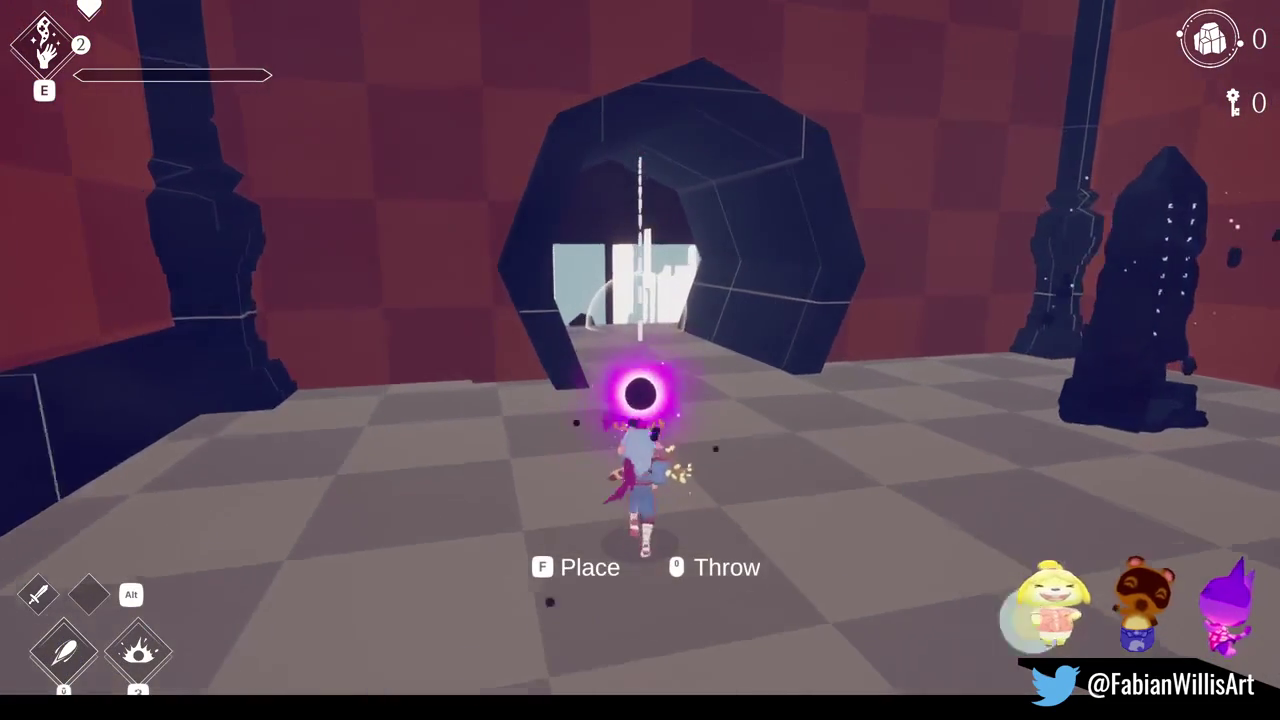
left_click(640, 360)
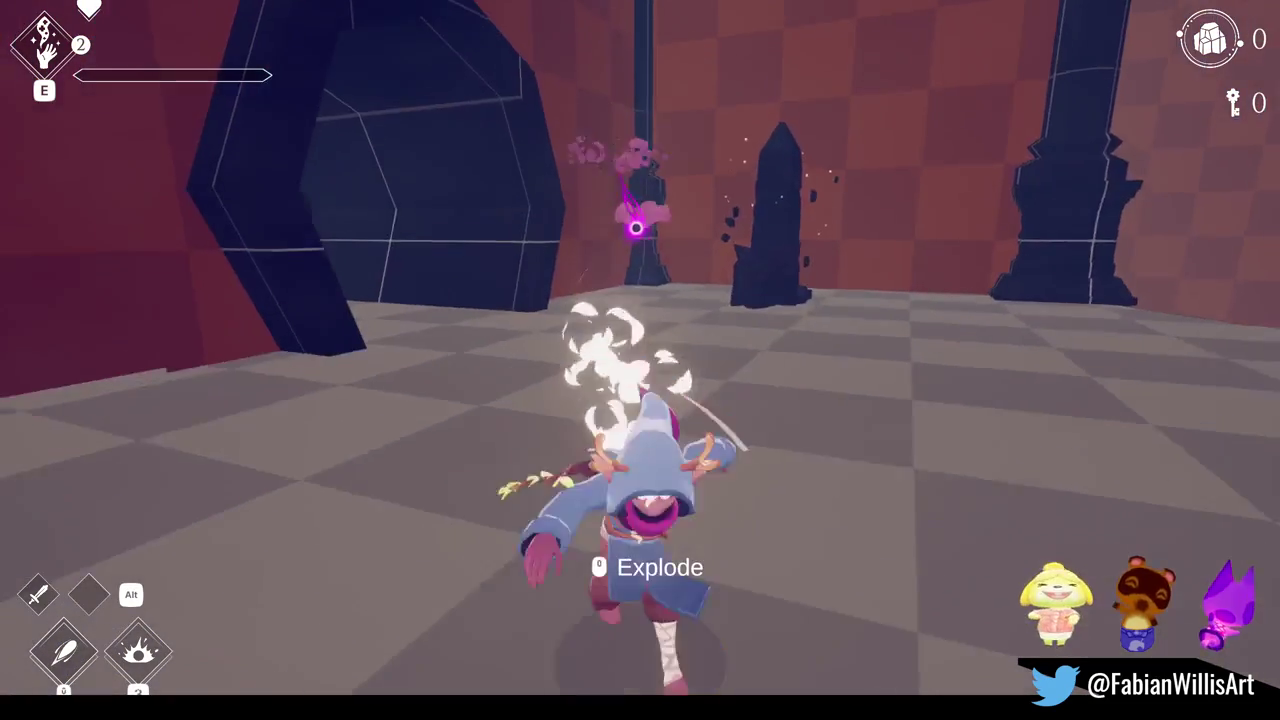
left_click(640, 360)
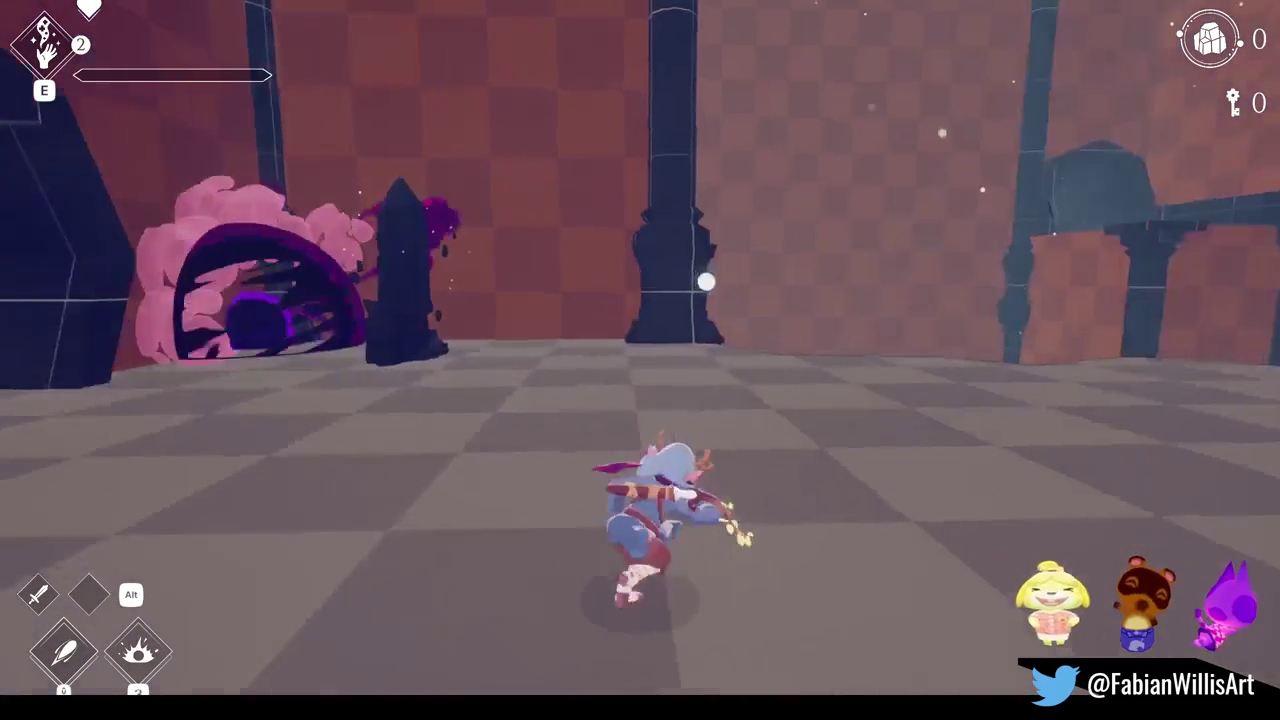
- Run to another wall, blast a bomb near the mushroom, and head for the back arch
key("w")
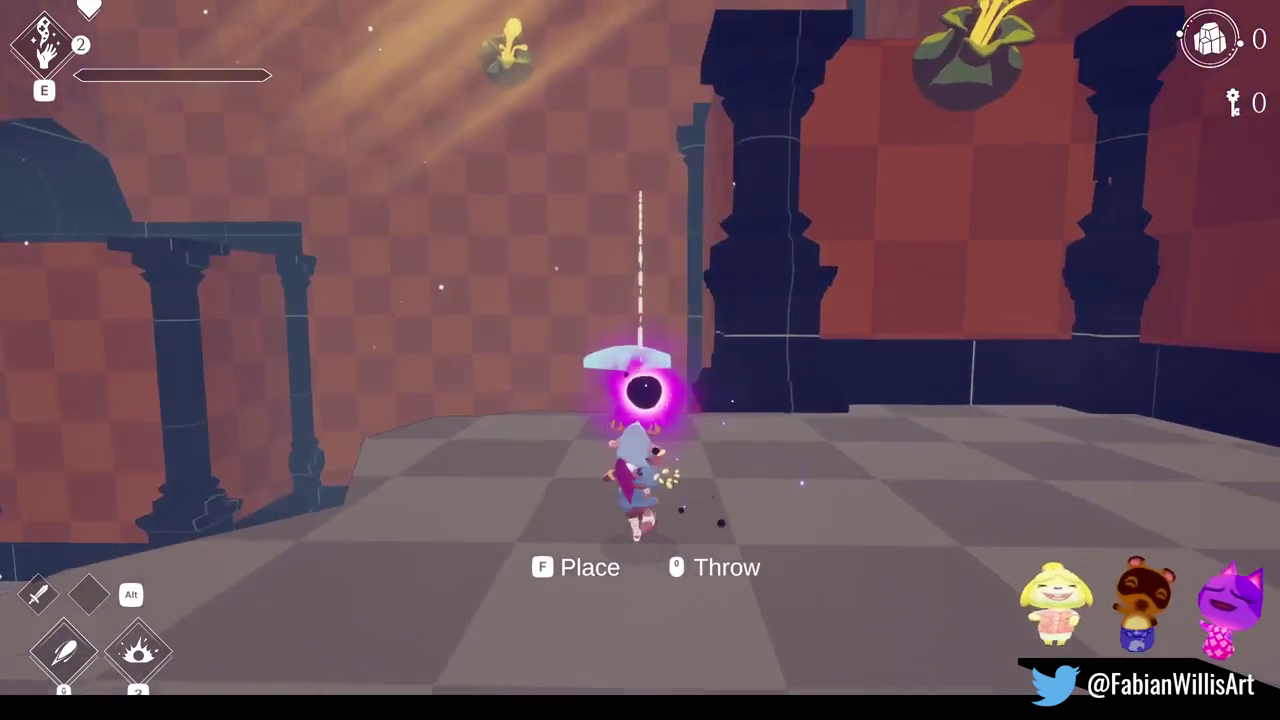
key("w")
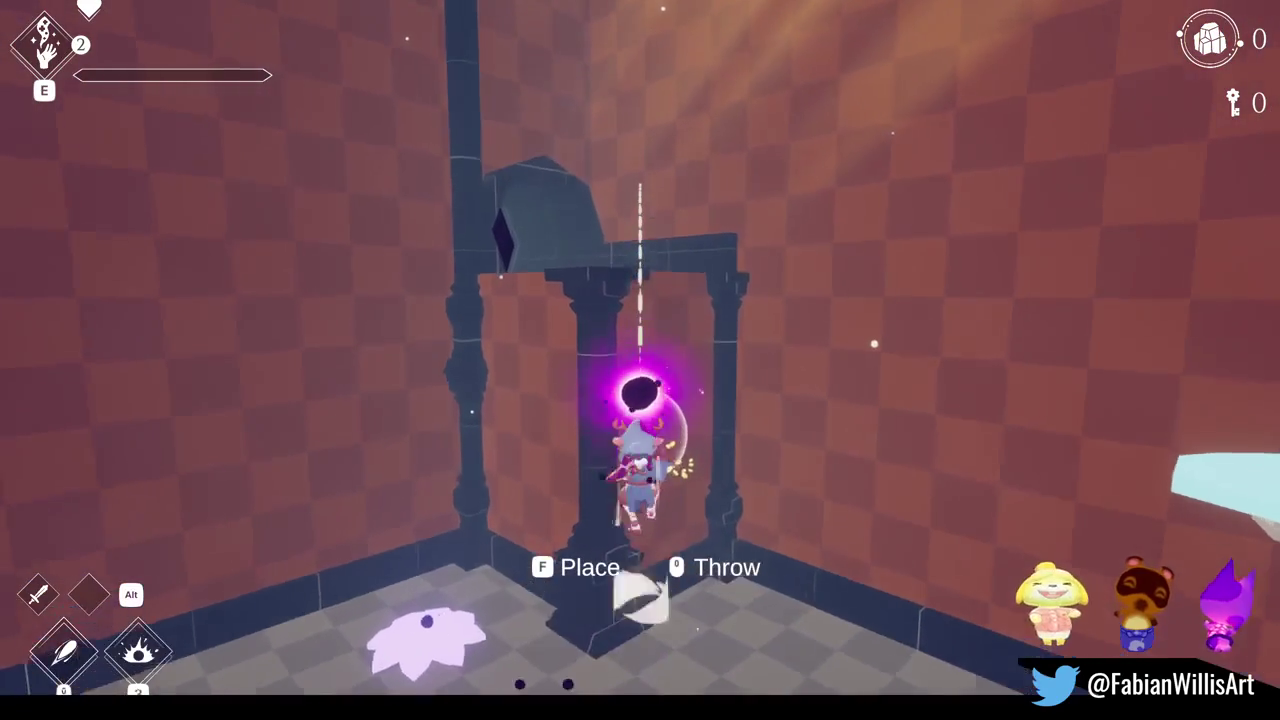
key("w")
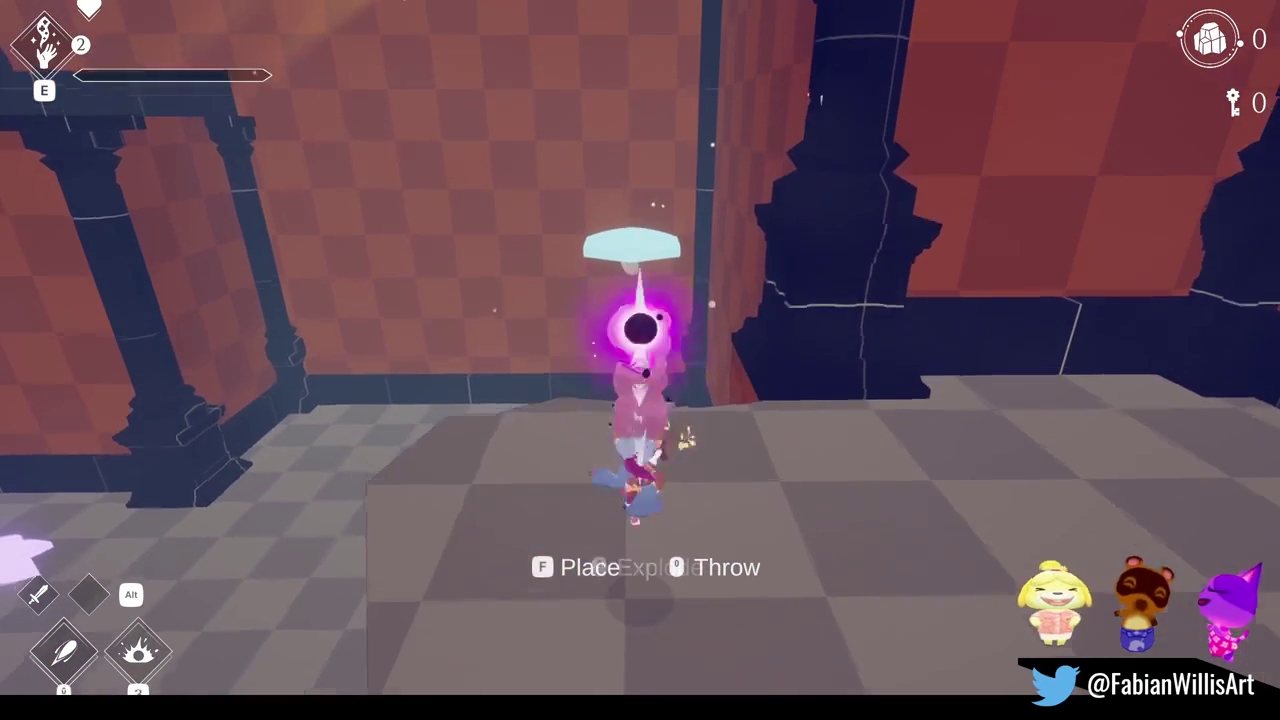
left_click(640, 360)
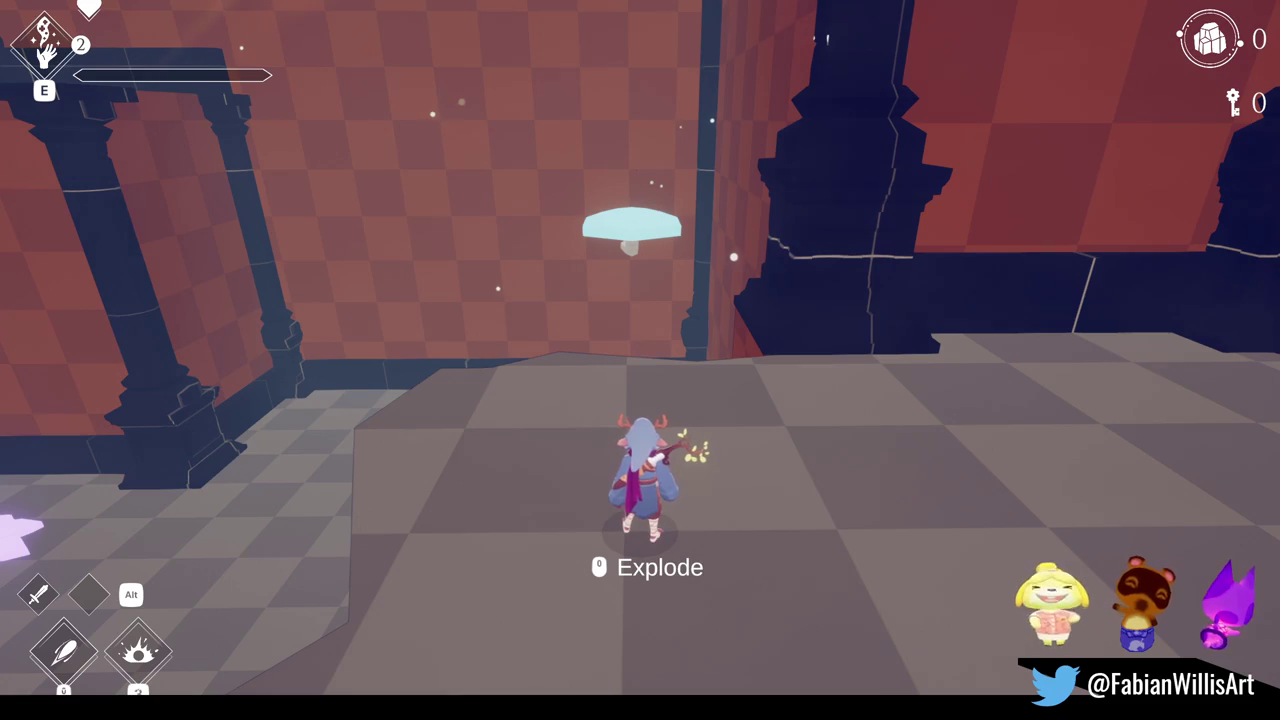
left_click(640, 360)
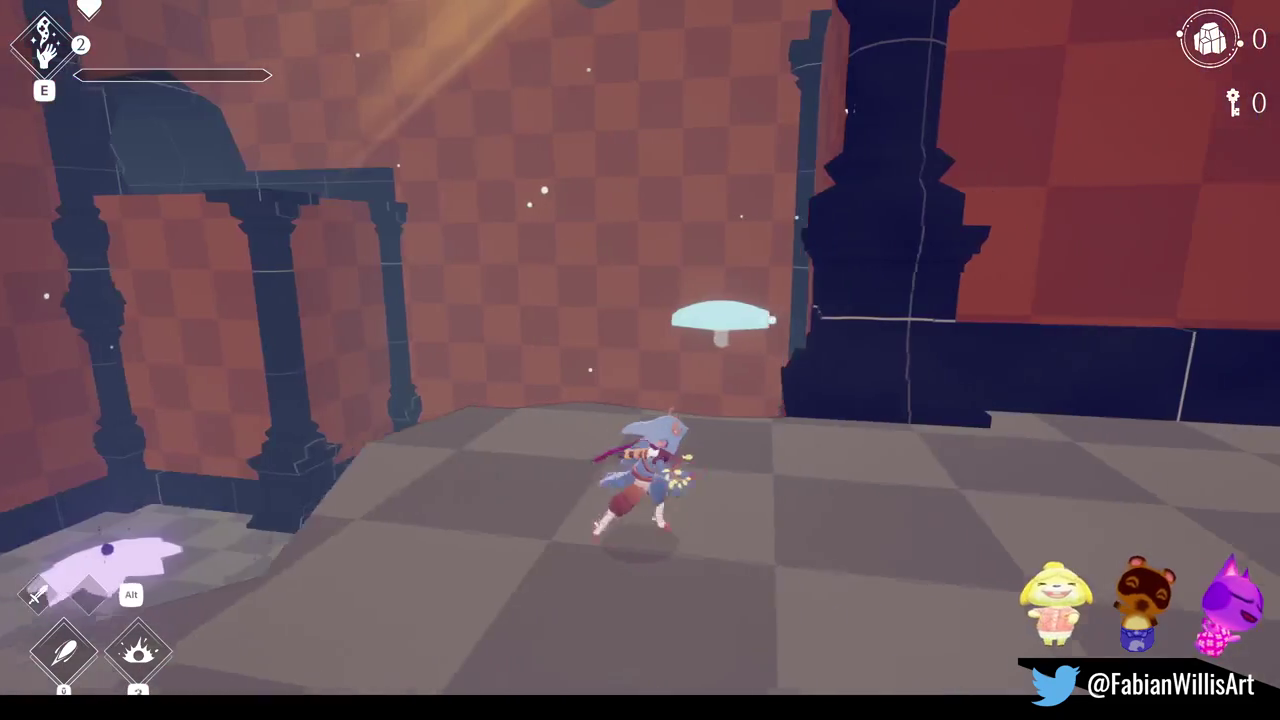
key("a")
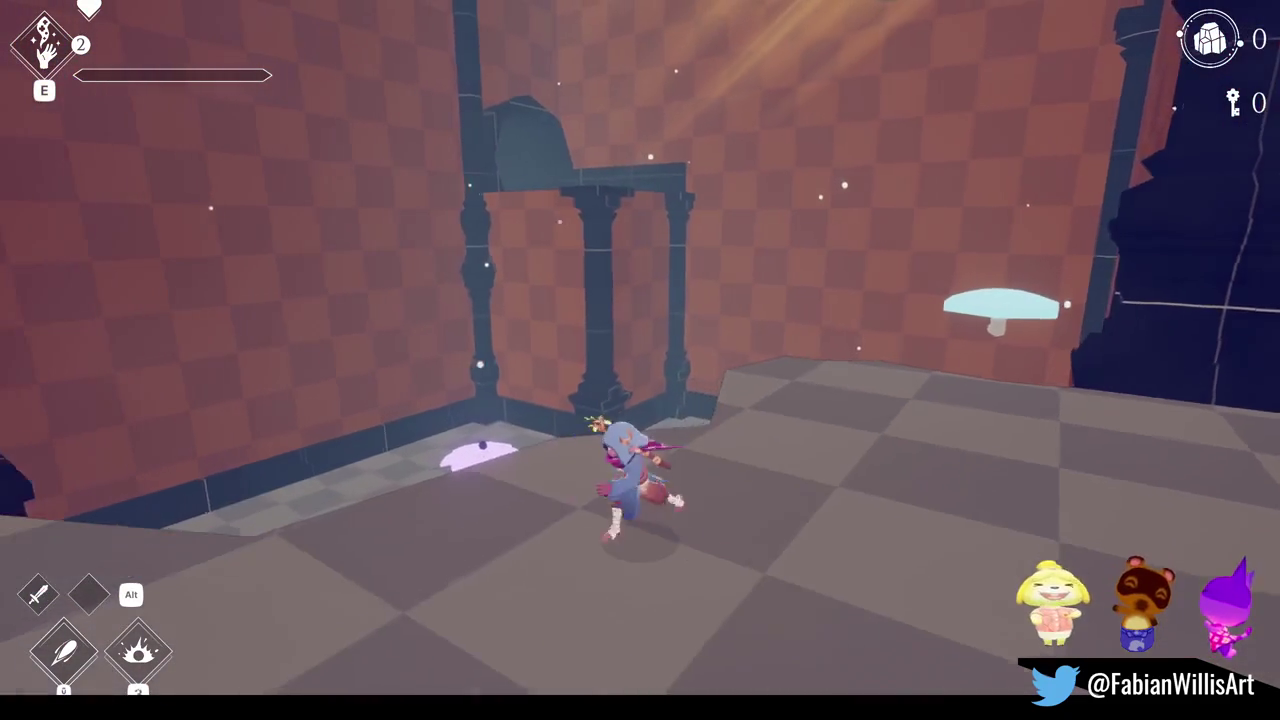
key("w")
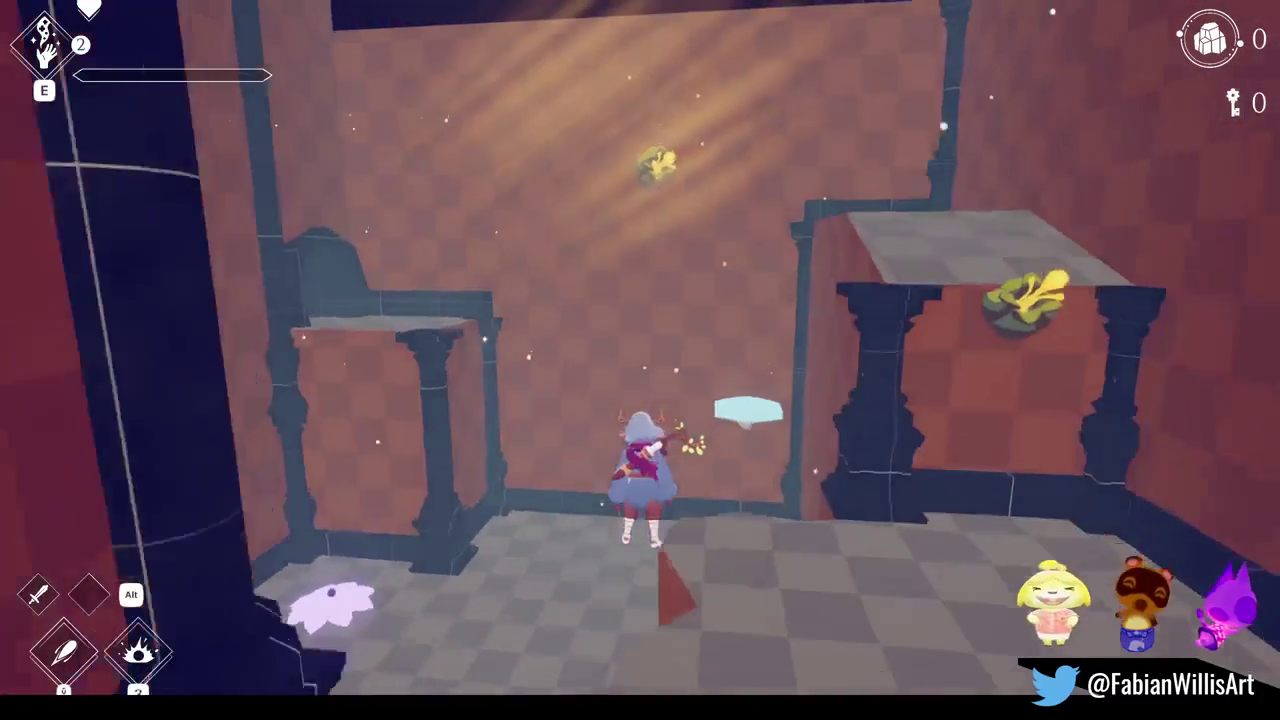
key("d")
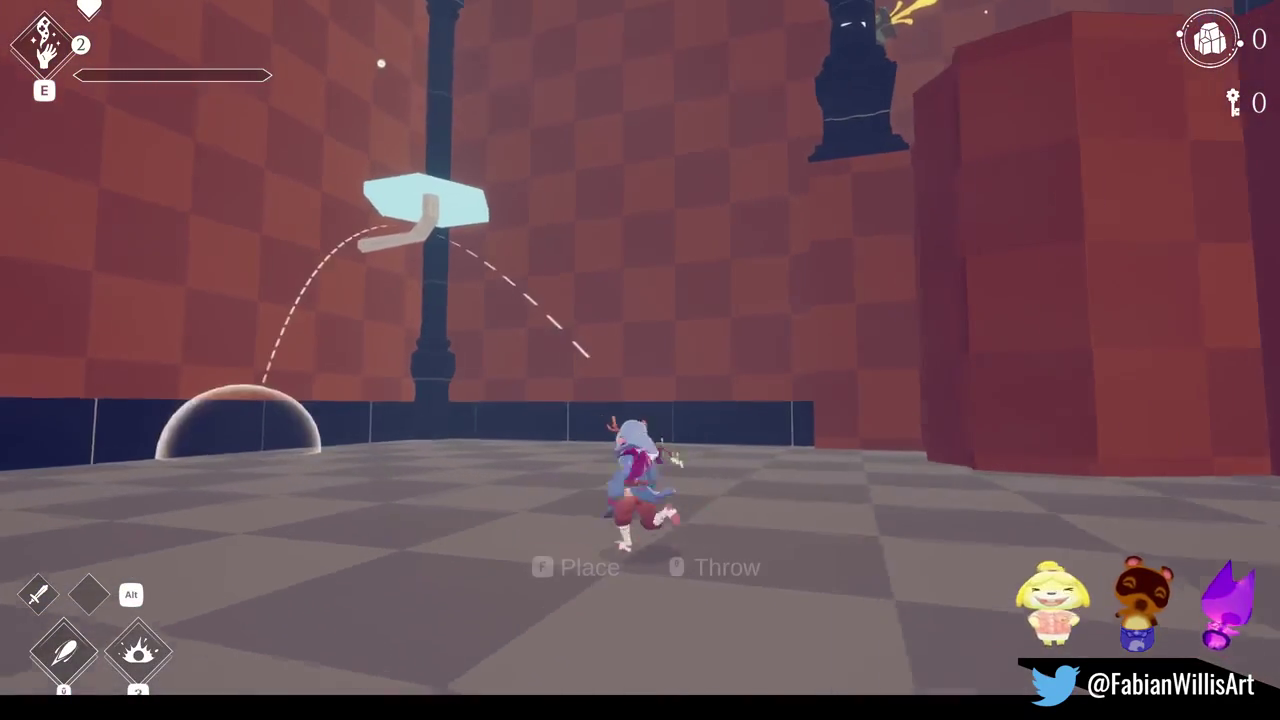
- Throw and detonate two bombs up under the mushroom platform
left_click(640, 360)
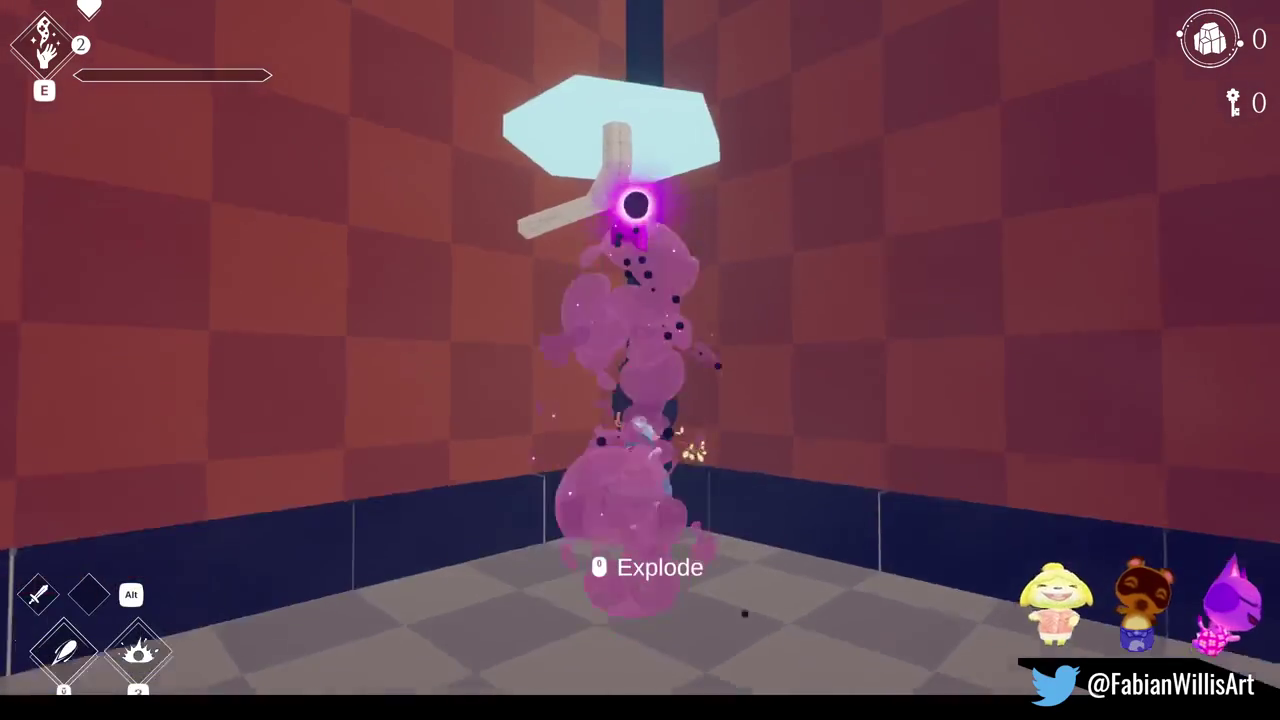
left_click(640, 360)
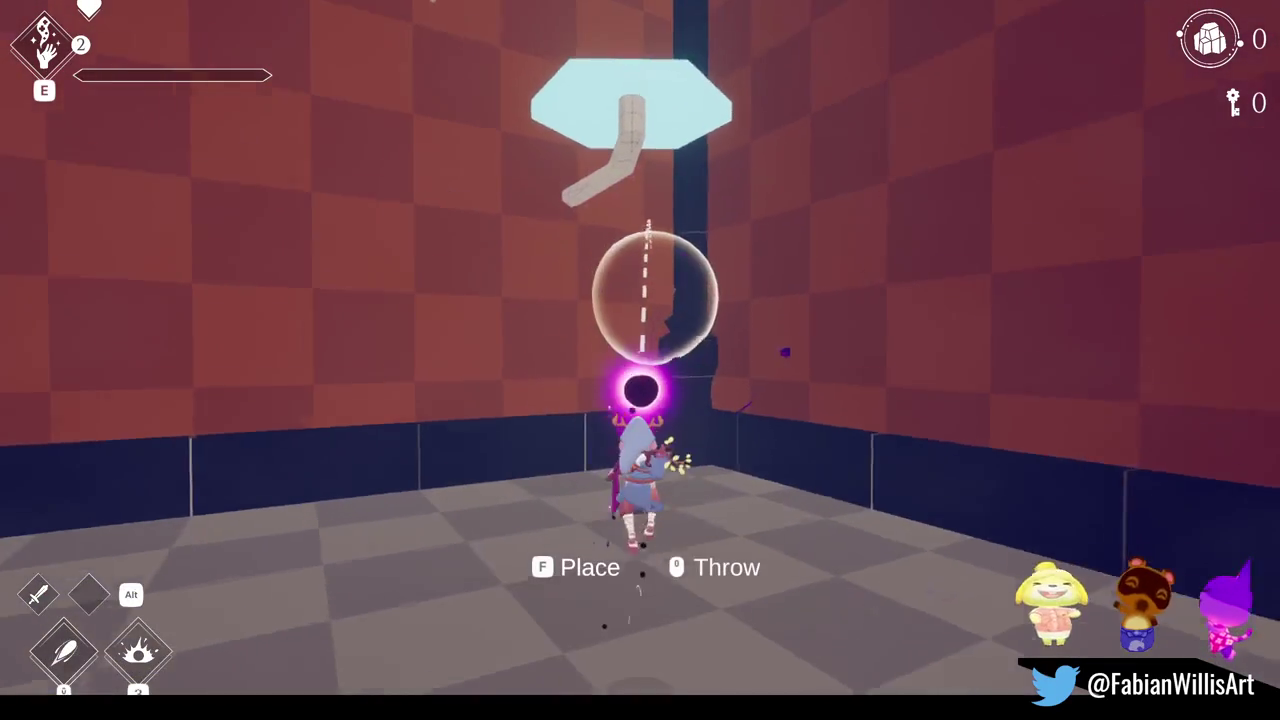
left_click(640, 360)
left_click(640, 360)
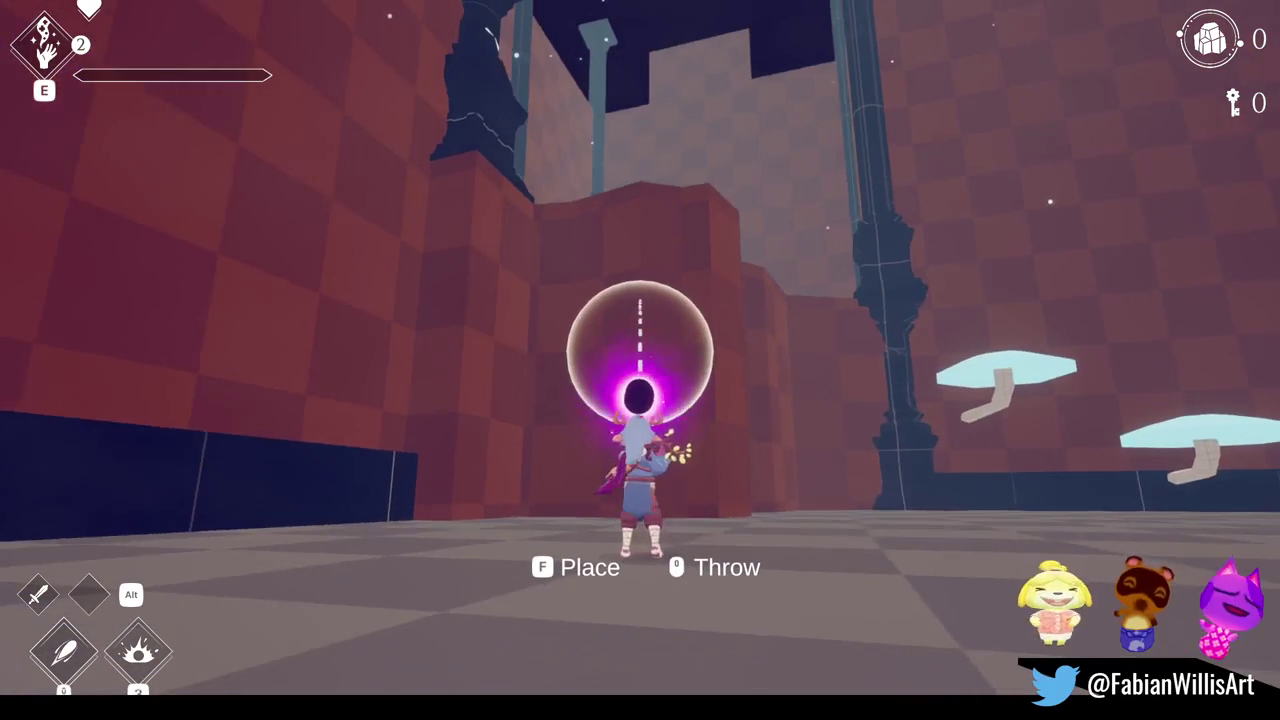
- Blast a bomb toward the wall, then bring up the pause menu to end the playtest
left_click(640, 360)
left_click(640, 360)
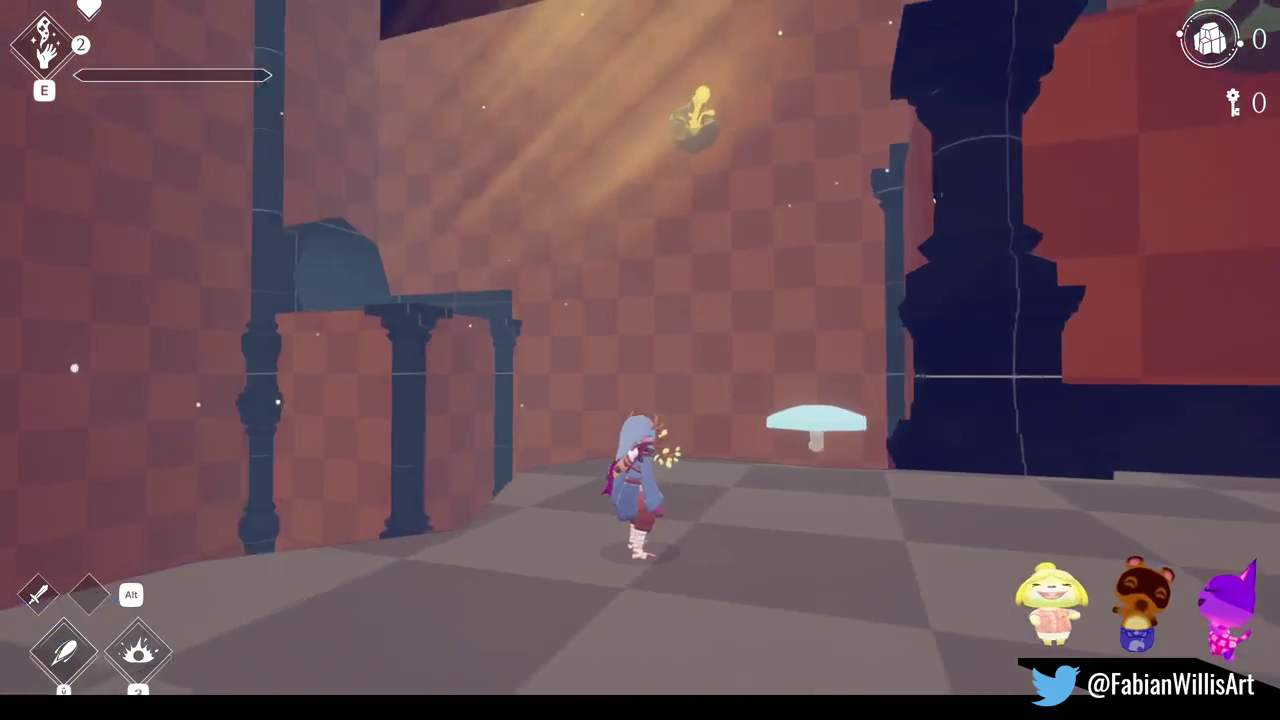
key("Escape")
key("Escape")
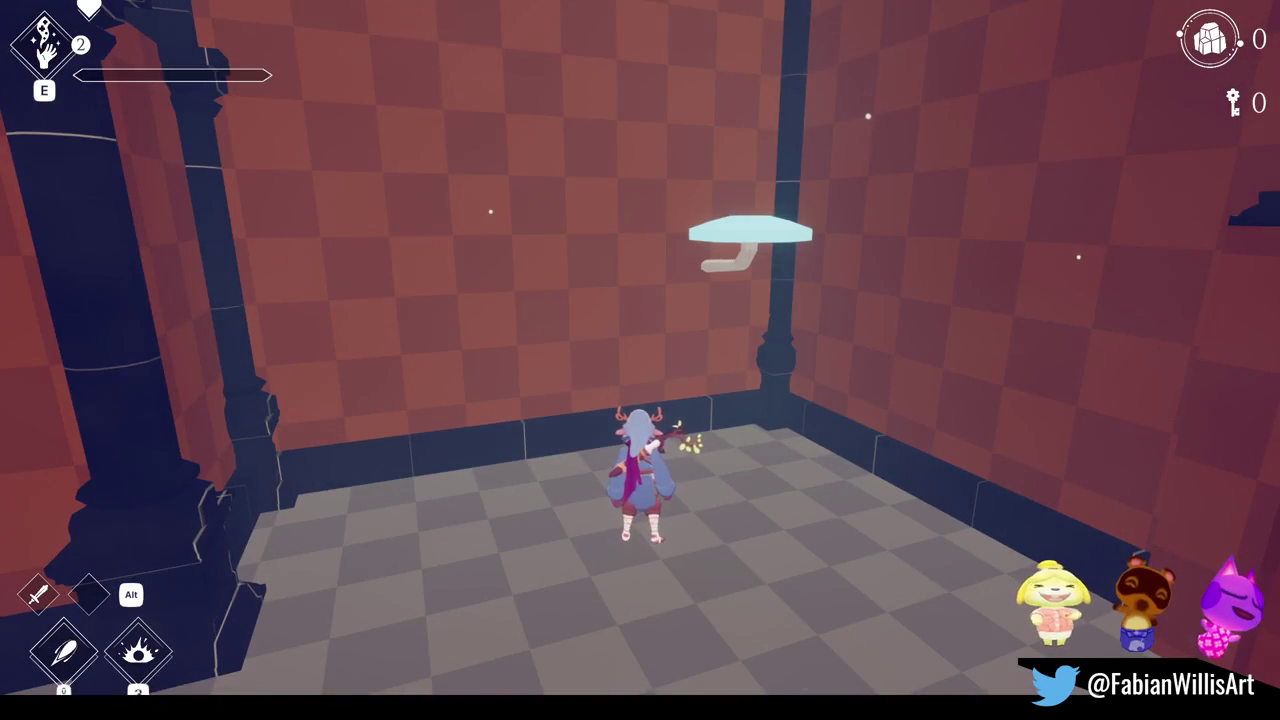
key("Escape")
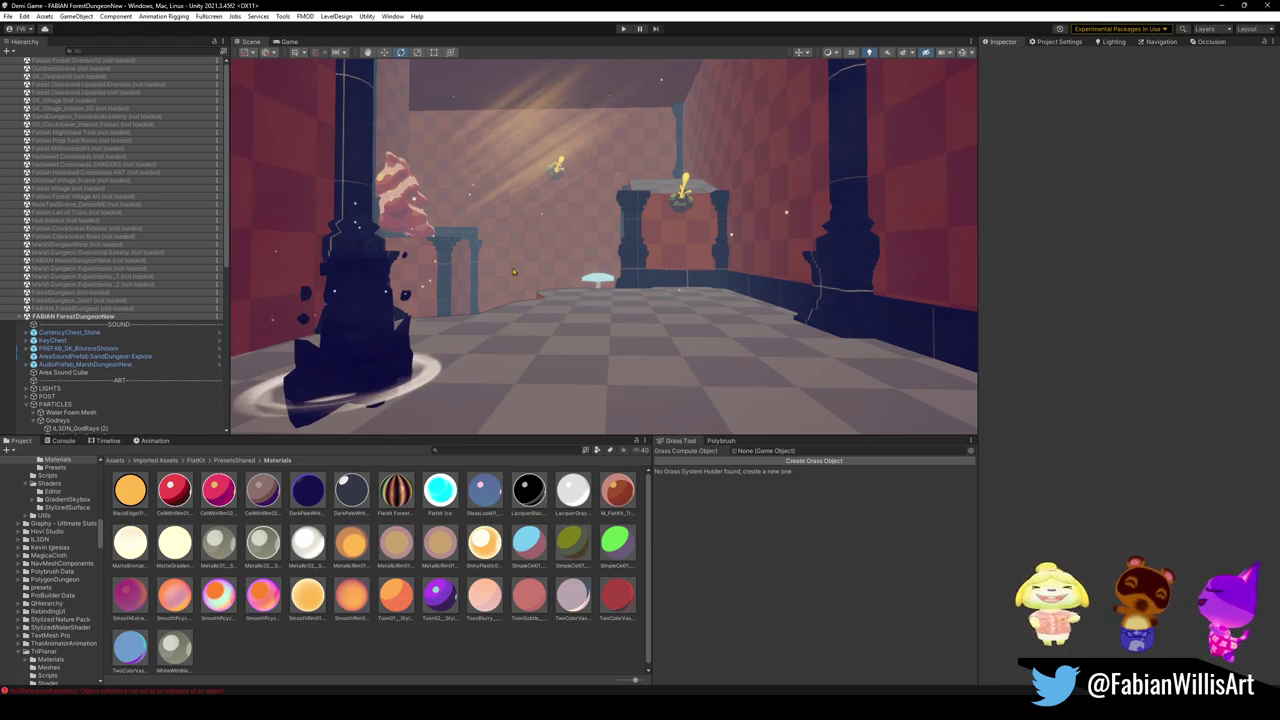
- Collapse ForestDungeonNew in the Hierarchy and load the ForestDungeon_Geo1 scene alongside it
left_click_drag(529, 256, 537, 248)
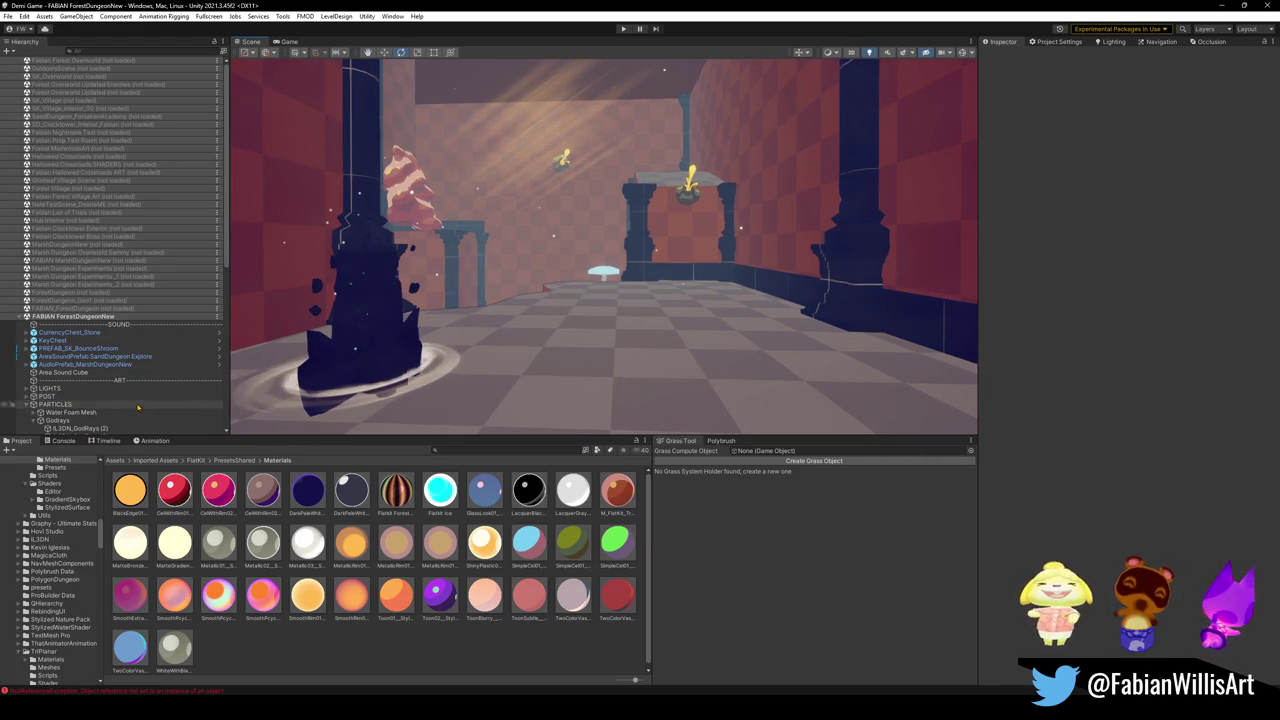
left_click(22, 317)
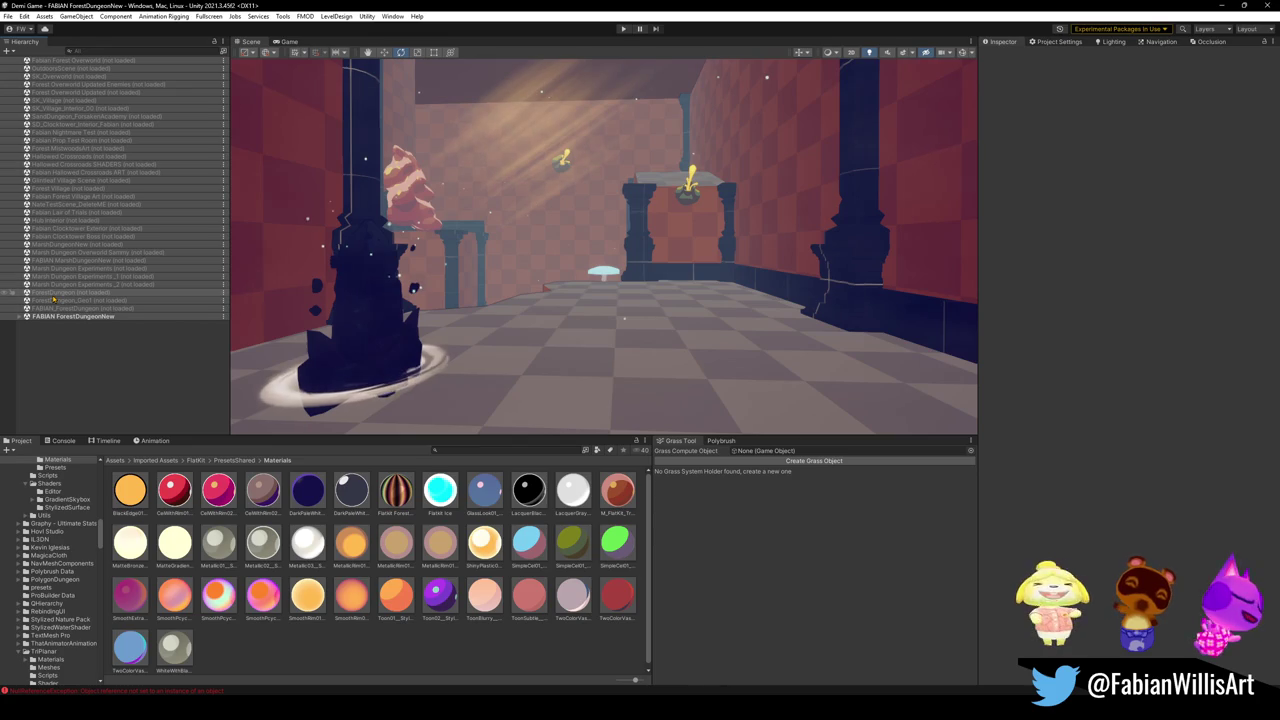
right_click(54, 308)
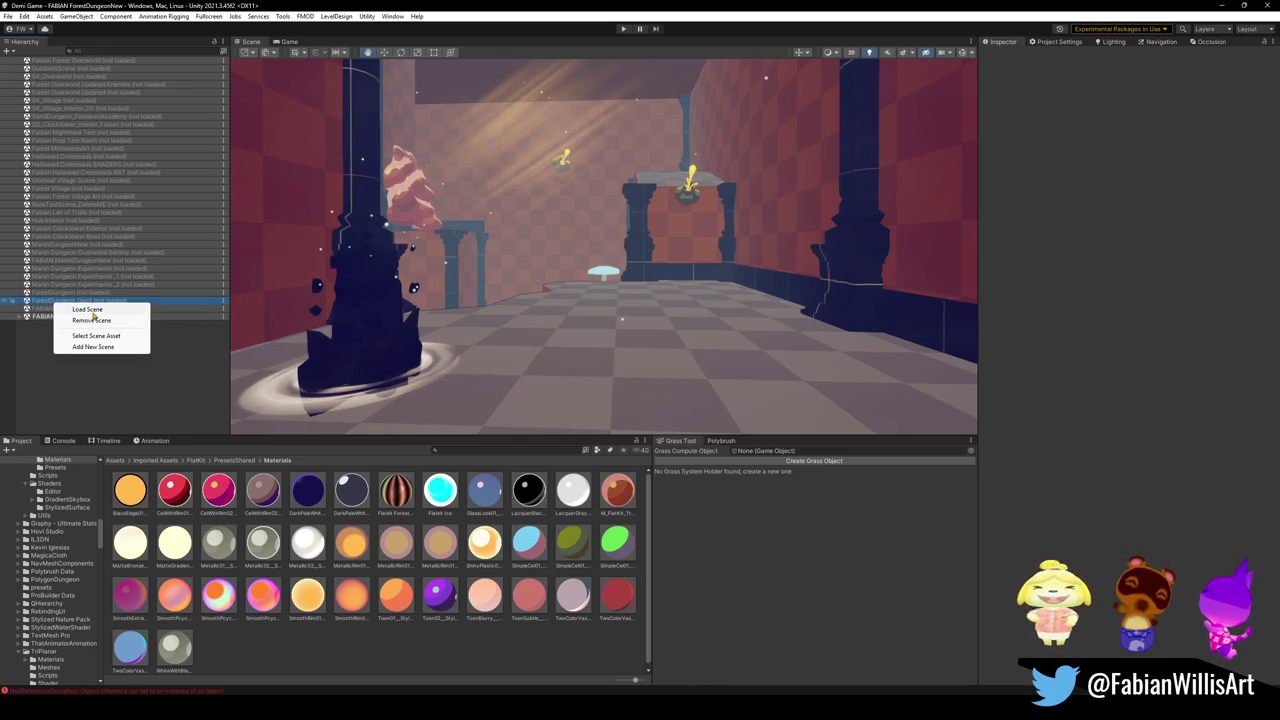
left_click(93, 312)
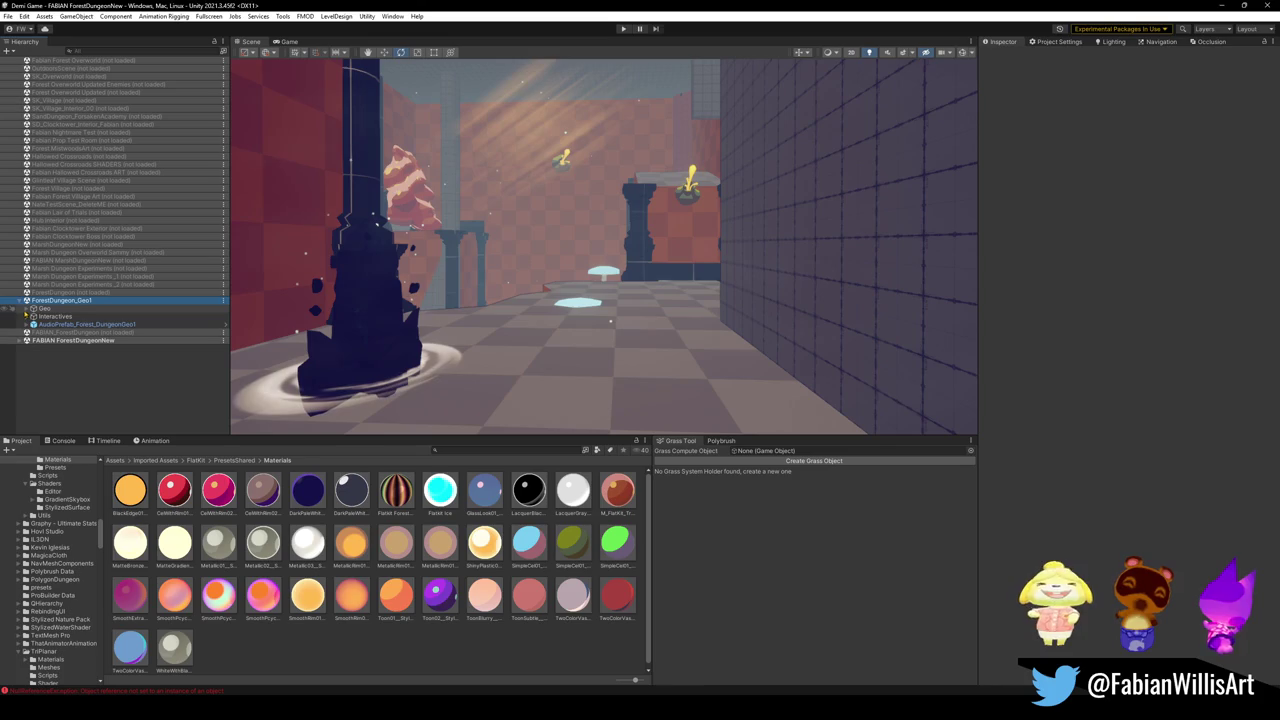
- Expand Geo > Interactives > BounceShrooms and frame Bounce Shroom (22), then Bounce Shroom (42)
left_click(27, 309)
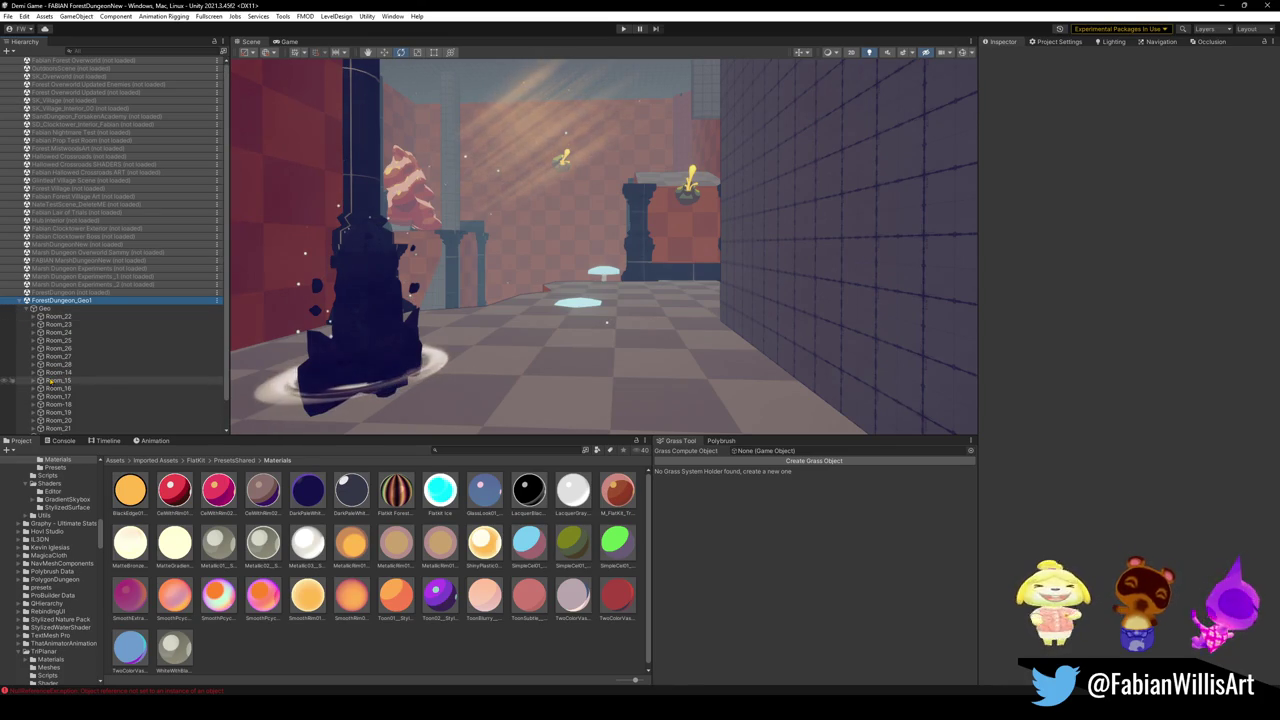
scroll(40, 326, "down", 2)
left_click(27, 406)
scroll(75, 397, "down", 3)
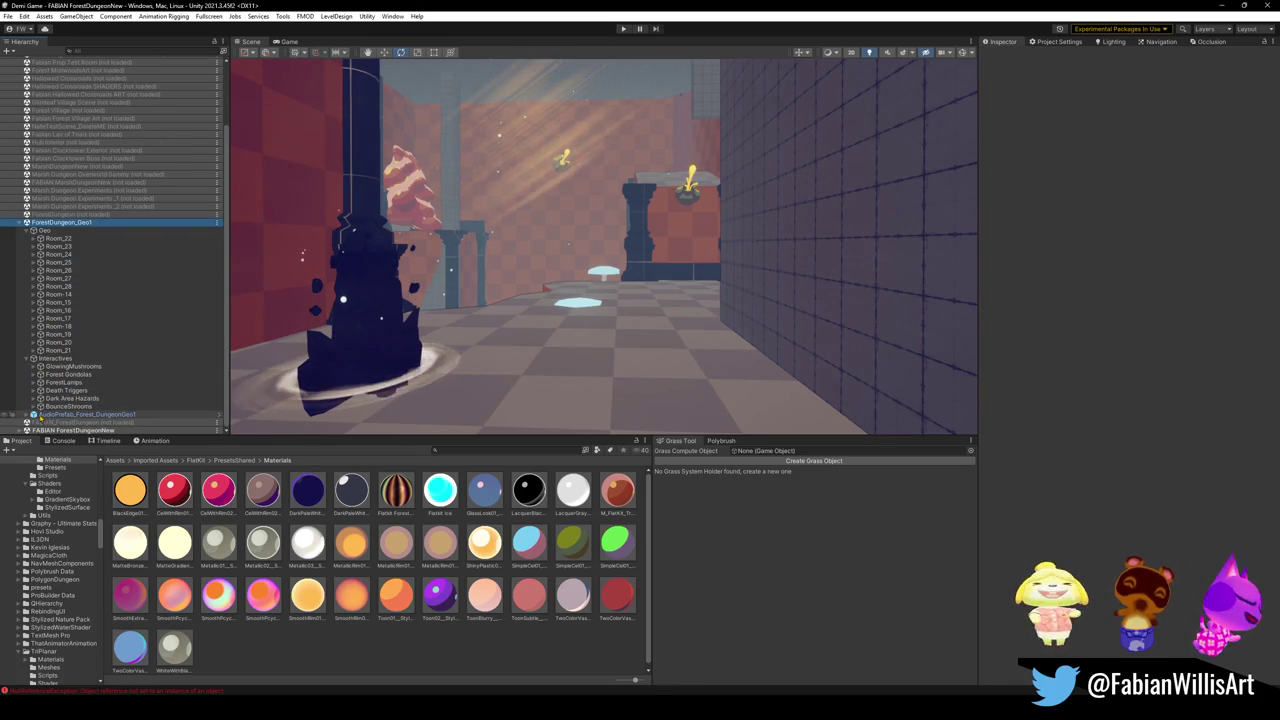
left_click(33, 406)
scroll(100, 300, "down", 5)
left_click(80, 346)
key("f")
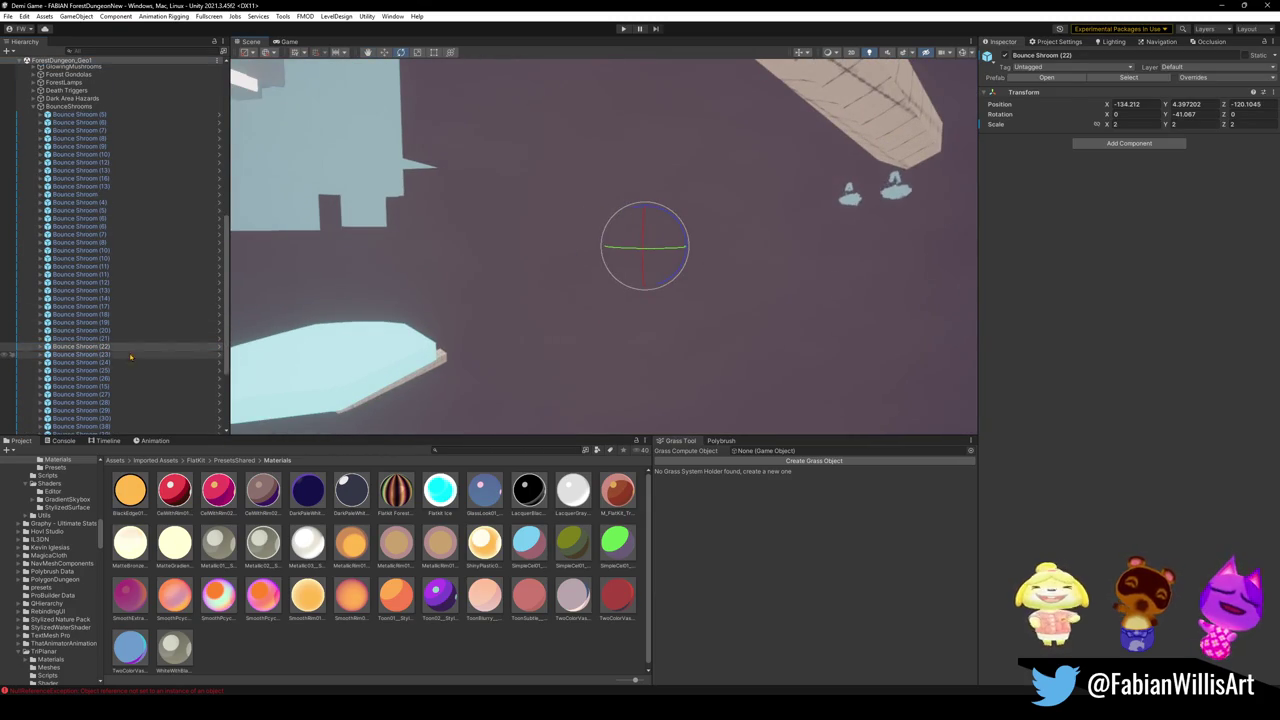
scroll(141, 363, "down", 5)
left_click(80, 326)
key("f")
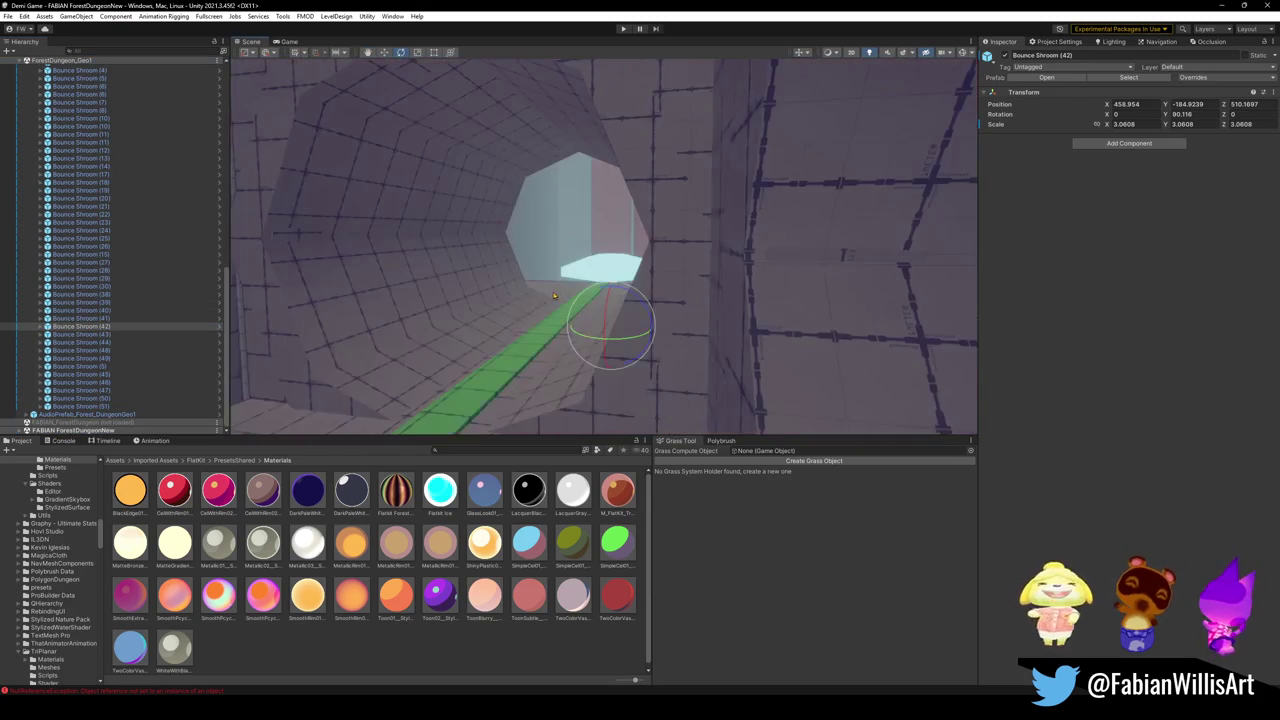
- Fly down the tunnel and select Bounce Shroom (49) on the tall red pillar
key("w")
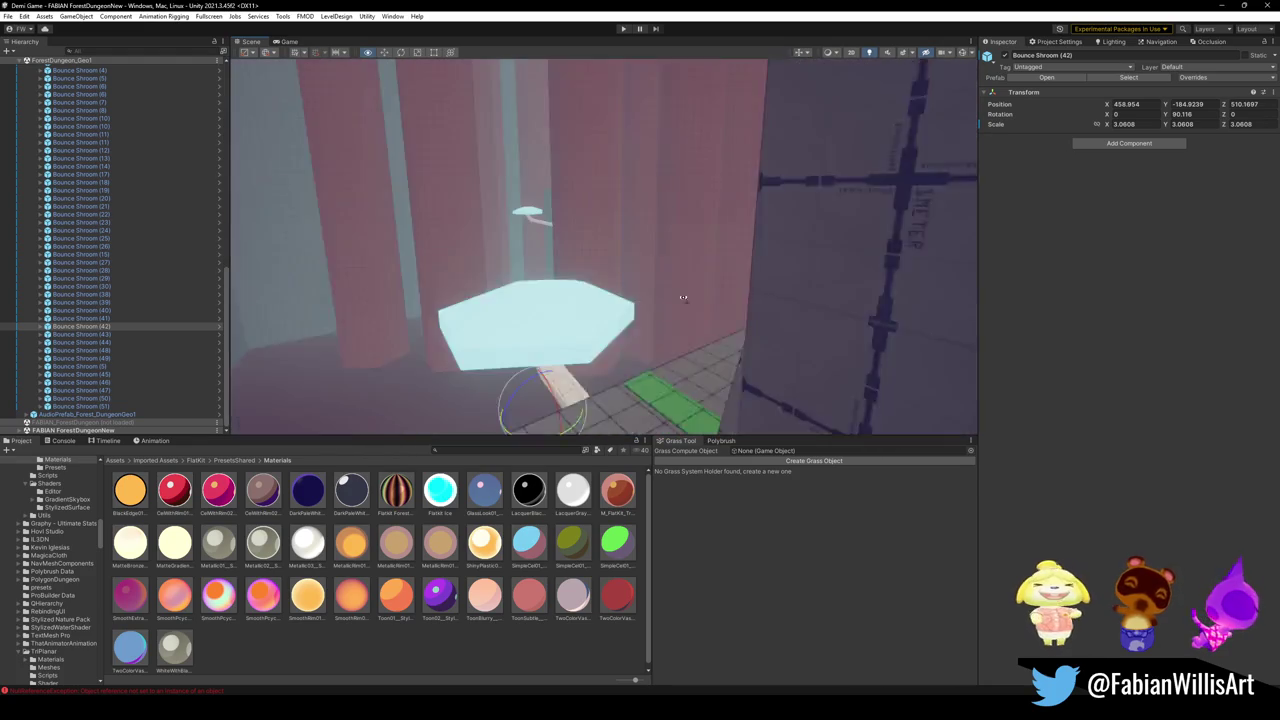
mouse_move(671, 299)
left_mouse_down()
mouse_move(808, 286)
mouse_move(540, 266)
mouse_move(800, 280)
mouse_move(894, 263)
mouse_move(818, 251)
mouse_move(749, 254)
mouse_move(846, 257)
mouse_move(652, 261)
left_mouse_up()
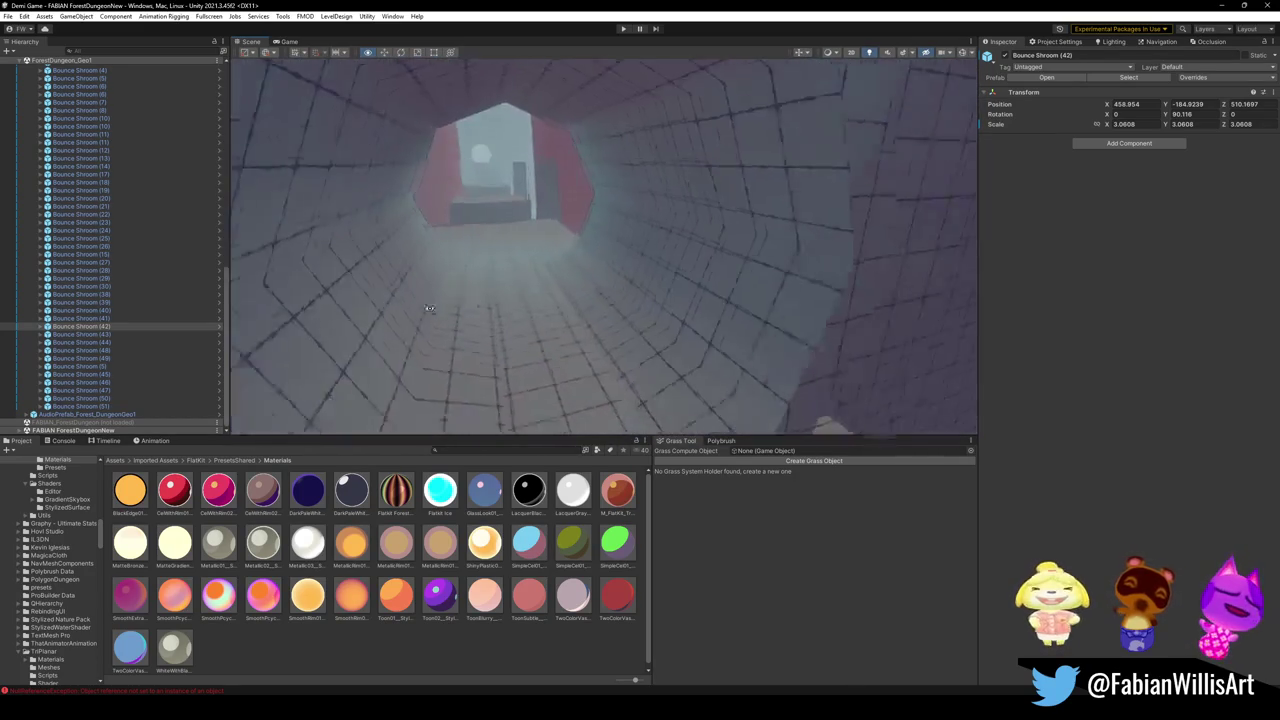
mouse_move(730, 301)
left_mouse_down()
mouse_move(632, 289)
mouse_move(756, 286)
mouse_move(571, 294)
mouse_move(714, 288)
mouse_move(790, 309)
mouse_move(723, 299)
mouse_move(737, 320)
mouse_move(300, 314)
mouse_move(493, 340)
left_mouse_up()
left_click(717, 284)
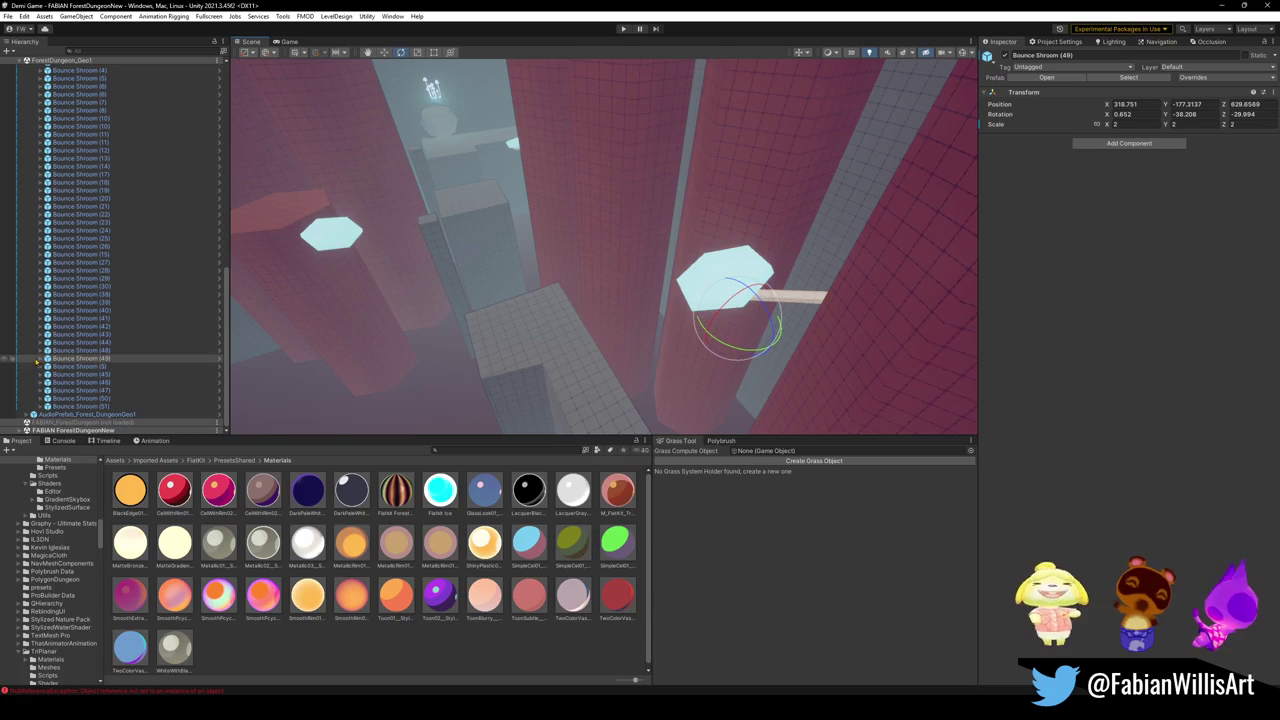
key("Right")
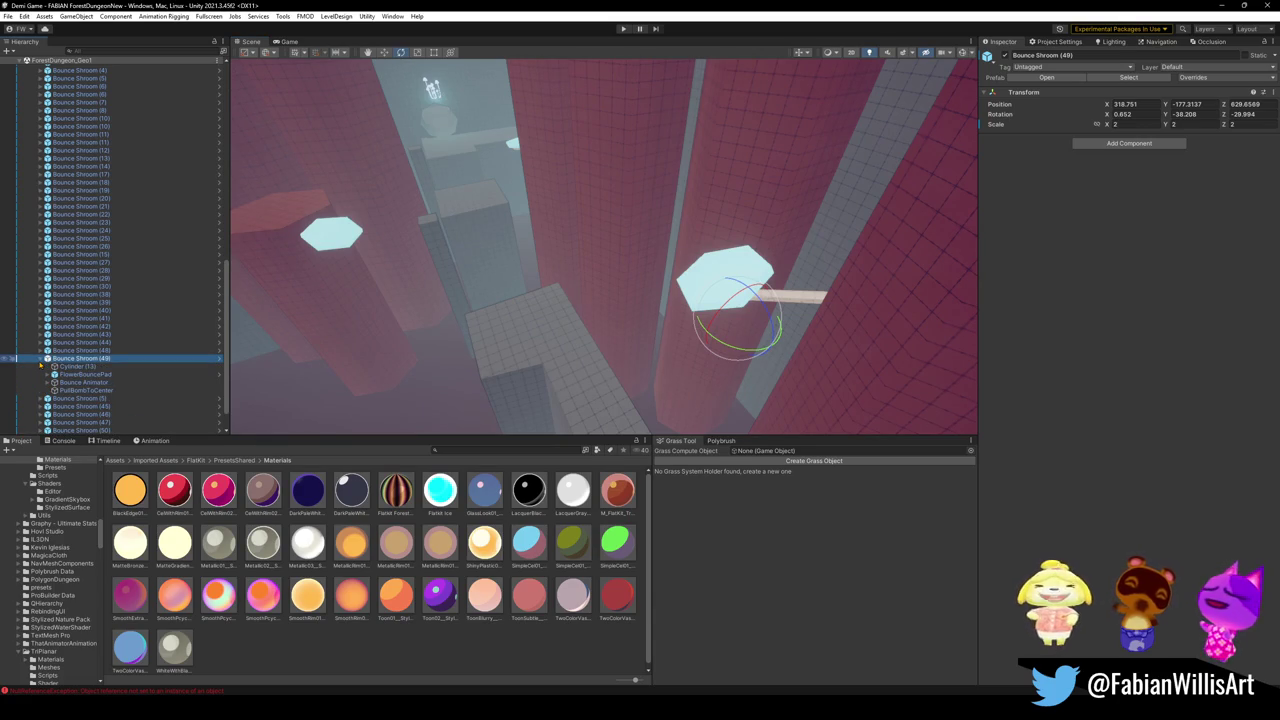
key("Left")
key("Up")
key("Down")
mouse_move(612, 255)
left_mouse_down()
mouse_move(582, 262)
mouse_move(618, 237)
left_mouse_up()
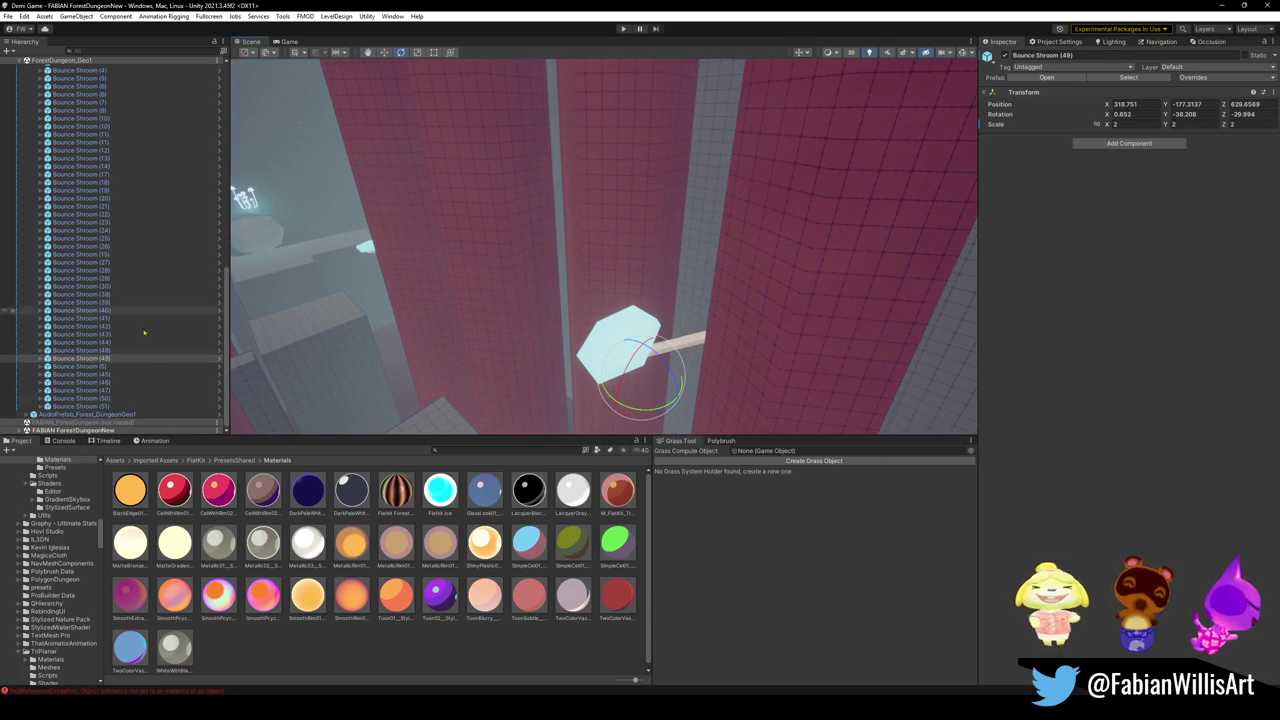
scroll(98, 392, "down", 15)
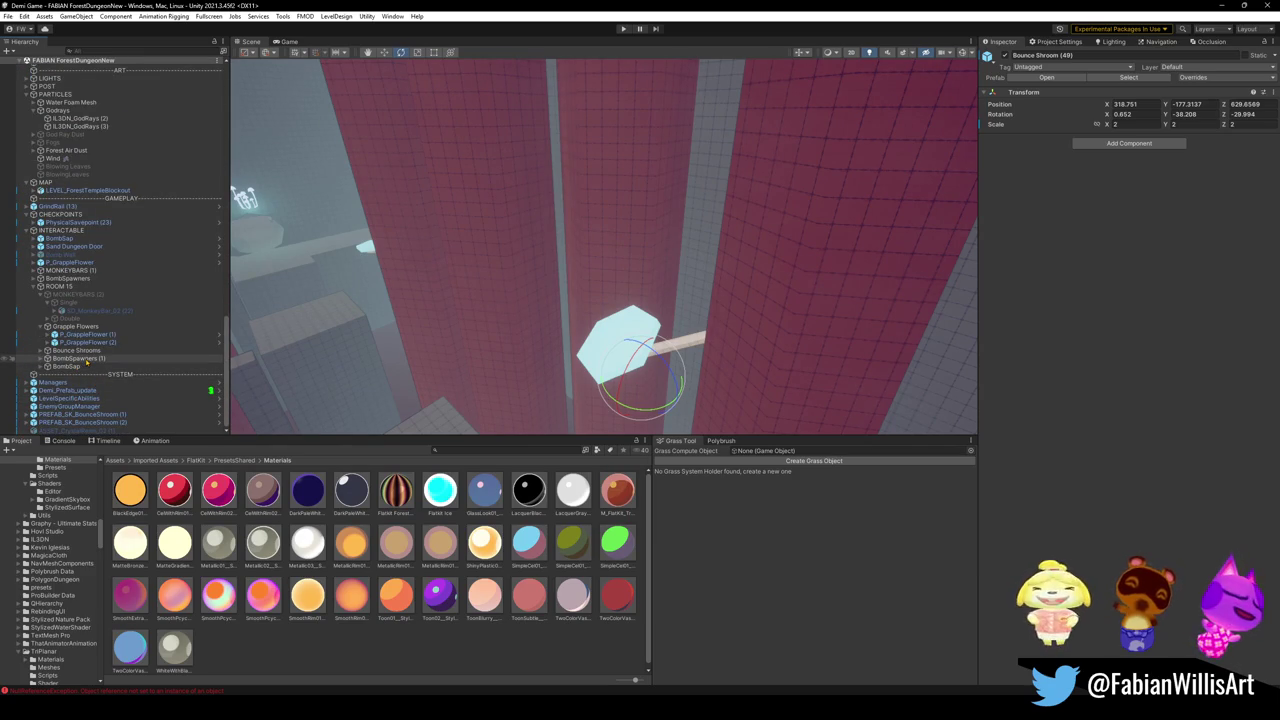
- Collapse the Grapple Flowers and MONKEYBARS groups and move Bounce Shroom (49) into ROOM 15 > Bounce Shrooms
left_click(90, 342)
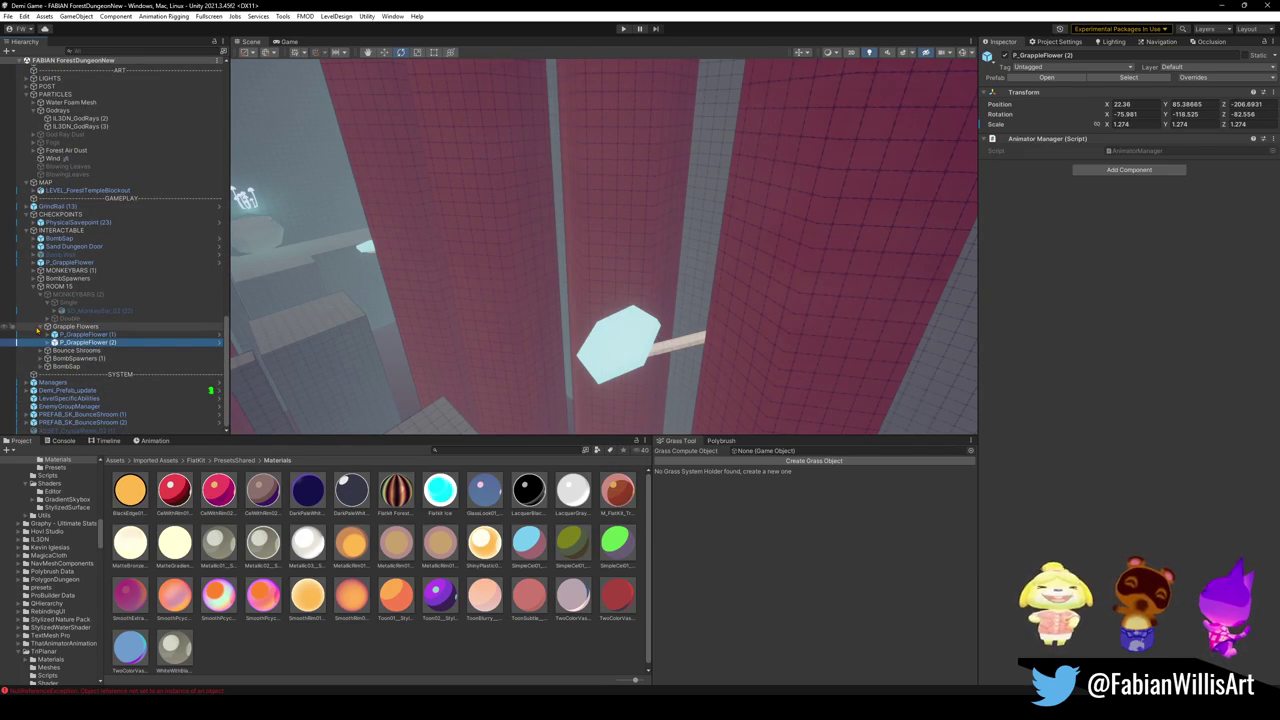
left_click(38, 327)
left_click(40, 327)
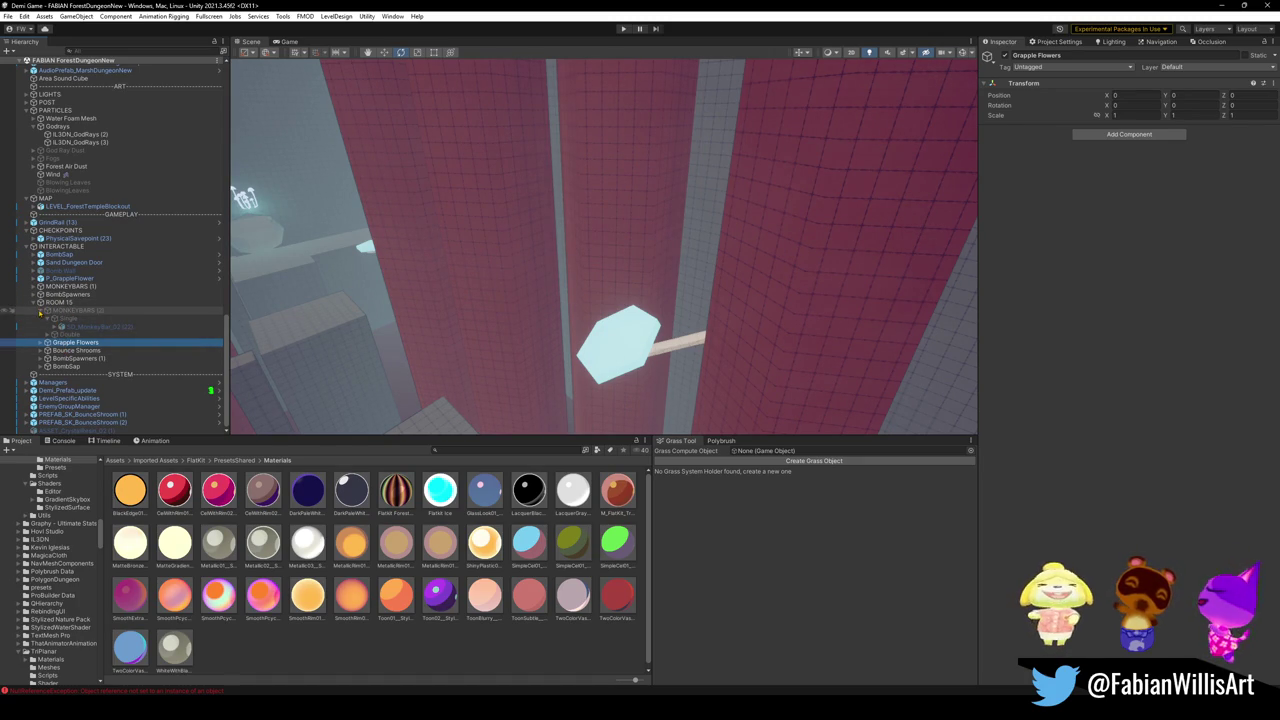
left_click(40, 310)
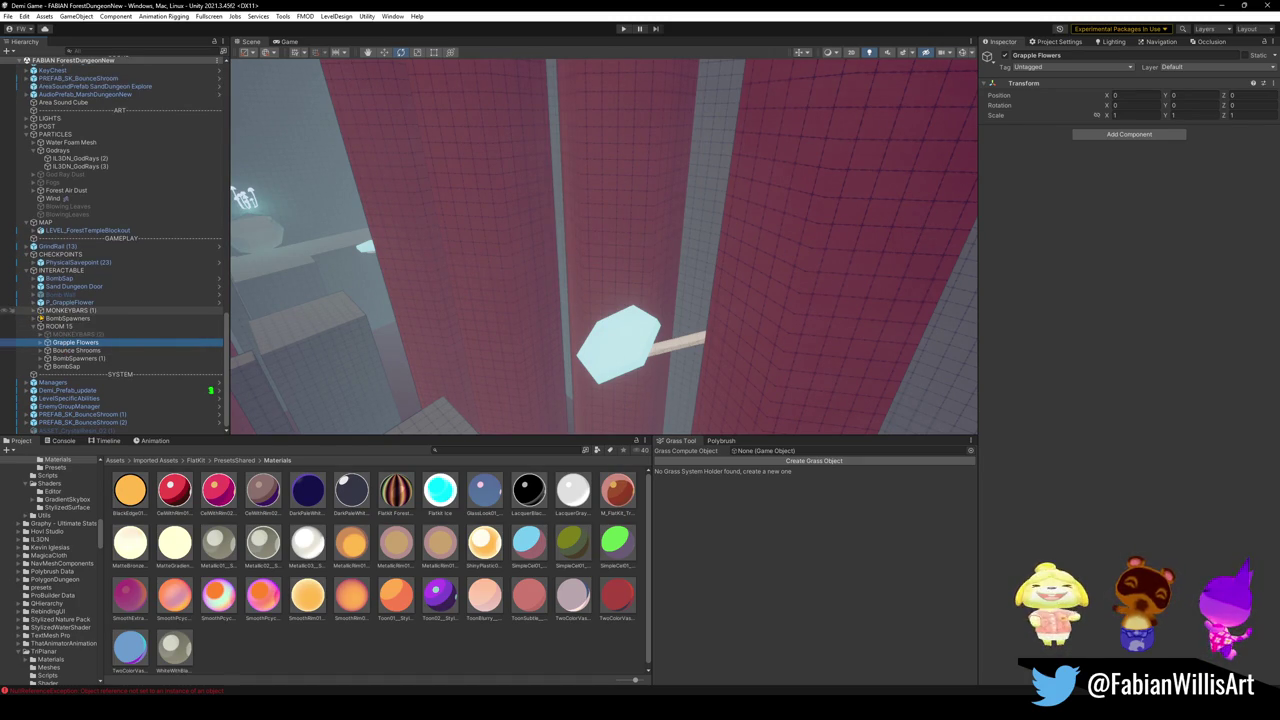
left_click(33, 327)
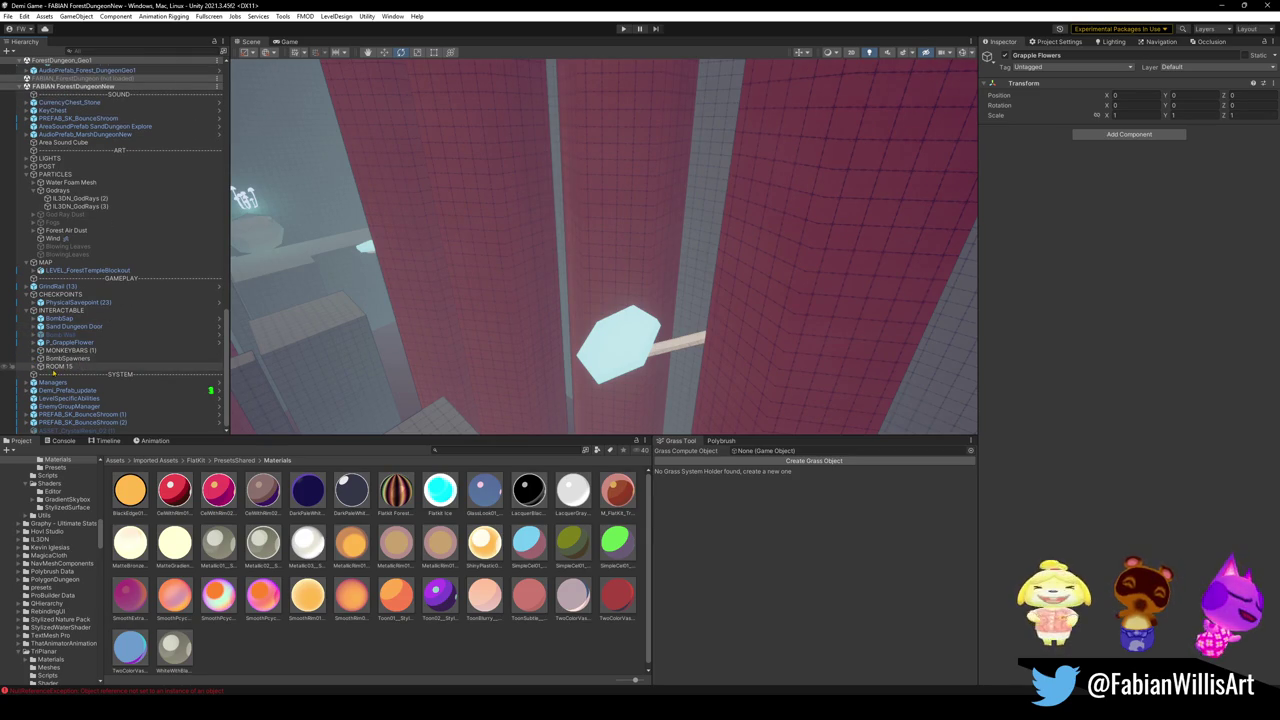
left_click(33, 367)
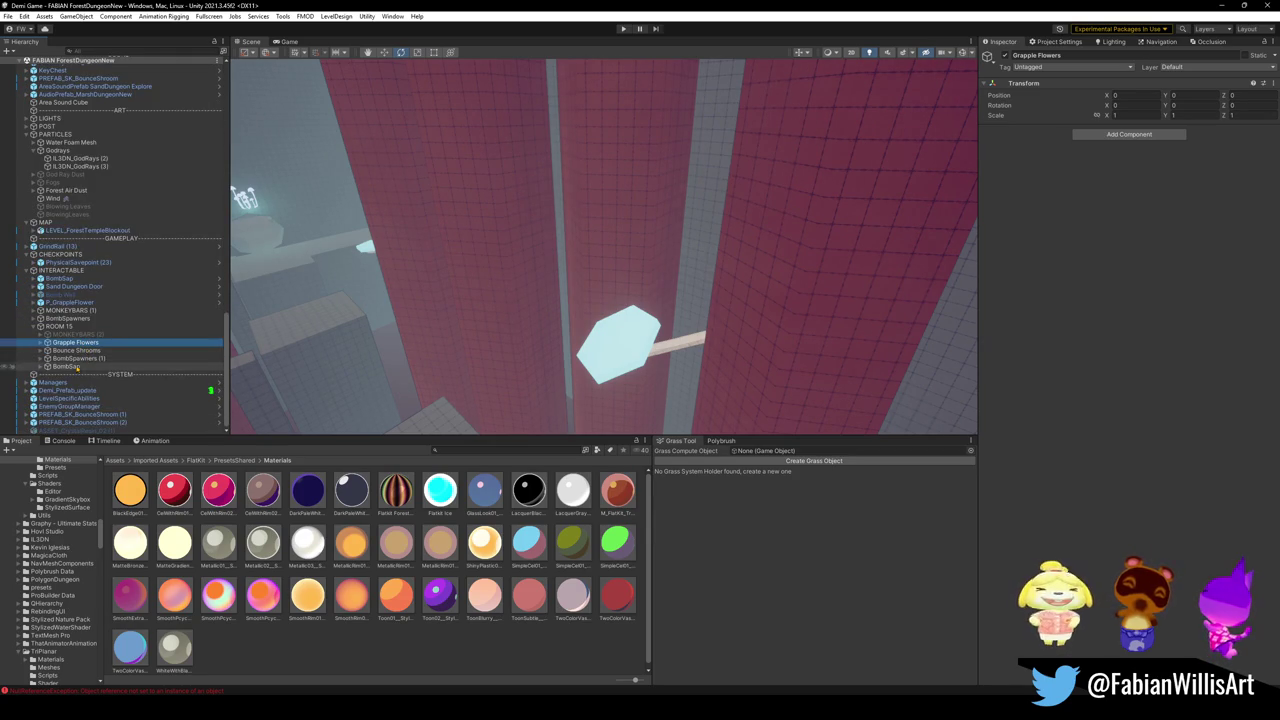
left_click(40, 351)
mouse_move(80, 358)
left_mouse_down()
mouse_move(83, 397)
mouse_move(86, 380)
left_mouse_up()
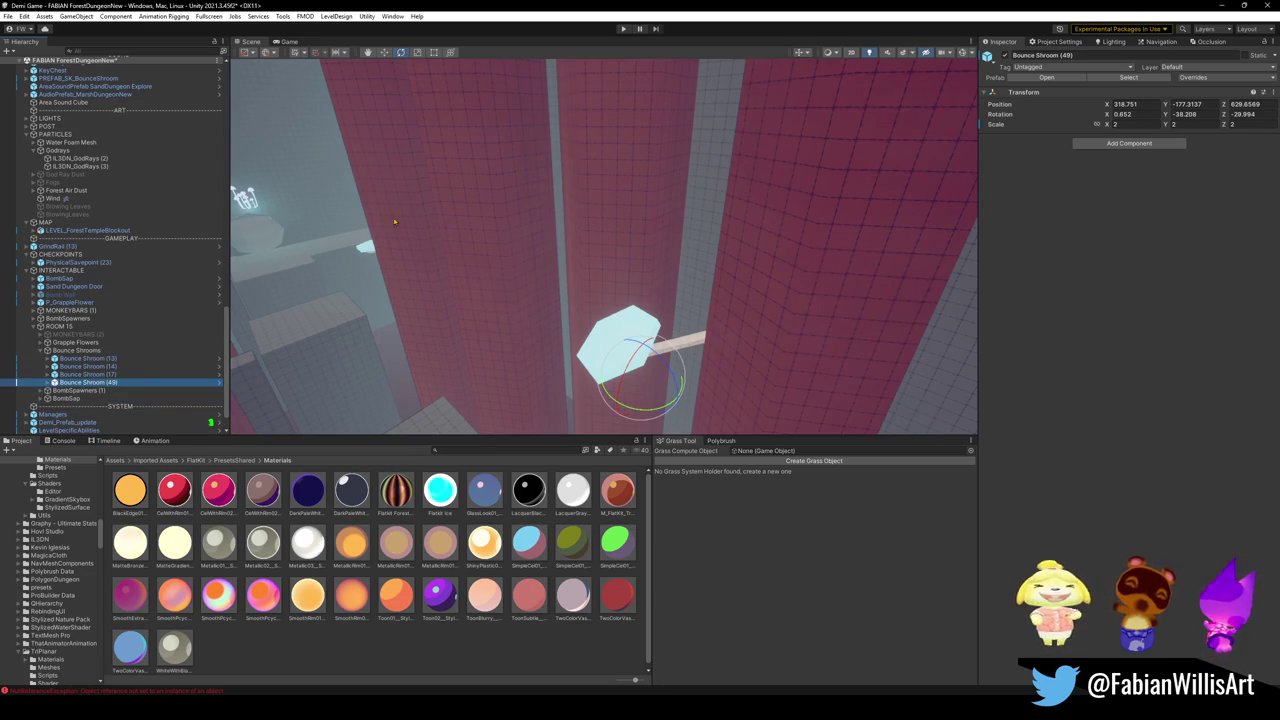
- Bring Bounce Shroom (49) into view, turn it on Y and lower it to about Y 61
double_click(88, 374)
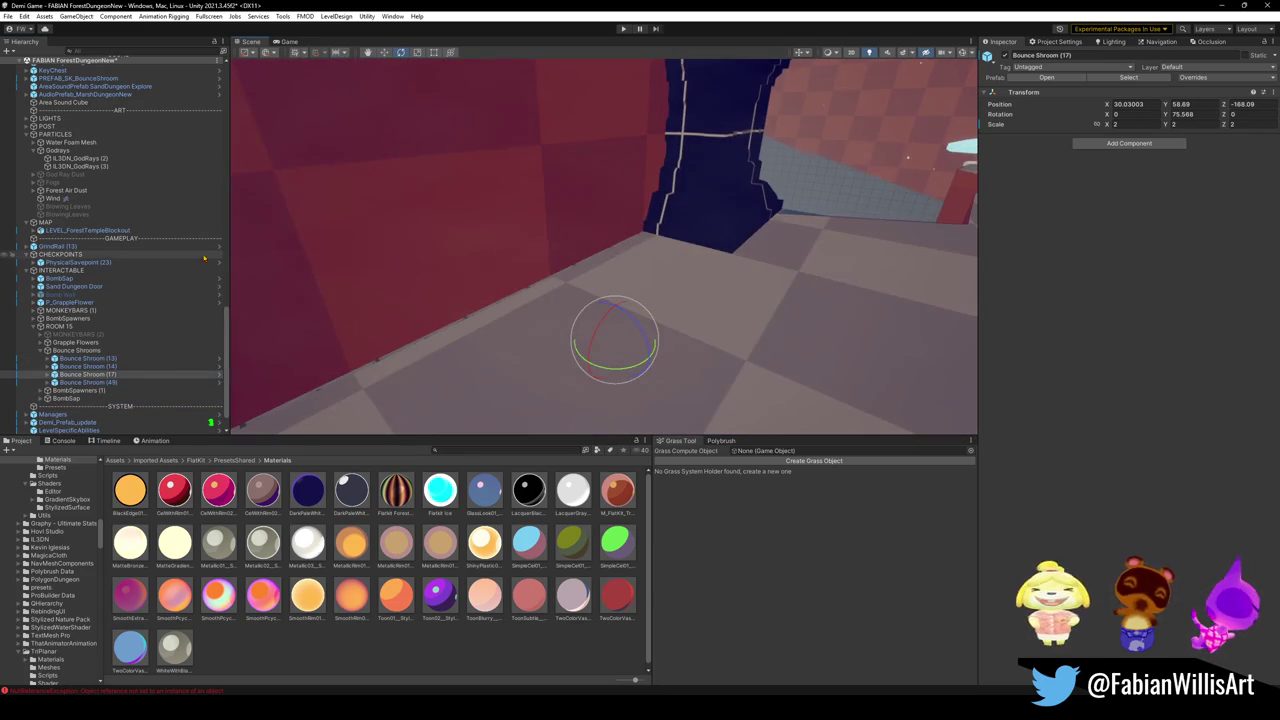
double_click(88, 382)
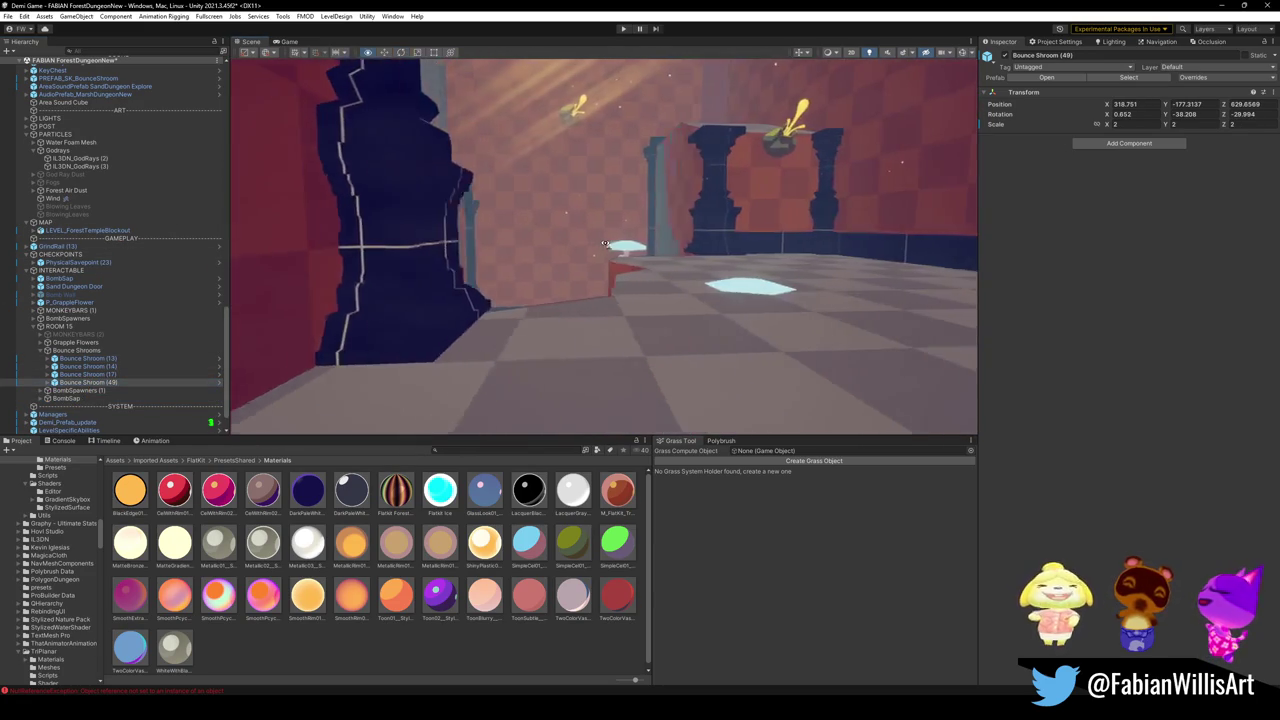
key("ctrl+alt+f")
mouse_move(590, 268)
left_mouse_down()
mouse_move(766, 286)
mouse_move(686, 246)
mouse_move(654, 260)
left_mouse_up()
left_click_drag(548, 244, 482, 261)
left_click_drag(374, 272, 389, 276)
mouse_move(552, 210)
left_mouse_down()
mouse_move(565, 340)
mouse_move(620, 352)
mouse_move(645, 340)
mouse_move(600, 322)
mouse_move(416, 314)
mouse_move(662, 392)
mouse_move(635, 408)
mouse_move(697, 337)
mouse_move(663, 306)
mouse_move(640, 330)
mouse_move(686, 316)
mouse_move(277, 333)
left_mouse_up()
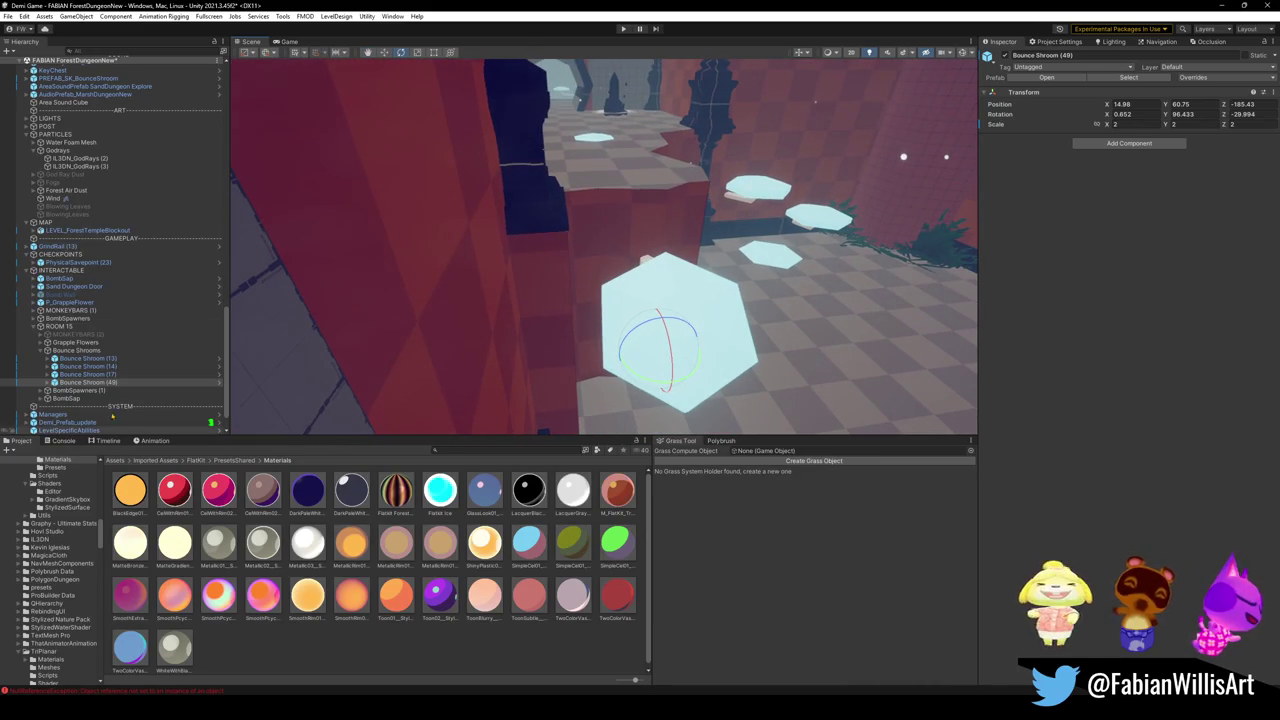
- Unload the ForestDungeon_Geo1 scene from the Hierarchy
scroll(93, 197, "up", 5)
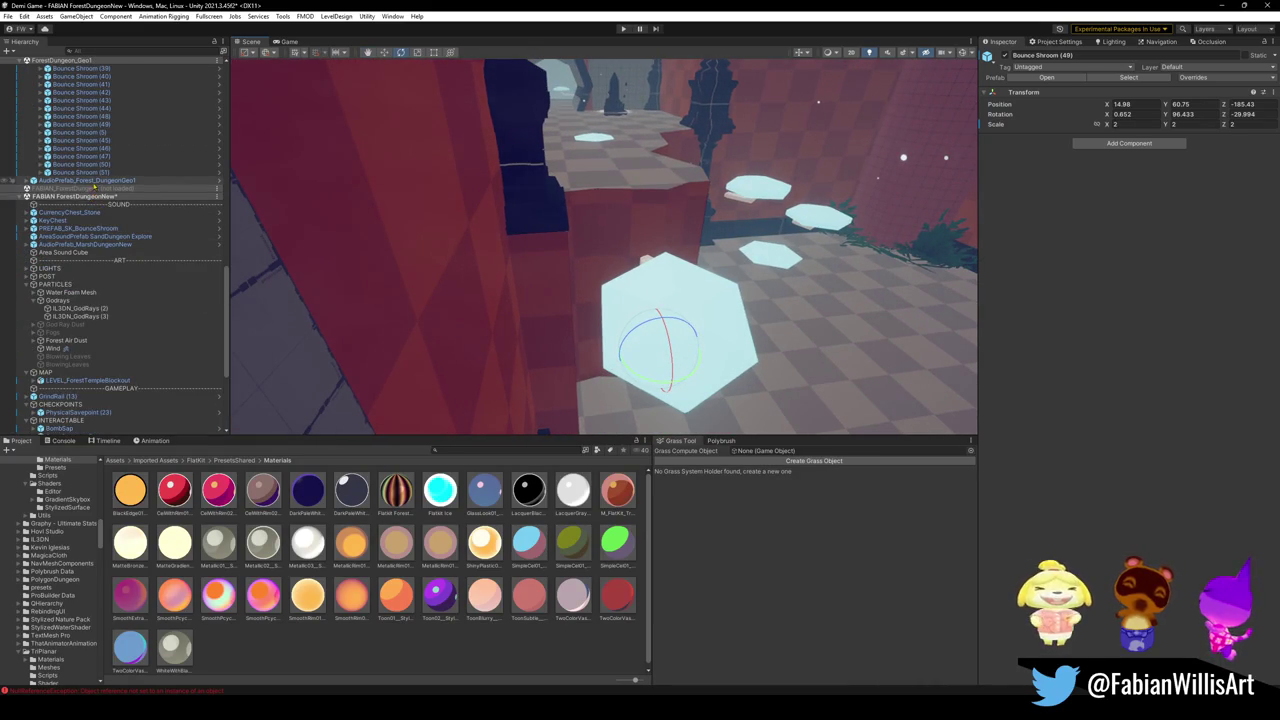
scroll(120, 212, "up", 10)
scroll(151, 229, "up", 10)
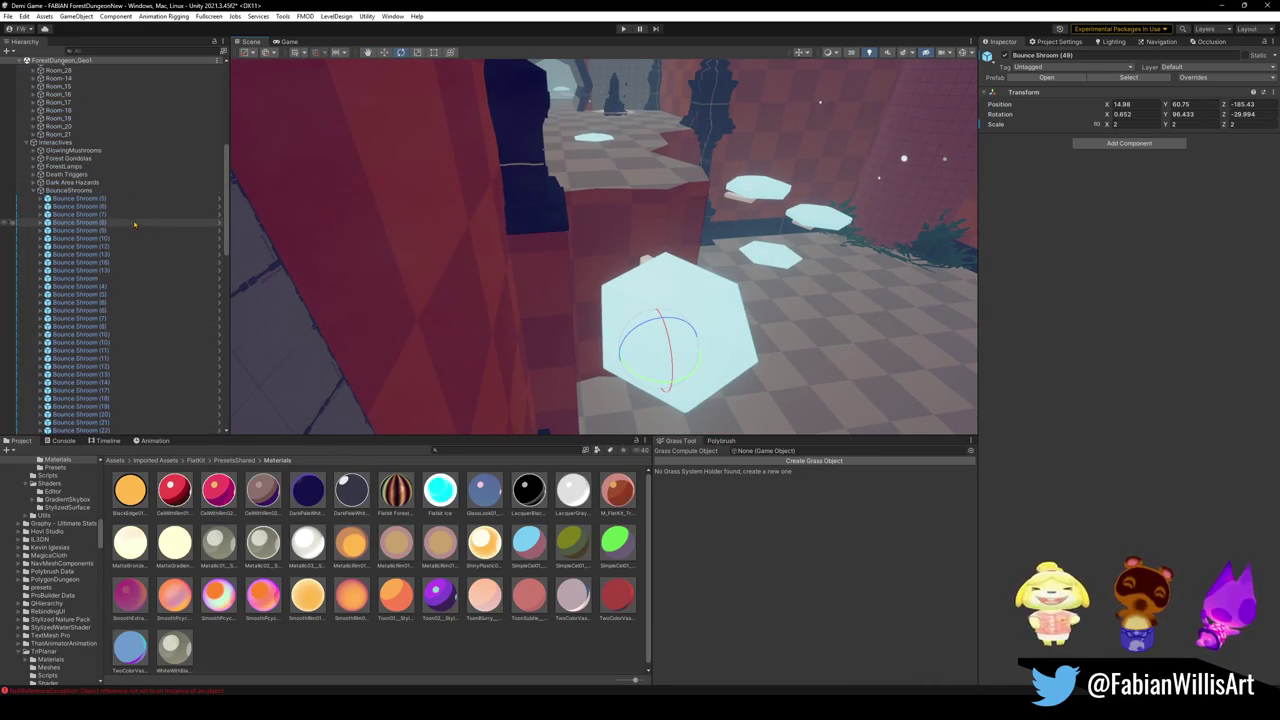
left_click(90, 187)
right_click(90, 187)
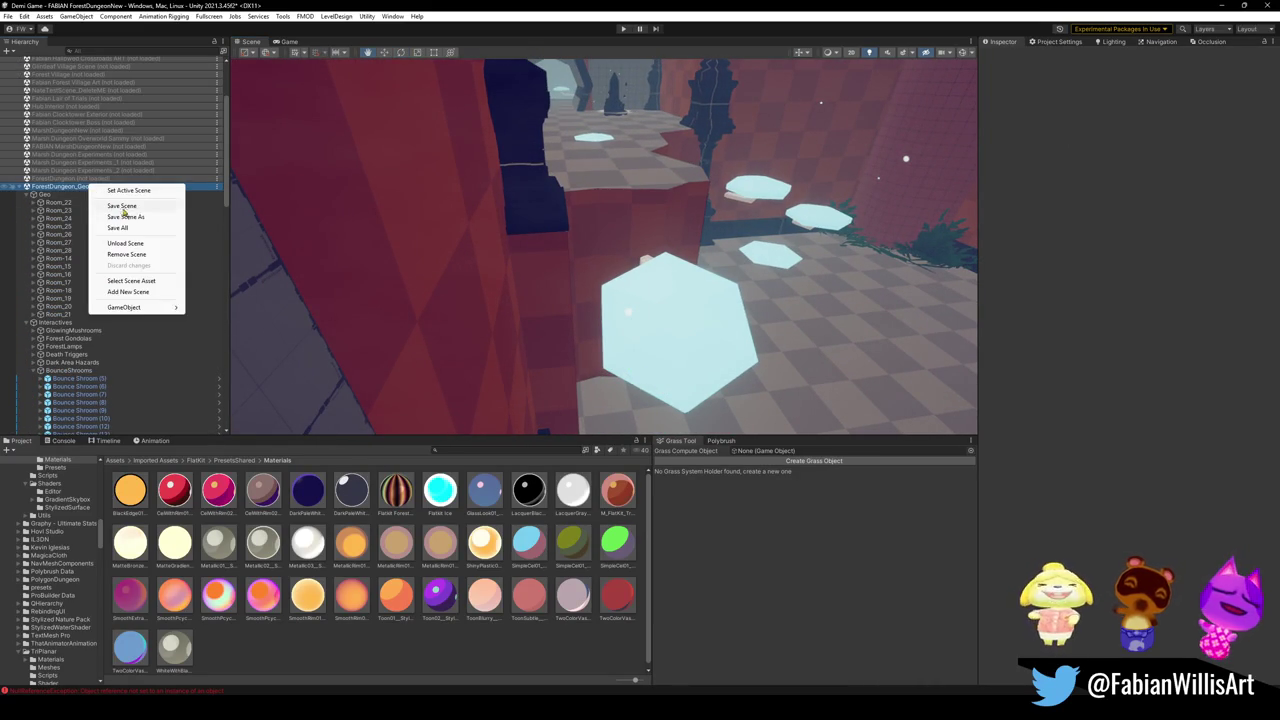
left_click(126, 243)
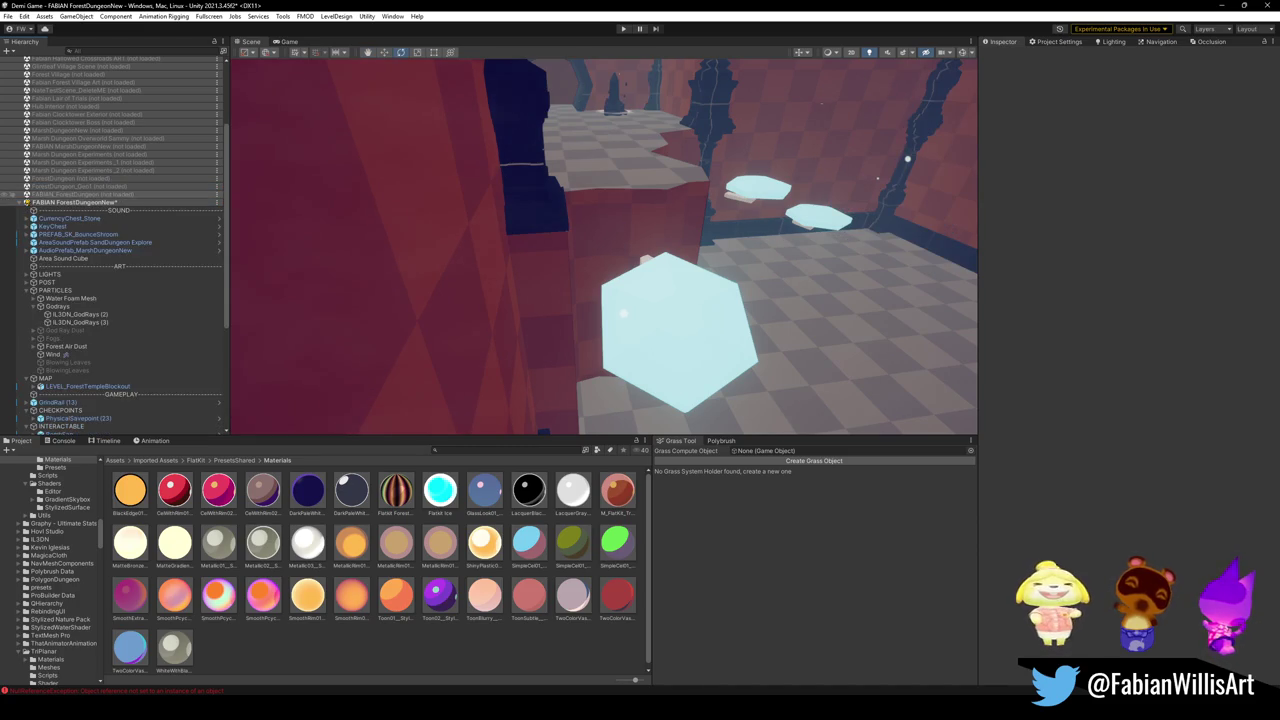
- Lower Bounce Shroom (49) slightly and shift it sideways along the red wall
left_click(596, 300)
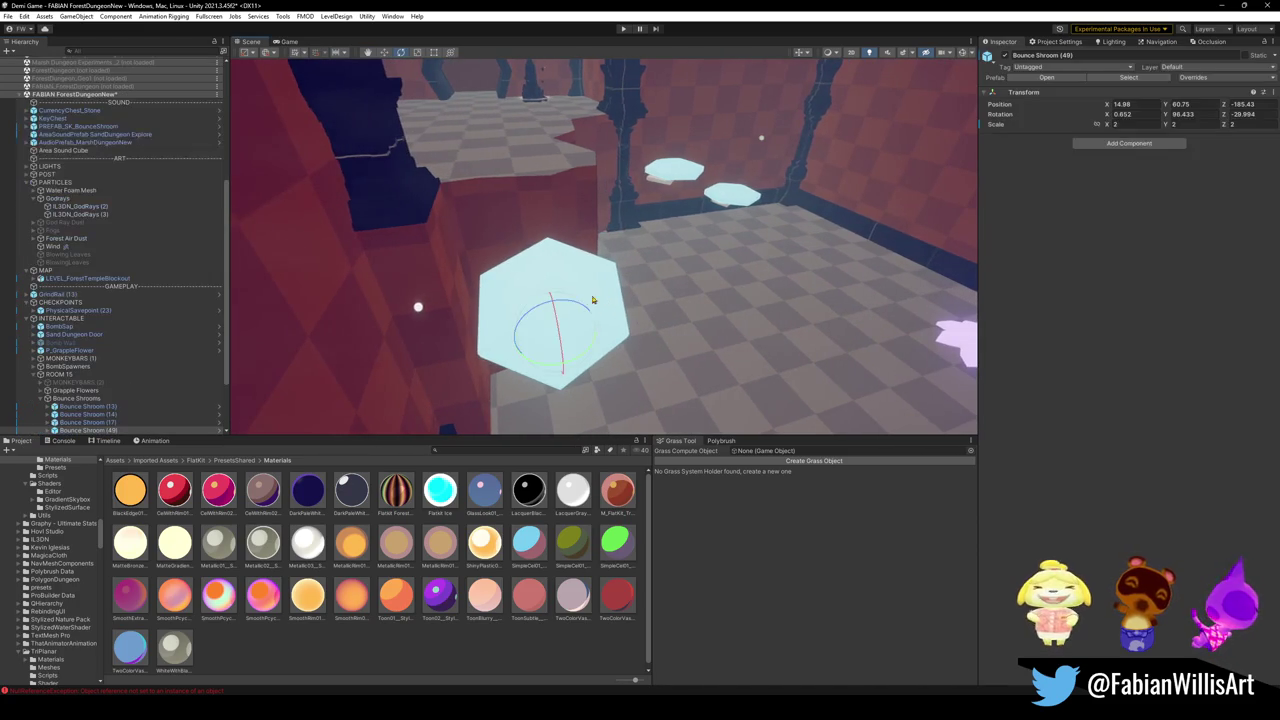
mouse_move(256, 383)
left_mouse_down()
mouse_move(367, 281)
mouse_move(577, 134)
mouse_move(586, 172)
left_mouse_up()
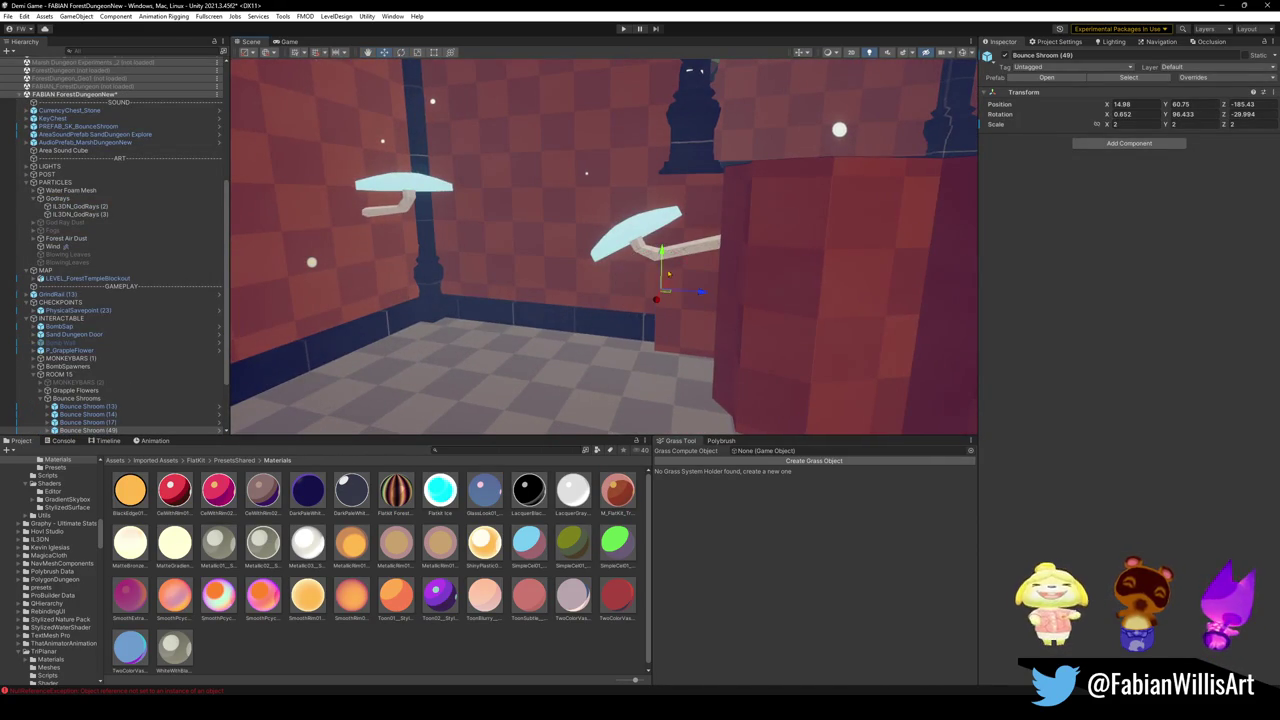
left_click_drag(661, 252, 667, 273)
mouse_move(701, 314)
left_mouse_down()
mouse_move(716, 314)
mouse_move(708, 273)
mouse_move(734, 289)
mouse_move(597, 280)
mouse_move(592, 243)
mouse_move(591, 258)
mouse_move(620, 269)
mouse_move(576, 277)
mouse_move(643, 308)
mouse_move(686, 294)
mouse_move(675, 352)
left_mouse_up()
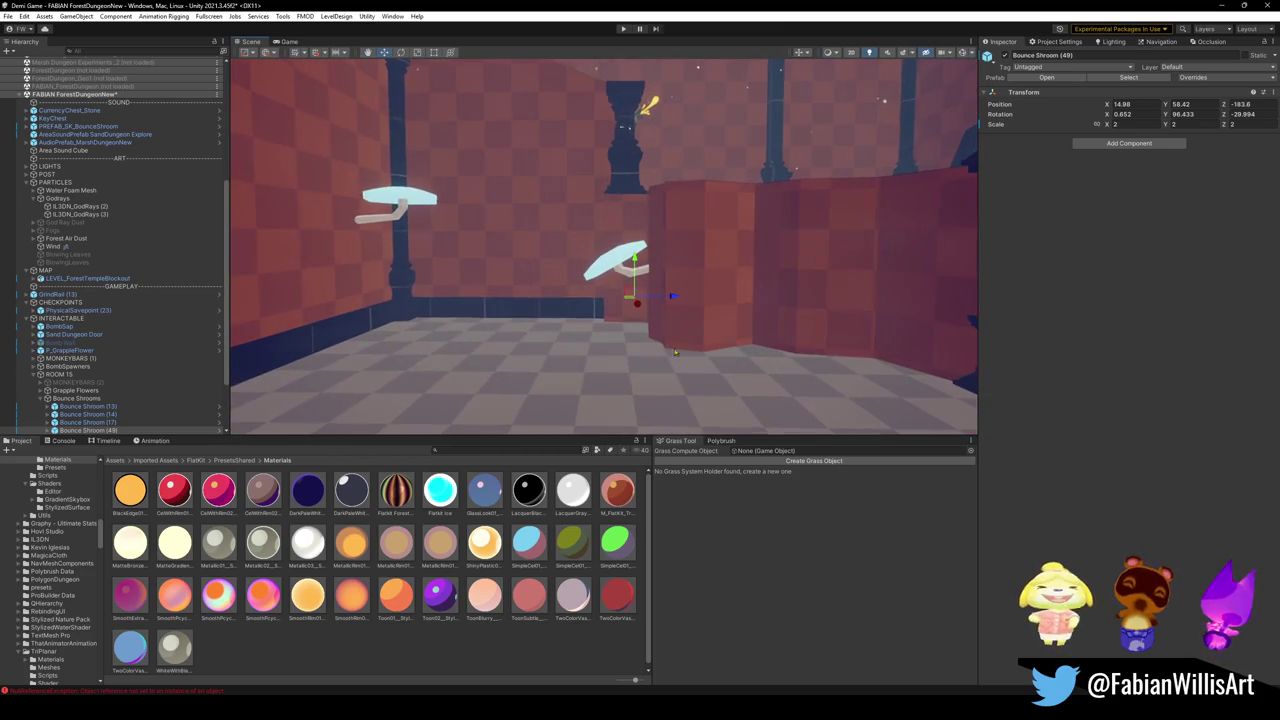
- Select Bounce Shroom (13) and Bounce Shroom (17) and deactivate both with Alt+Shift+A
left_click(523, 656)
left_click_drag(539, 359, 580, 363)
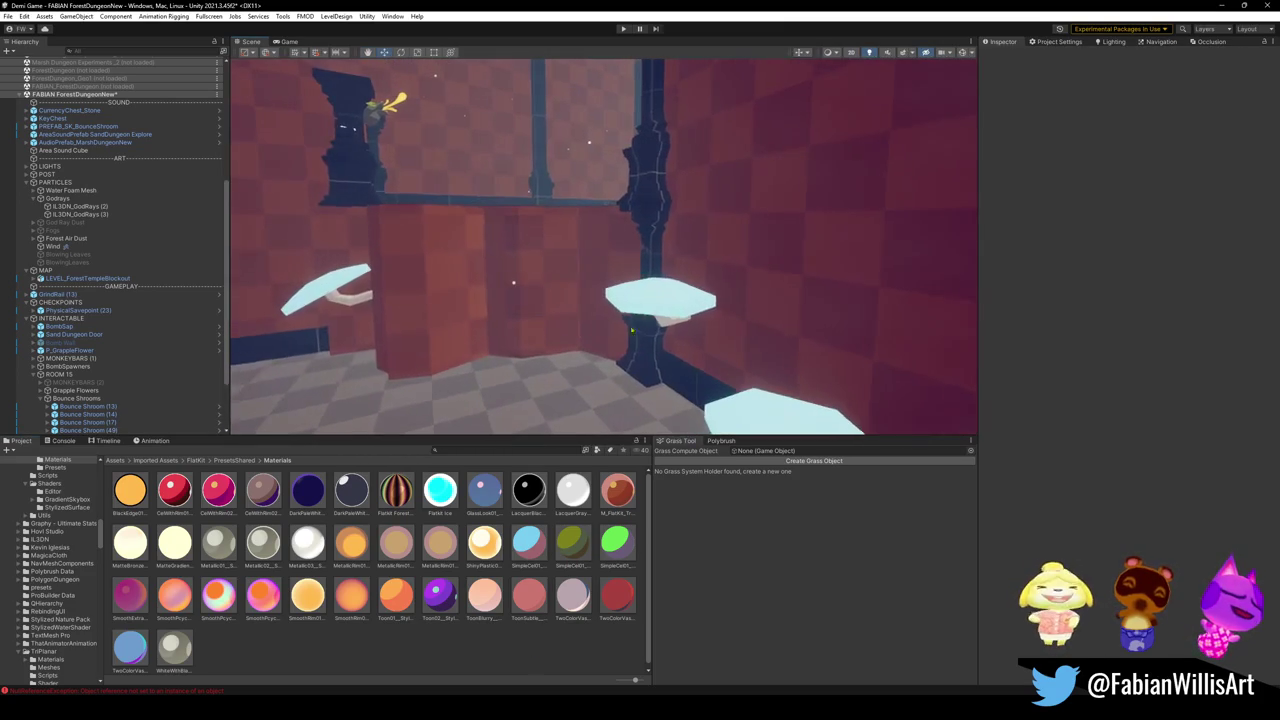
left_click(645, 316)
left_click(196, 413, "ctrl")
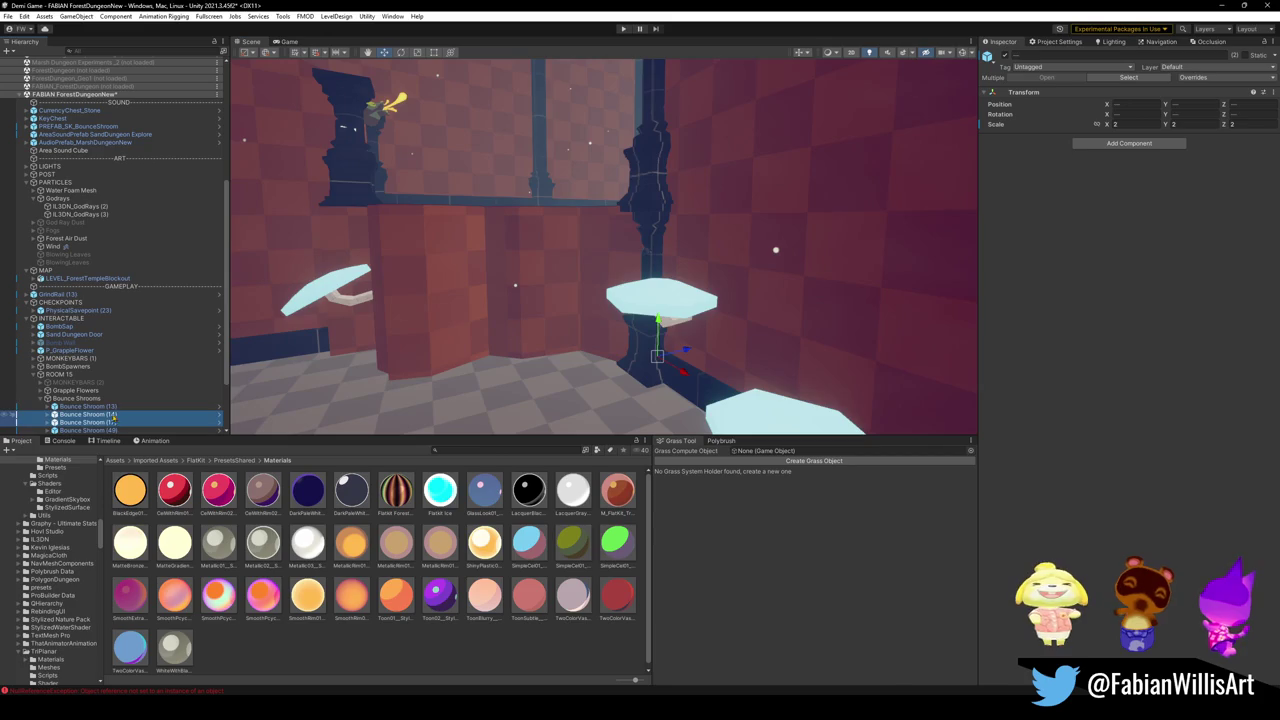
key("f")
left_click(87, 414, "ctrl")
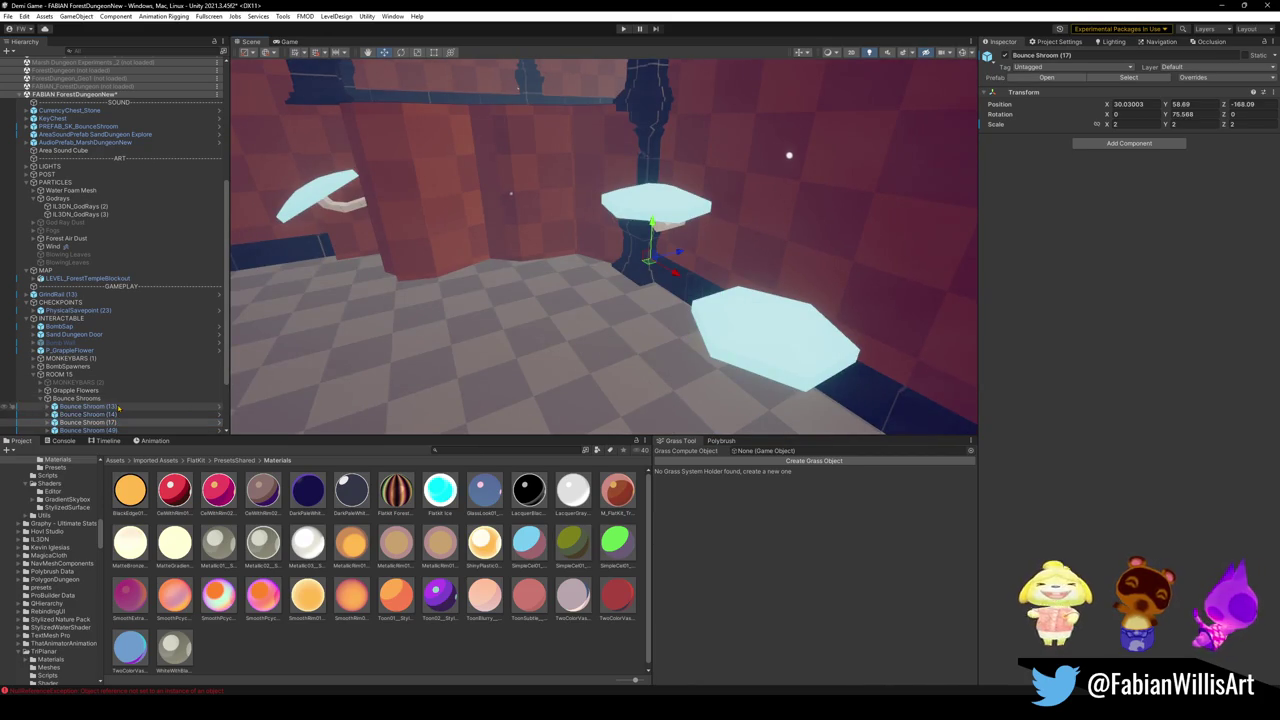
key("alt+shift+a")
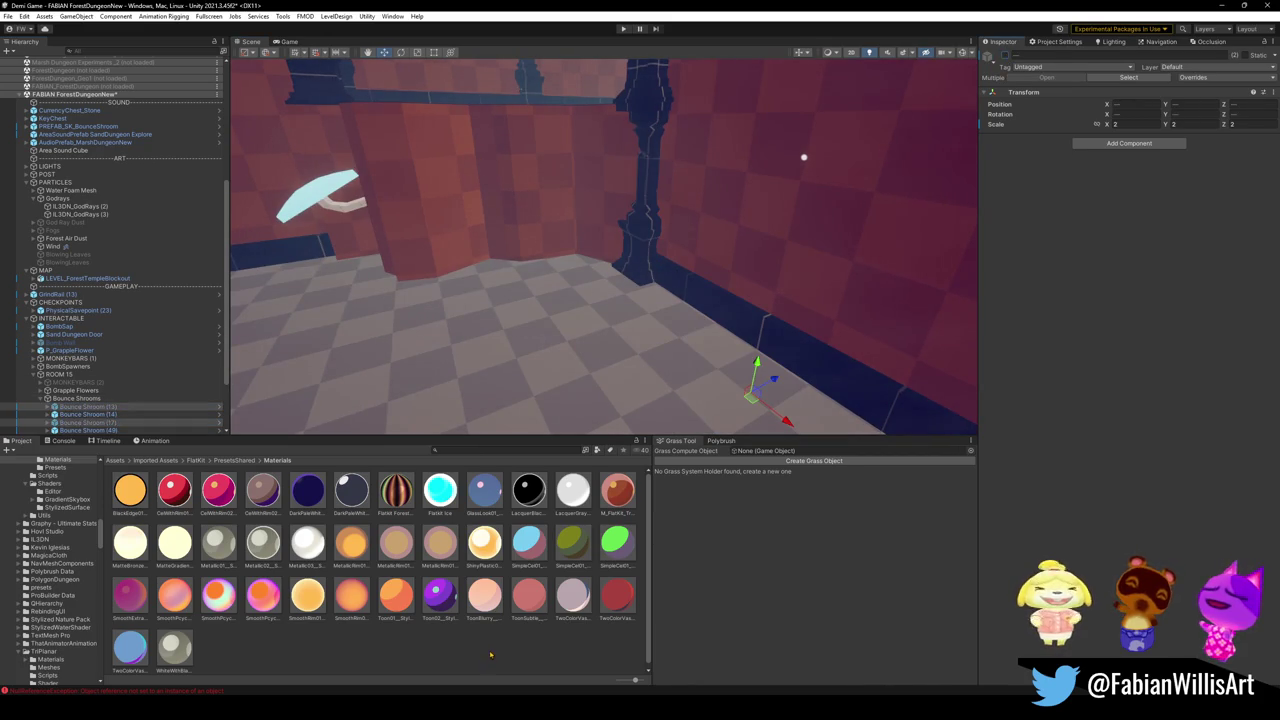
left_click(490, 655)
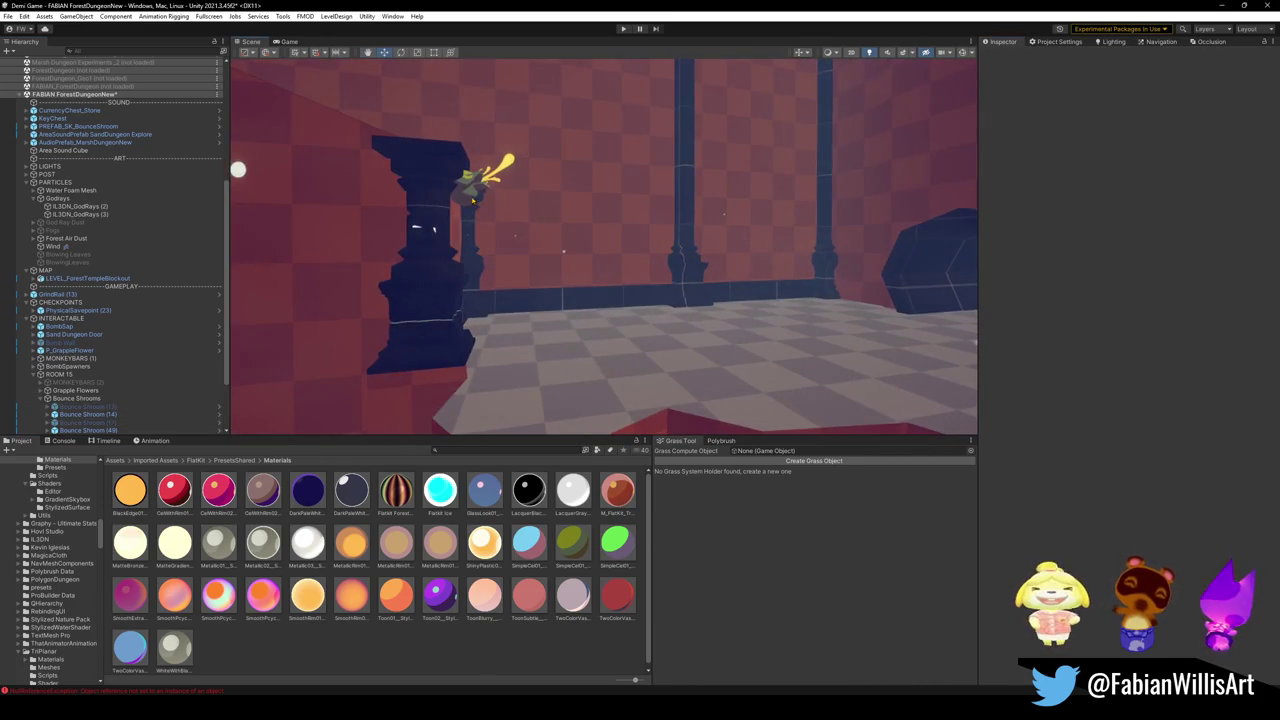
- Duplicate P_GrappleFlower (1) into P_GrappleFlower (3) lower on the wall, then start Play mode
left_click(473, 199)
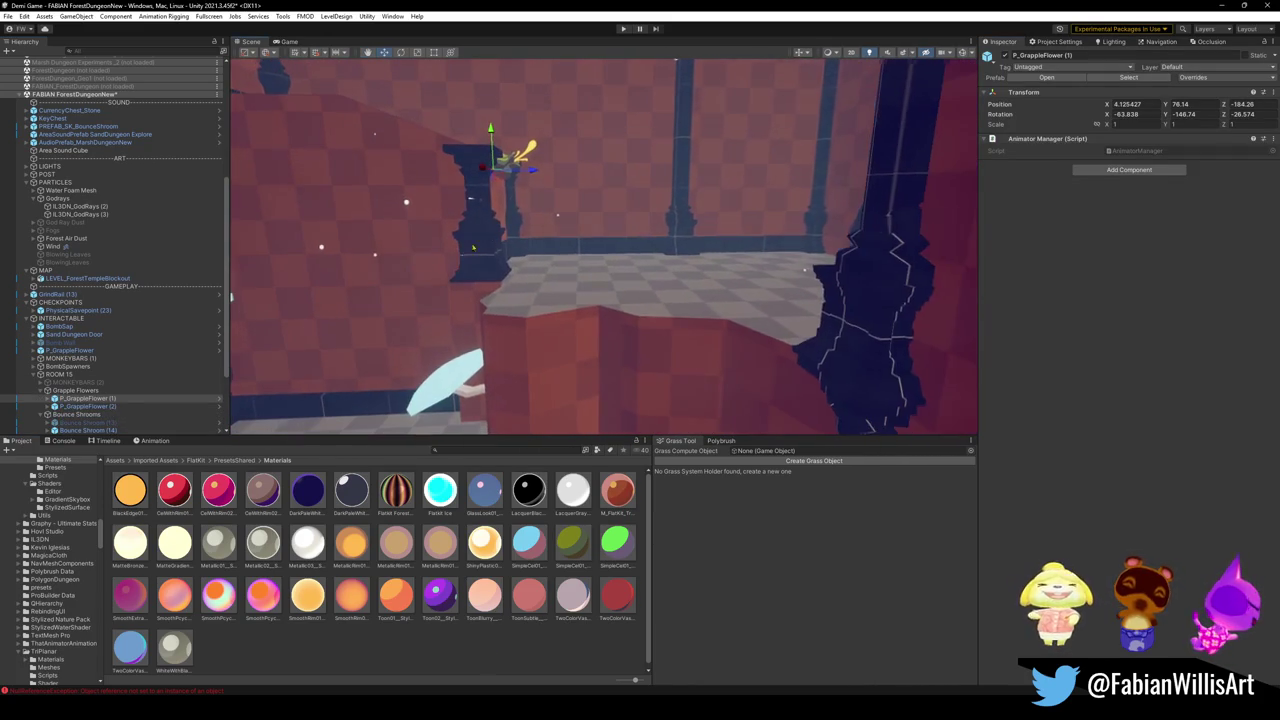
key("ctrl+d")
mouse_move(603, 247)
left_mouse_down()
mouse_move(692, 361)
mouse_move(580, 382)
mouse_move(486, 338)
mouse_move(348, 204)
left_mouse_up()
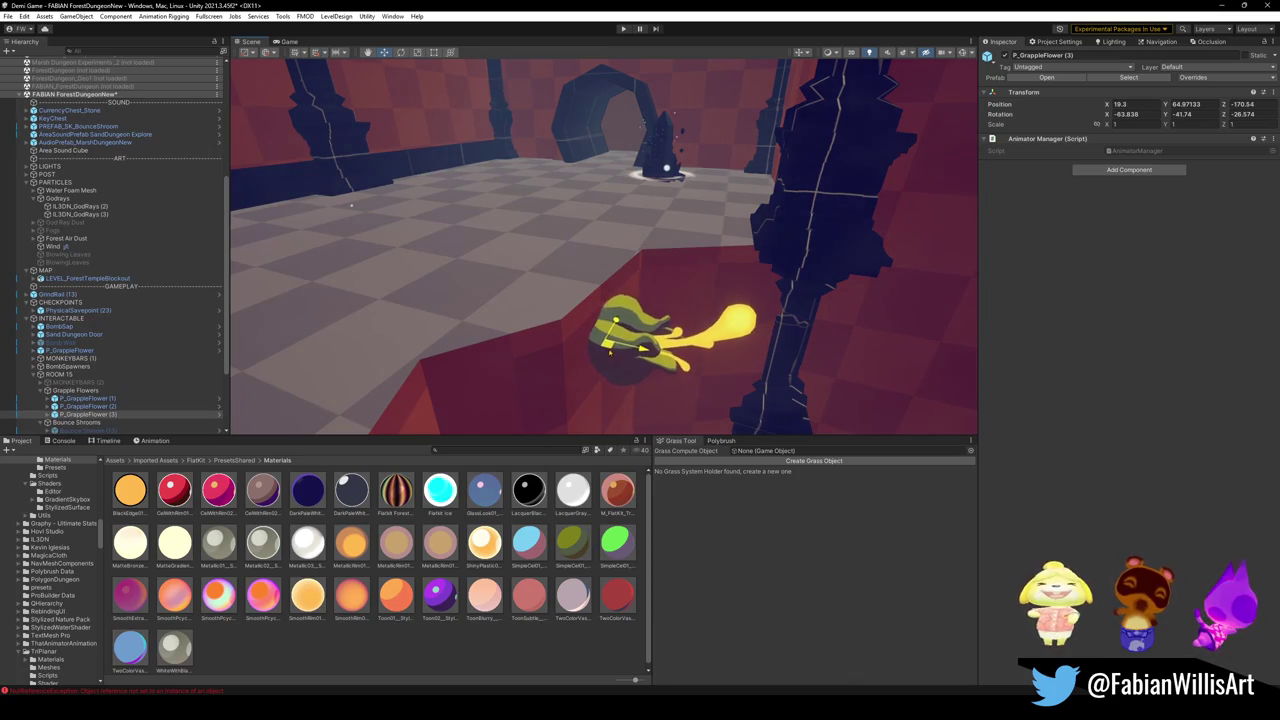
left_click_drag(350, 205, 590, 320)
mouse_move(607, 307)
left_mouse_down()
mouse_move(558, 279)
mouse_move(644, 317)
mouse_move(666, 289)
left_mouse_up()
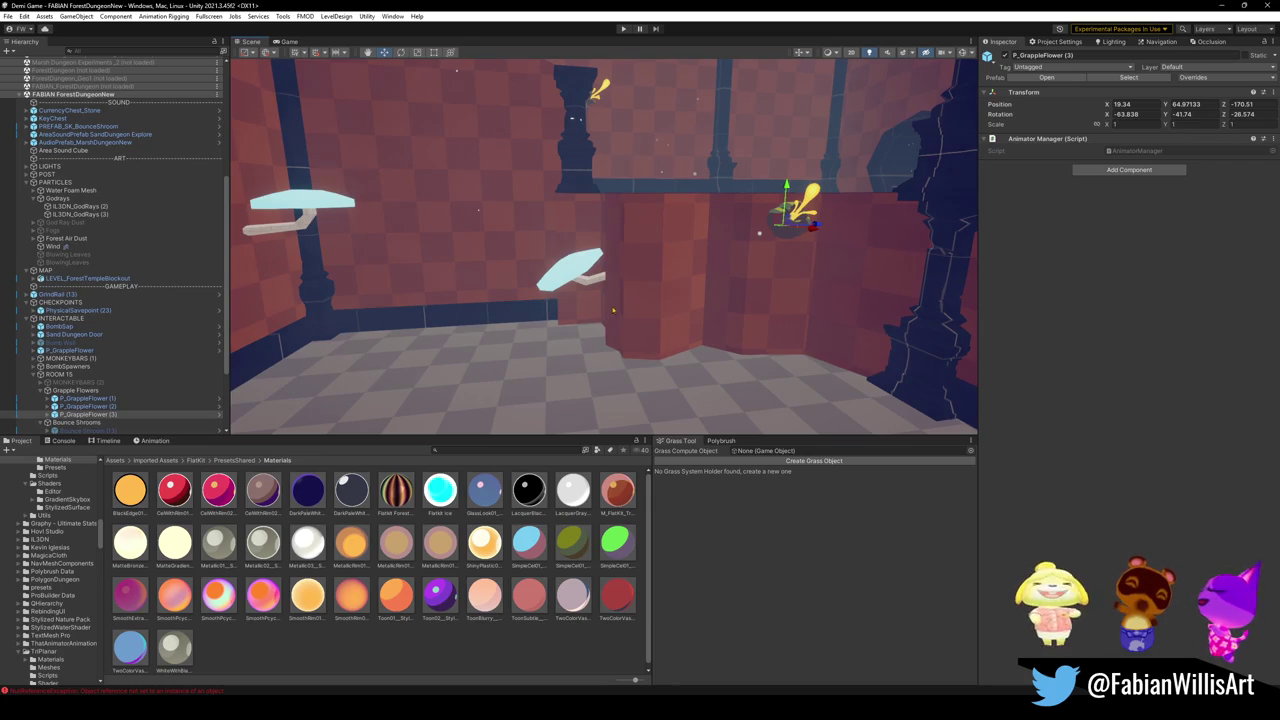
left_click(623, 29)
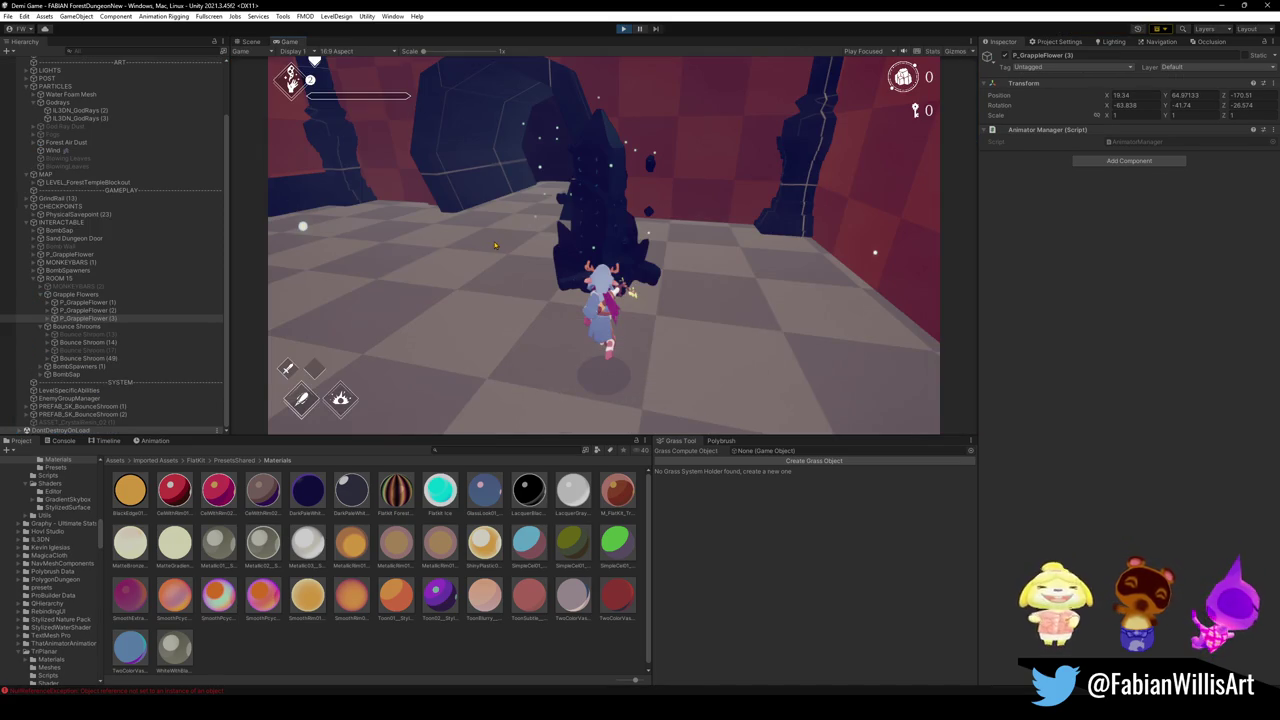
- Attack and detonate a thrown bomb in the playtest, then return to the Scene view
left_click(494, 241)
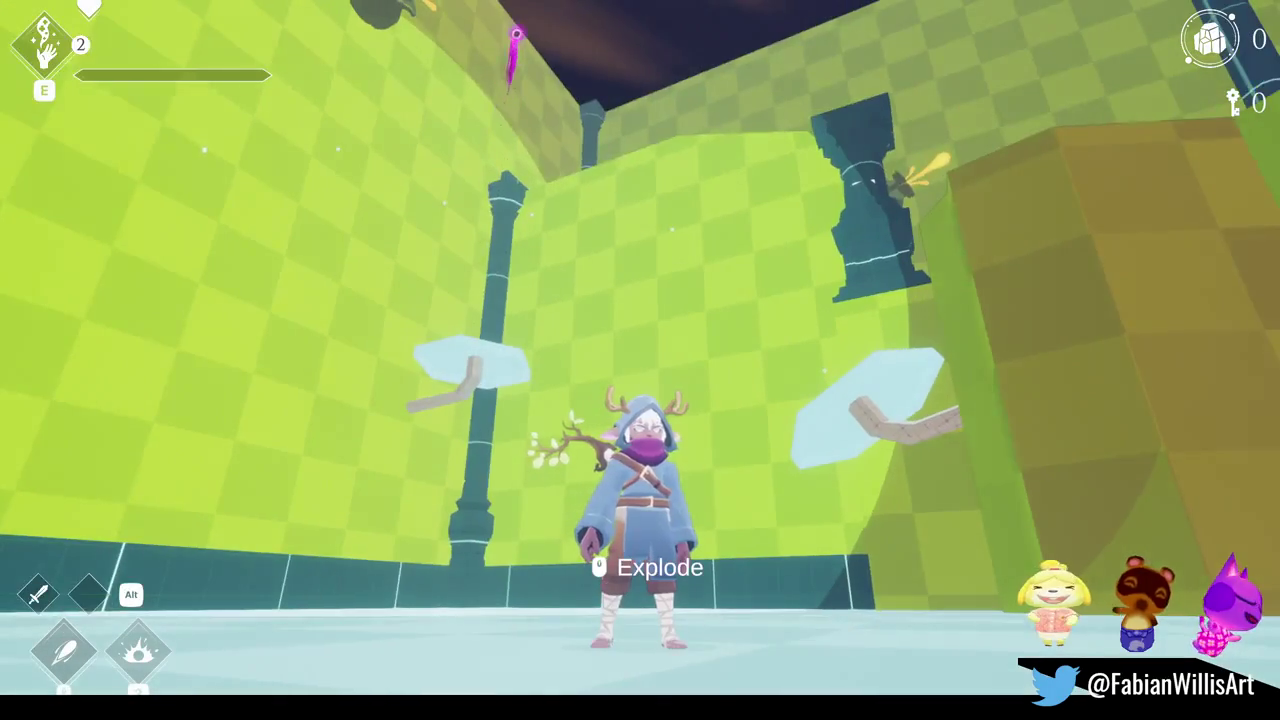
left_click(640, 360)
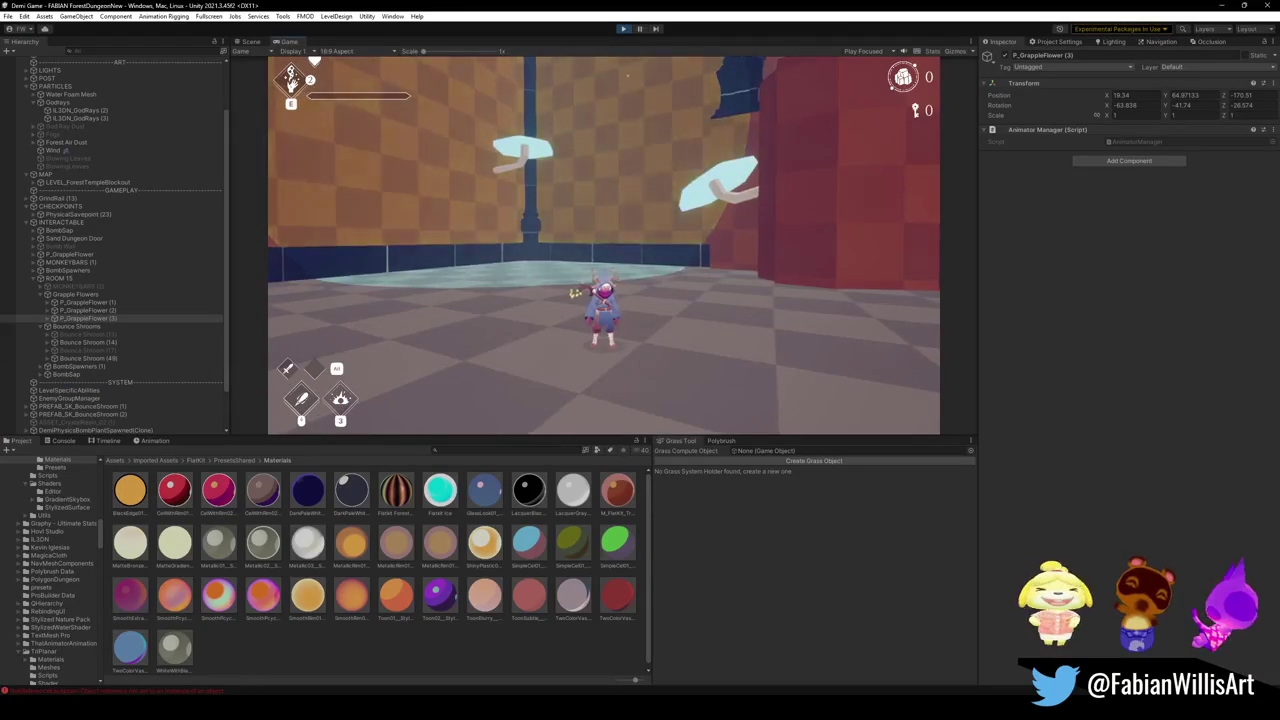
key("super")
left_click(250, 42)
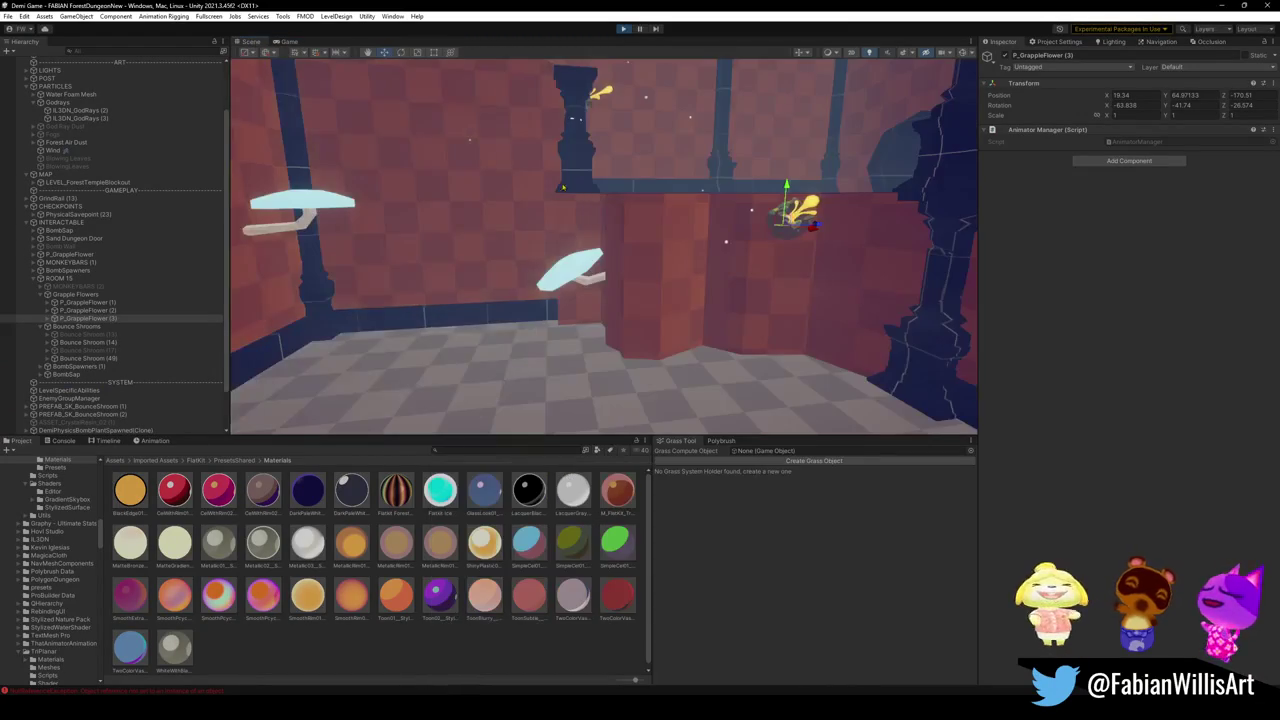
left_click(556, 240)
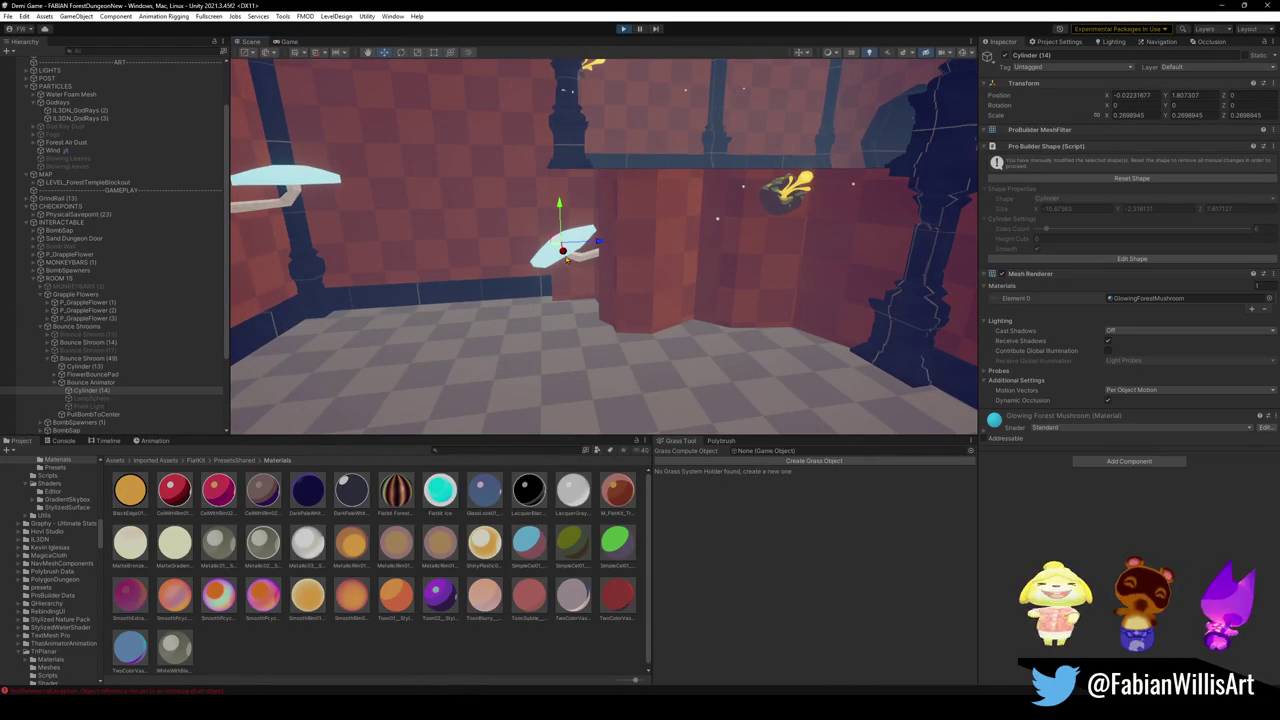
left_click(565, 257)
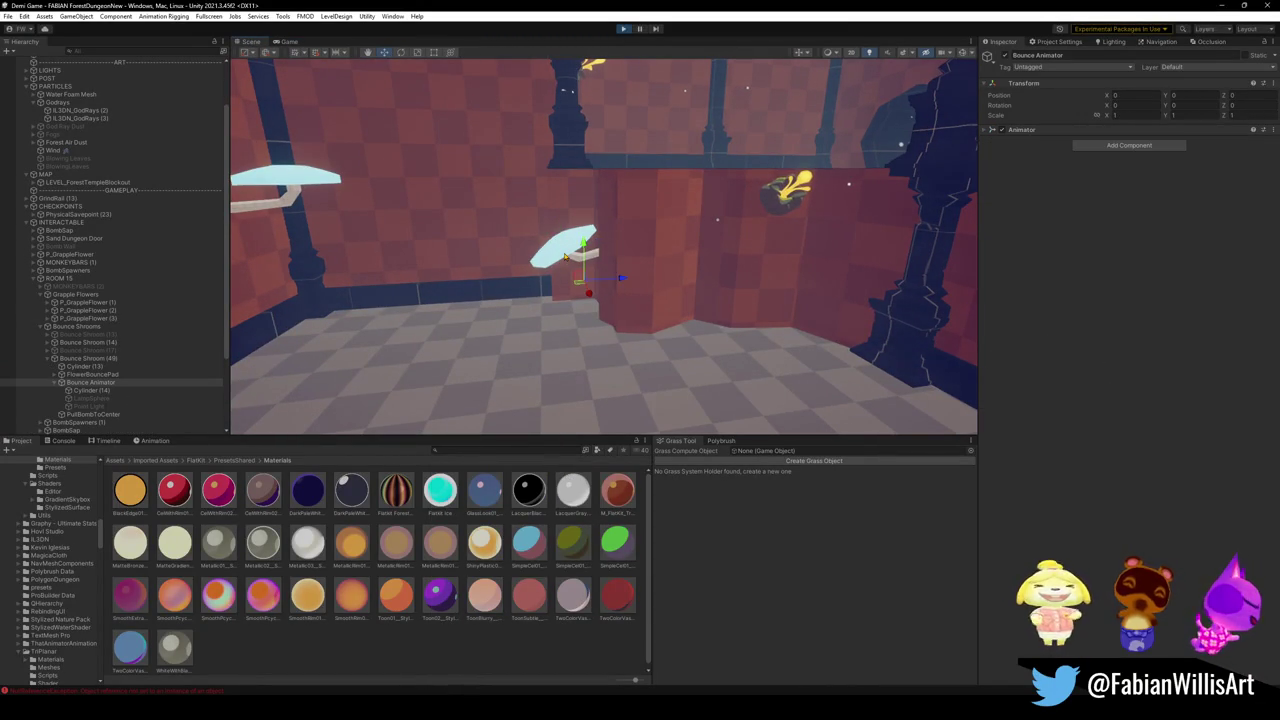
left_click_drag(580, 245, 610, 216)
left_click(583, 245)
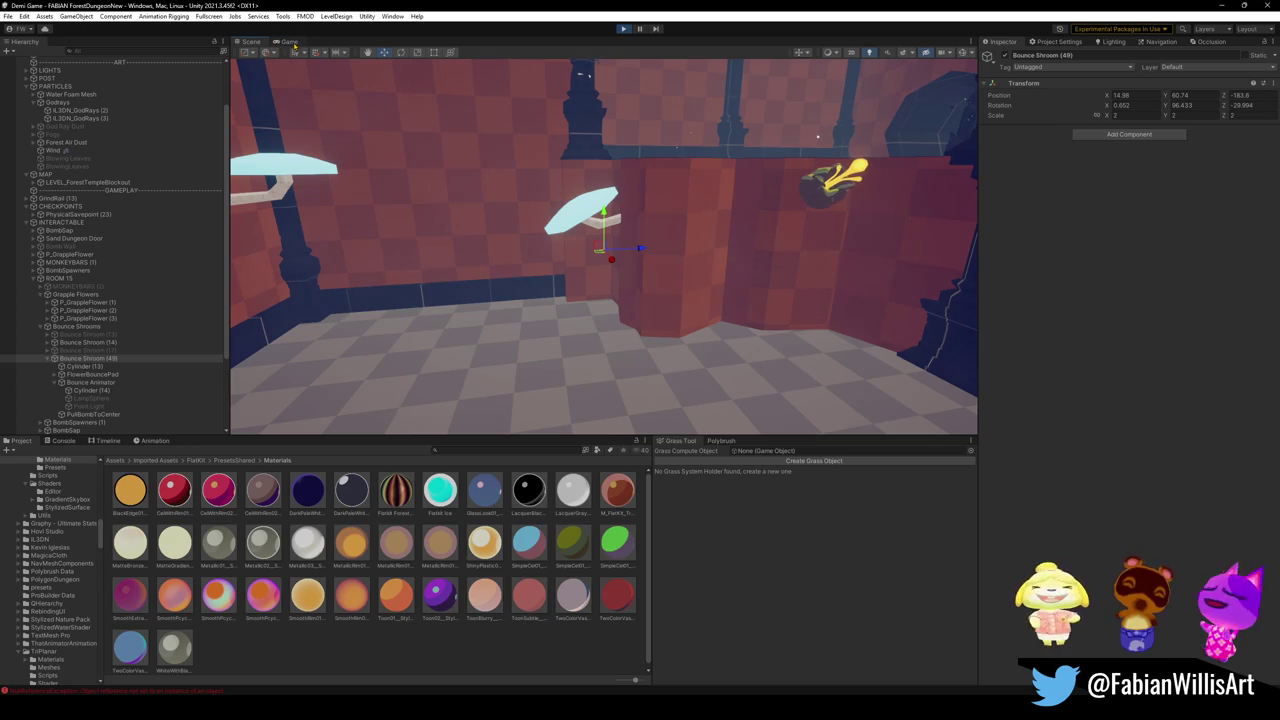
left_click(290, 42)
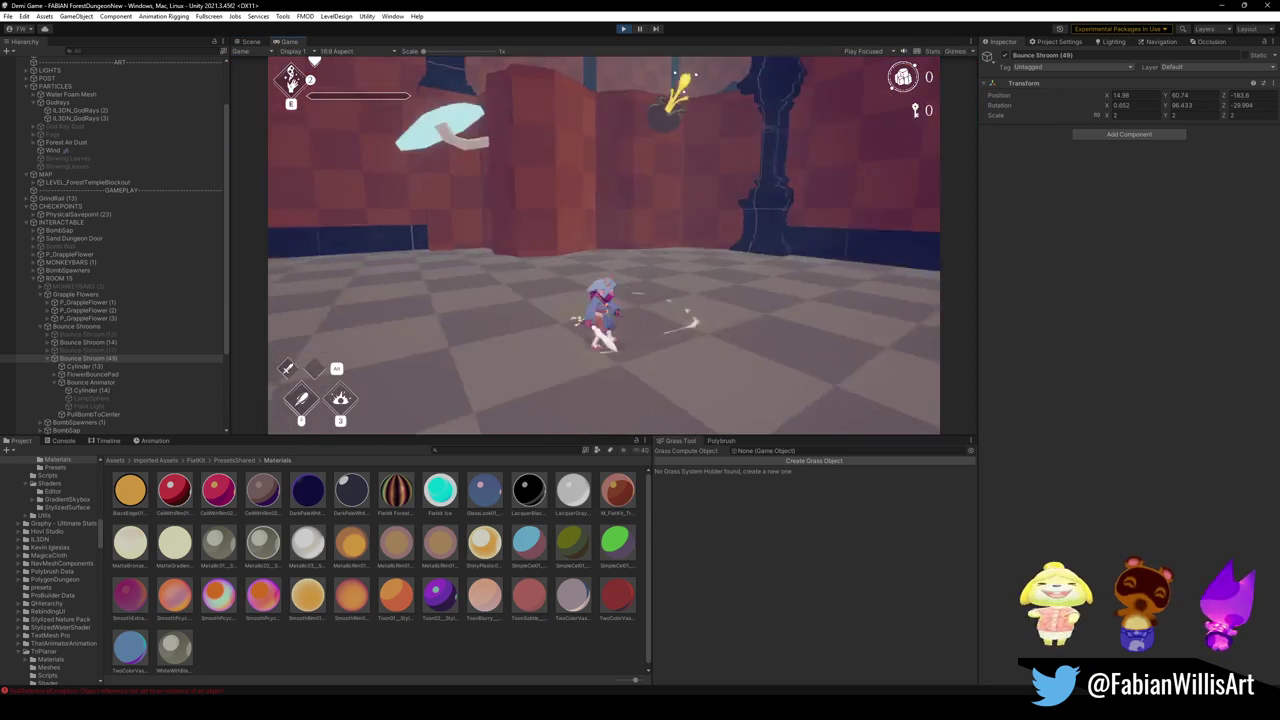
- Pick up, carry and throw bombs, detonating them near the mushroom platforms
key("e")
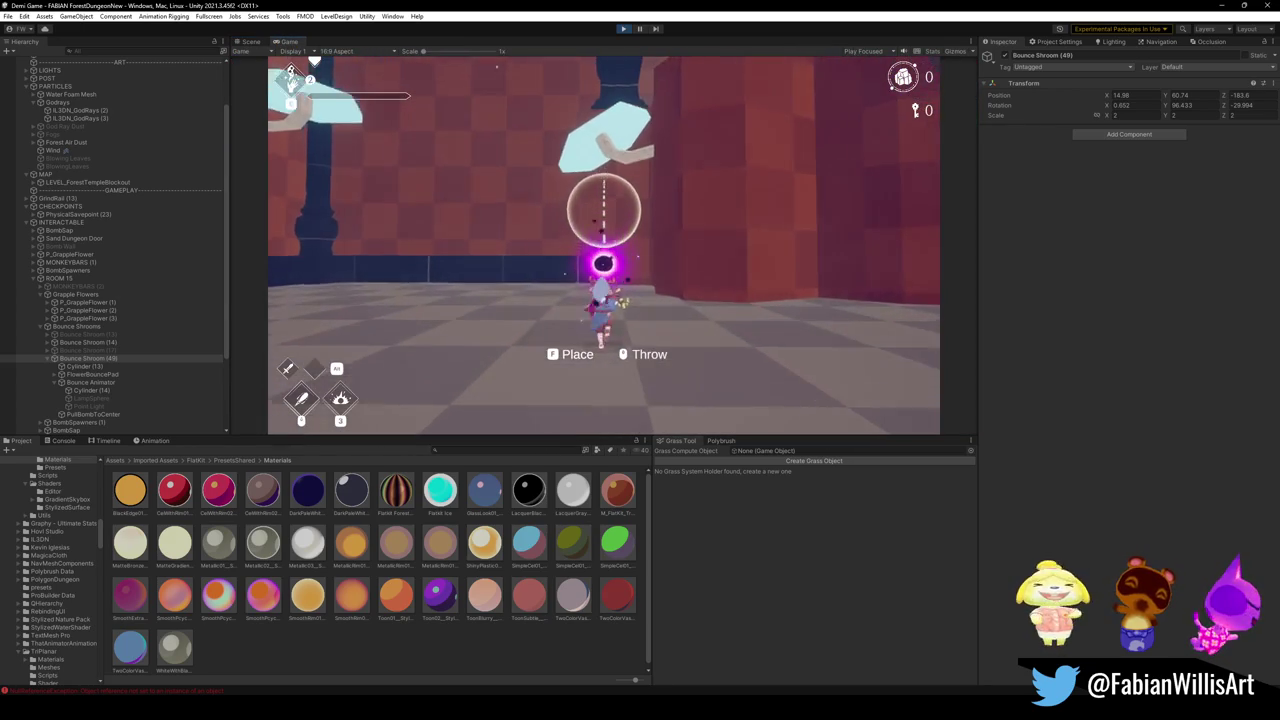
key("w")
key("w")
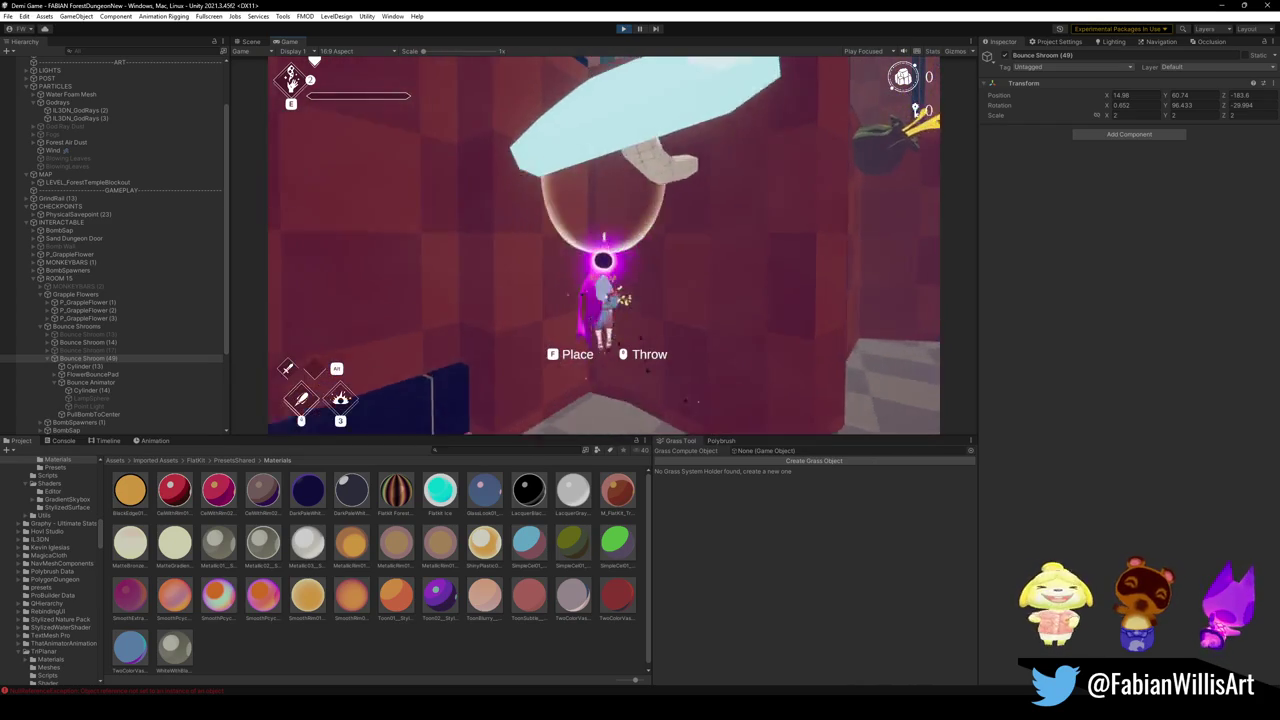
key("w")
key("w")
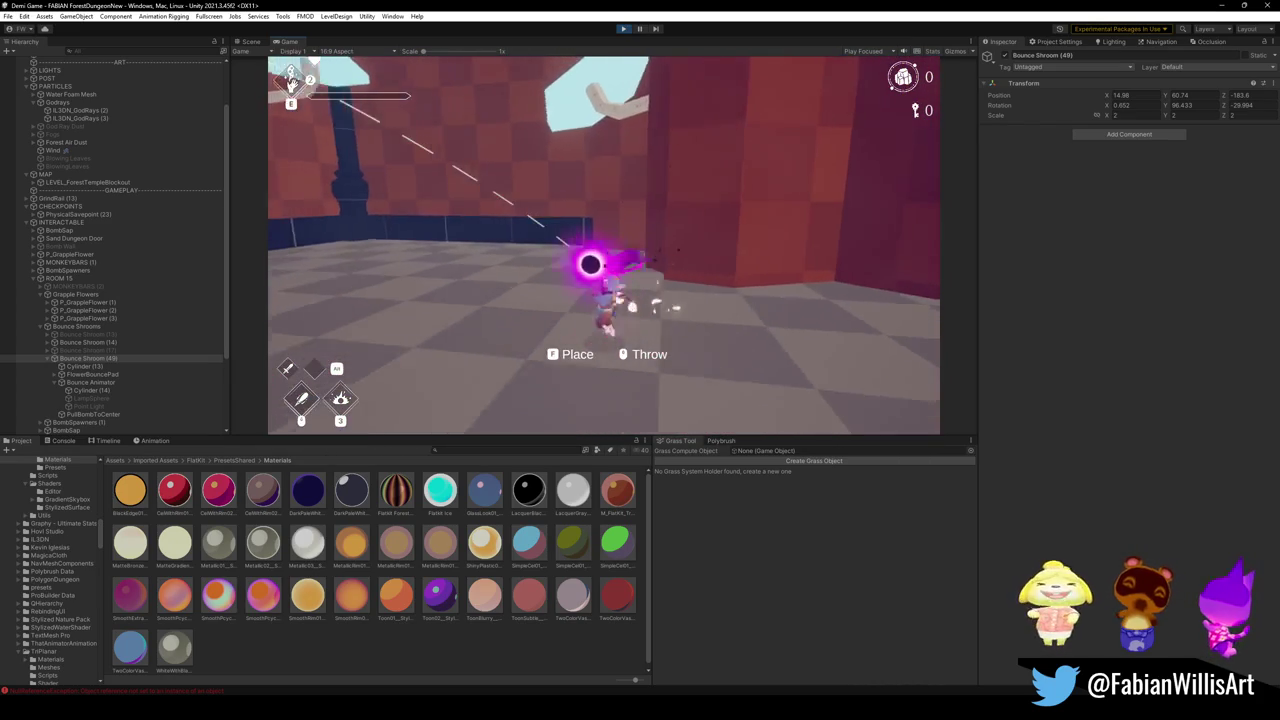
key("w")
left_click(604, 245)
left_click(604, 245)
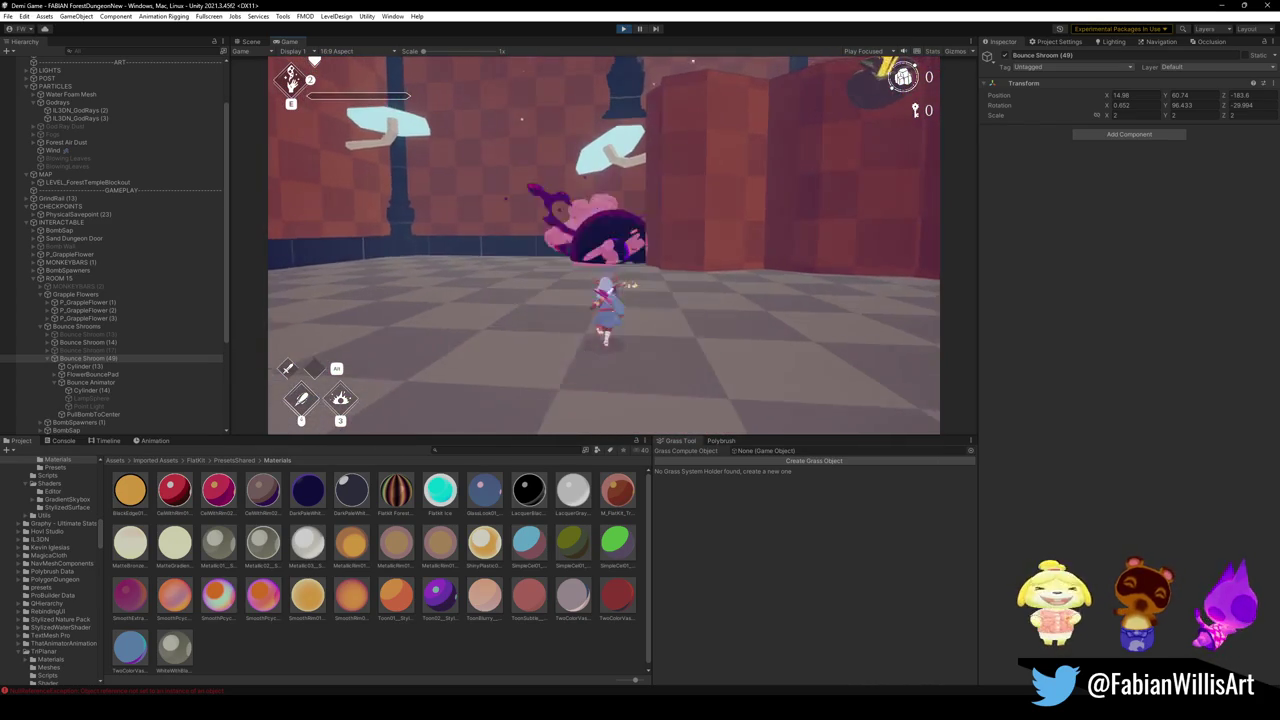
key("e")
left_click(604, 245)
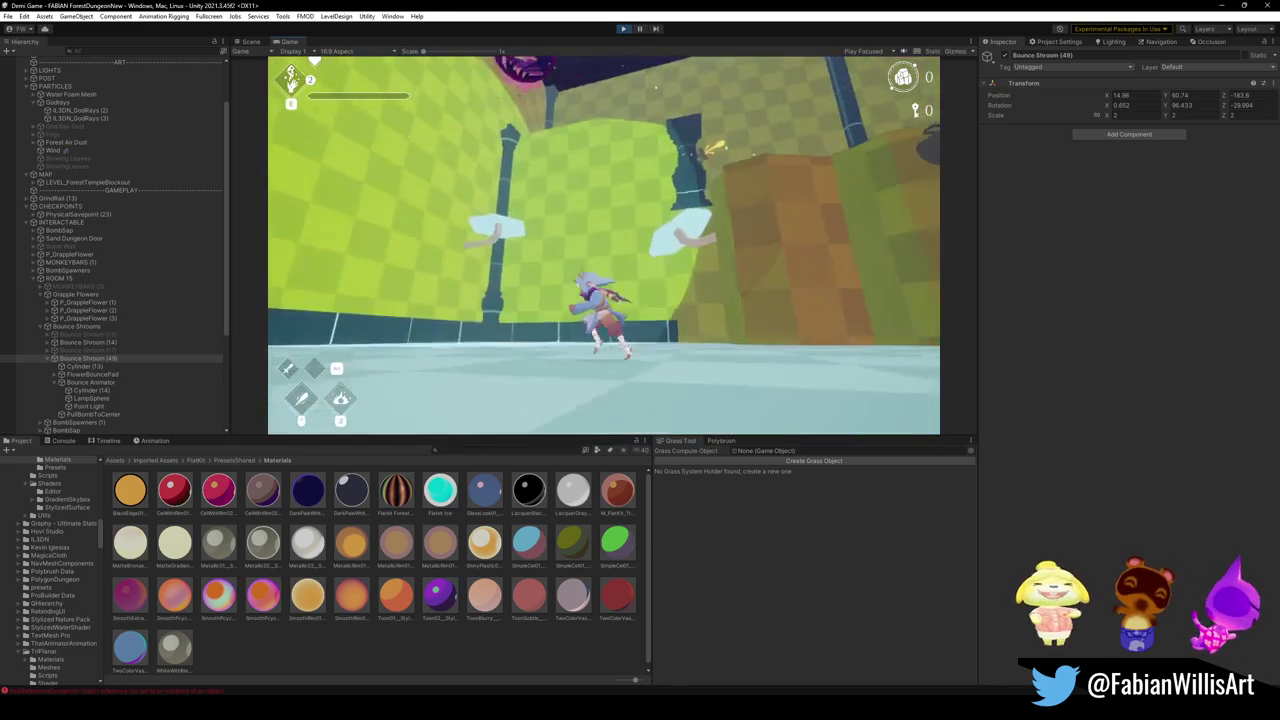
left_click(604, 245)
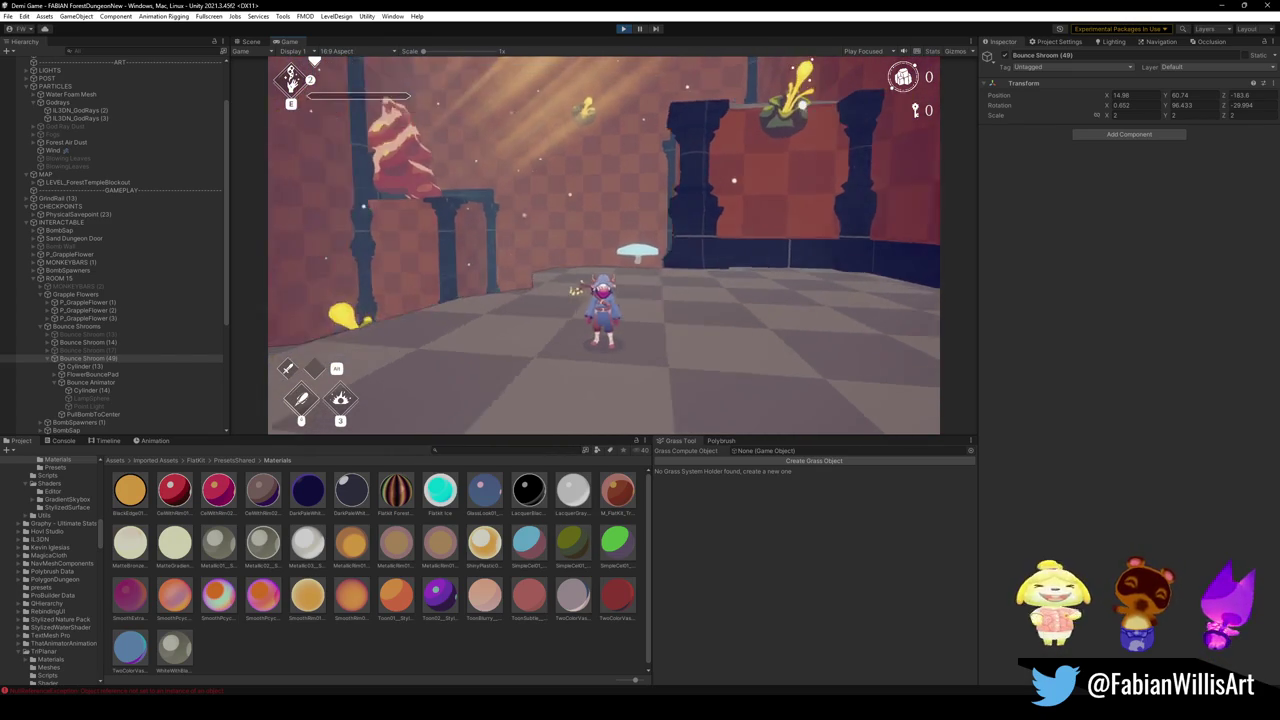
- Switch the game to fullscreen with F10, spin-dash, and start a screen capture
key("F10")
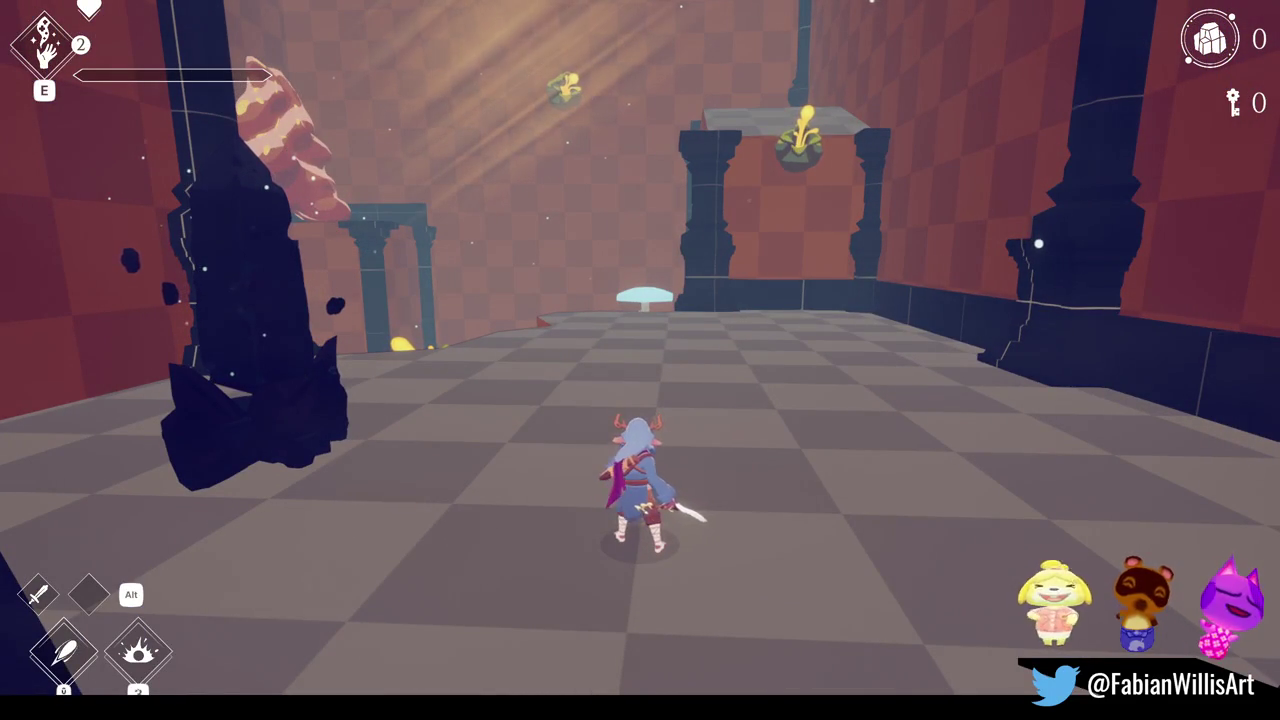
key("space")
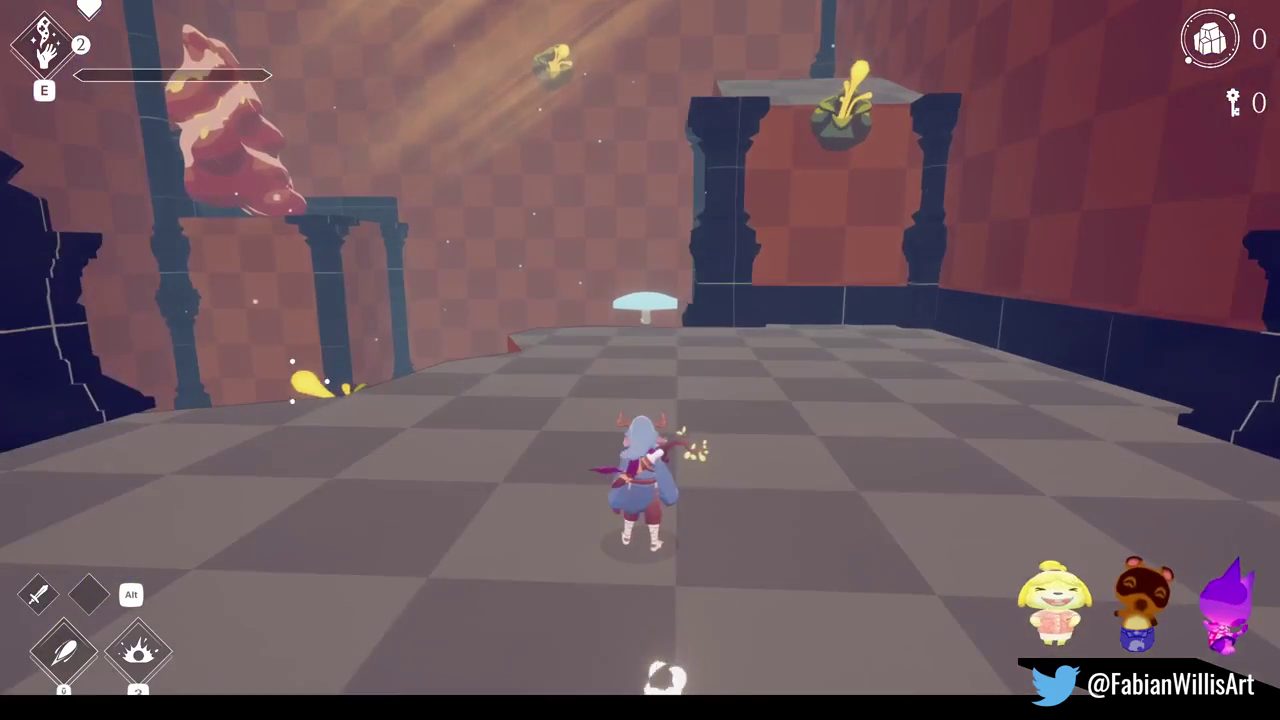
key("super+shift+s")
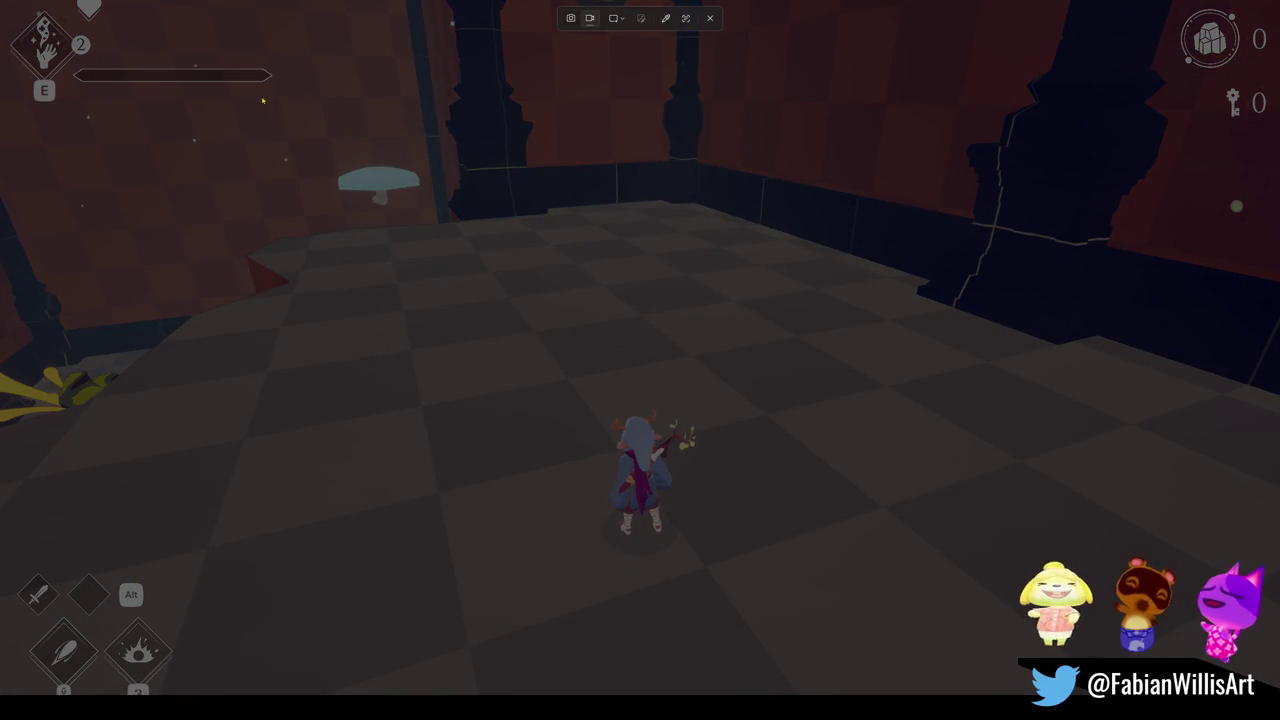
- Record the game area while walking the character through the doorway, then pause with Esc
left_click_drag(60, 20, 1208, 690)
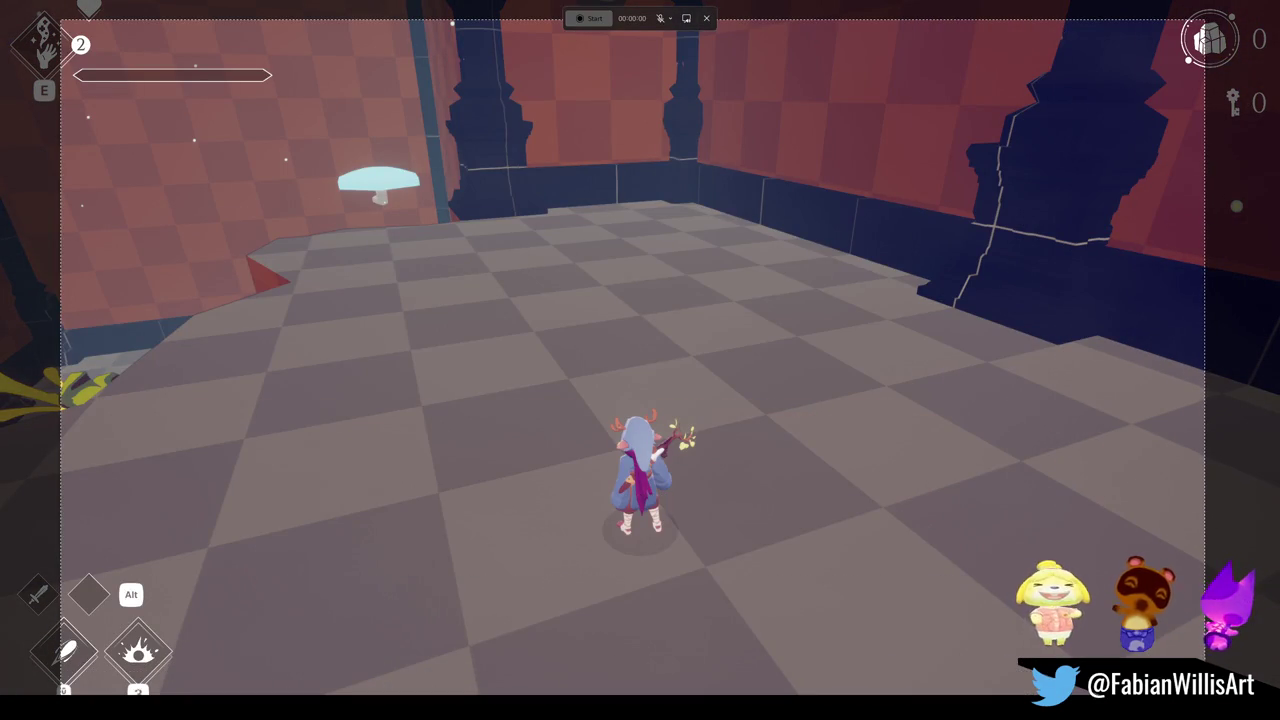
left_click(591, 19)
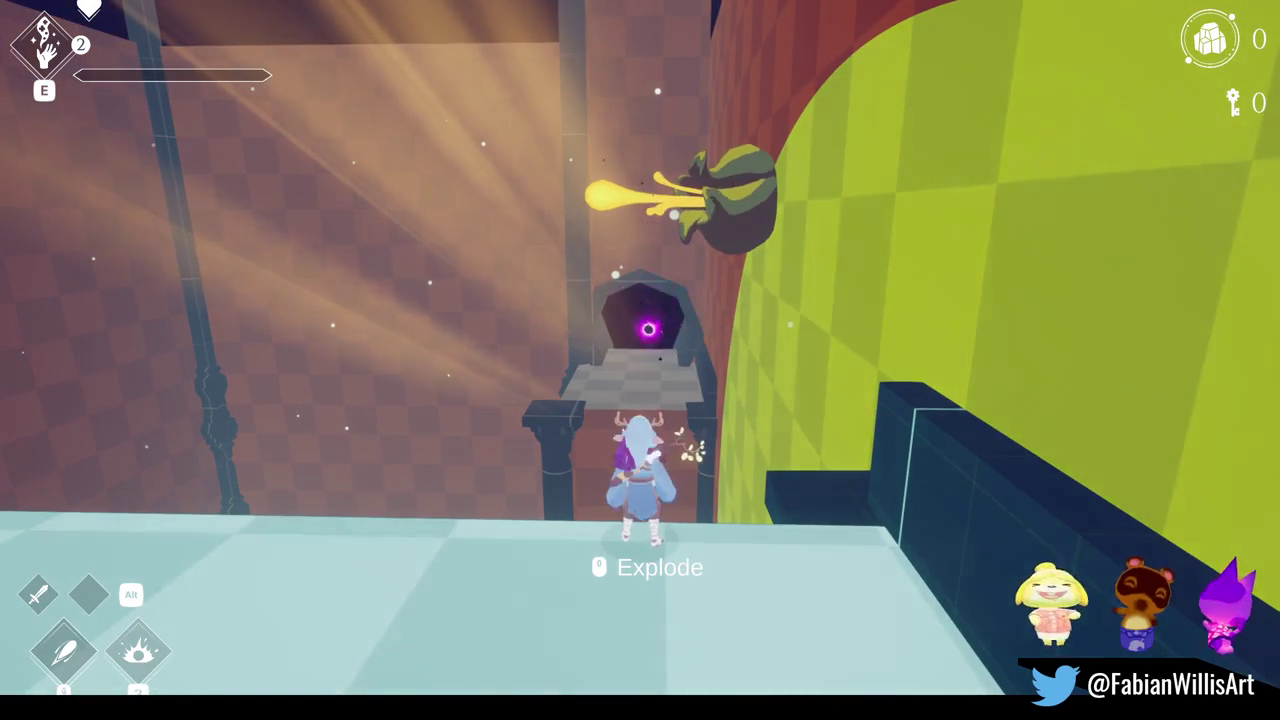
key("w")
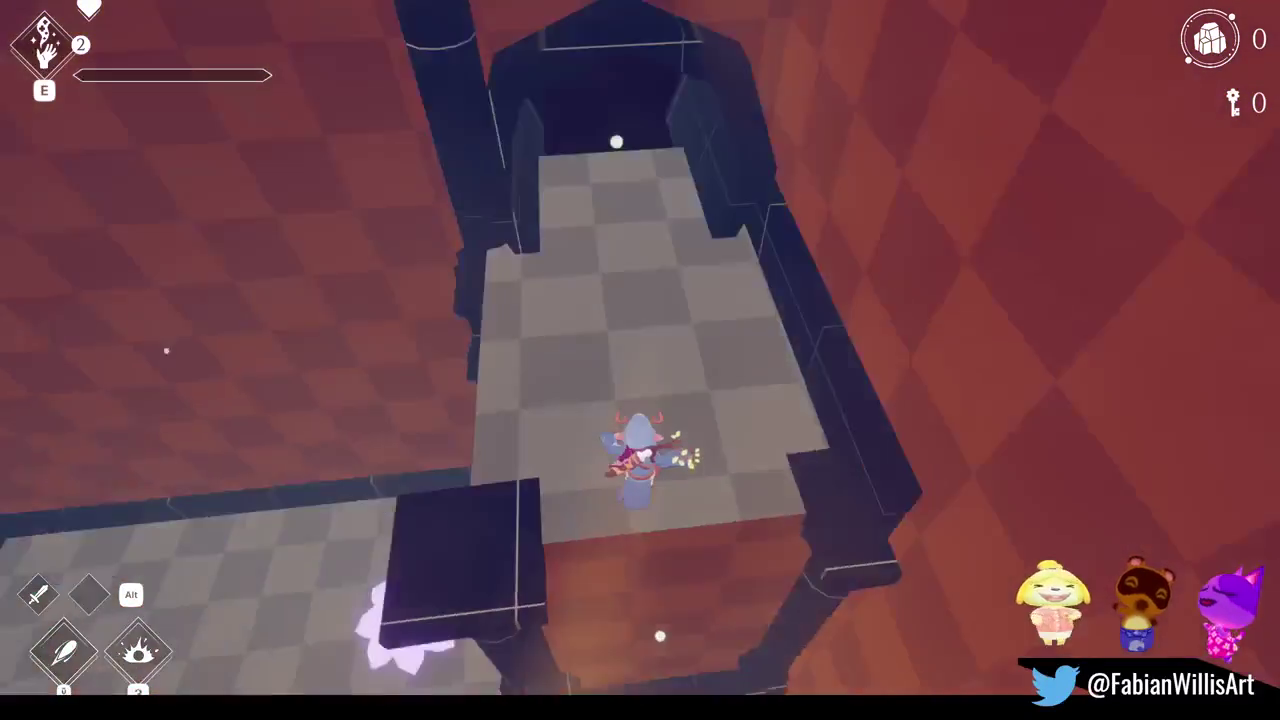
key("s")
key("Escape")
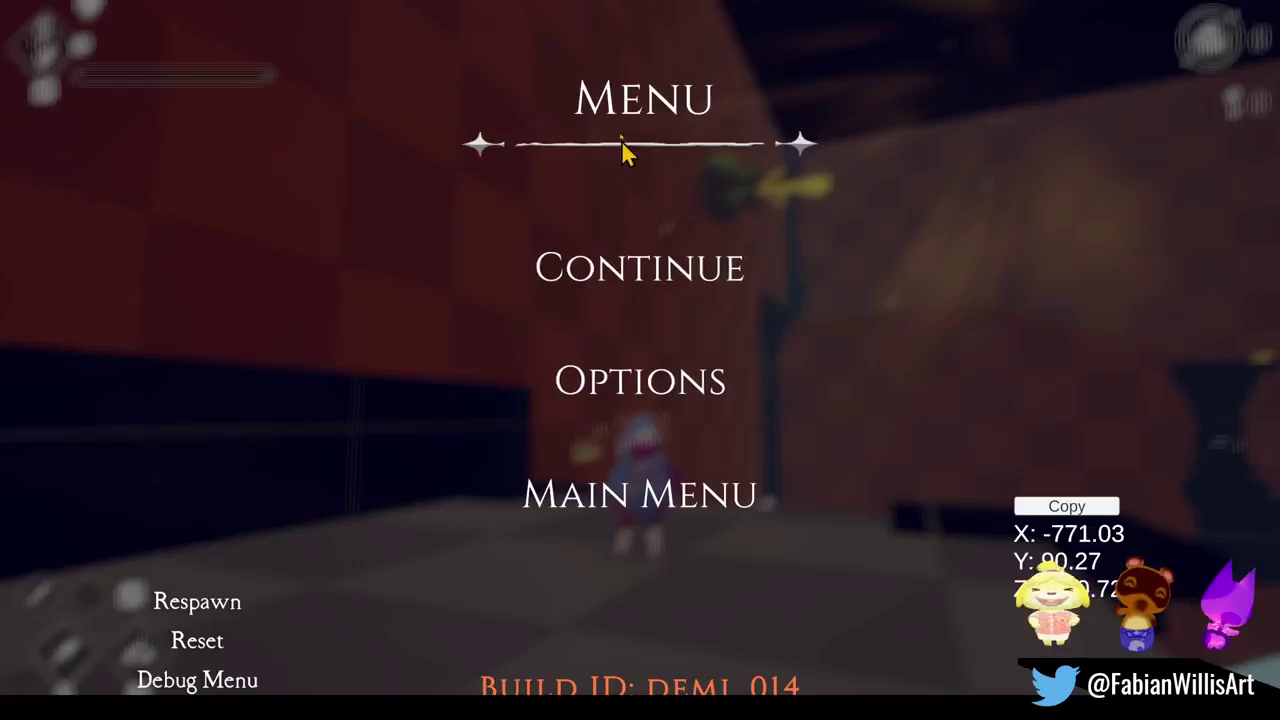
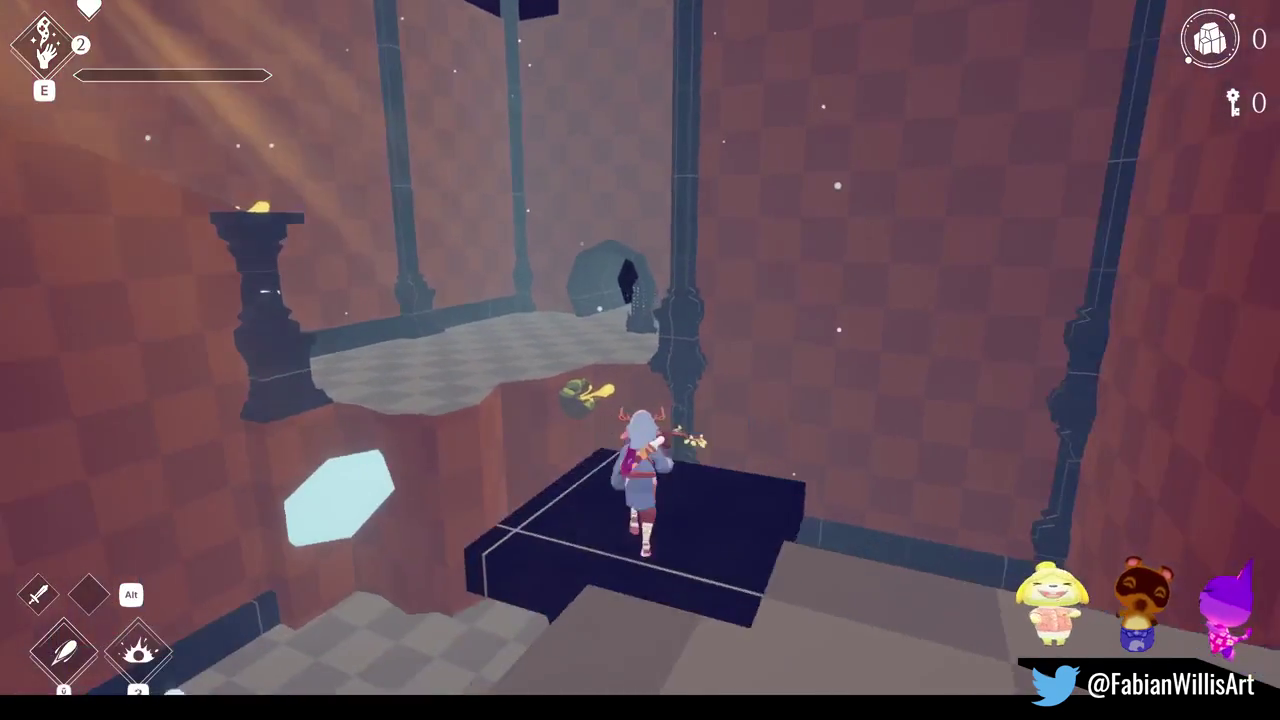
- Pause and resume the running game, then leave fullscreen to get back to the editor
key("Escape")
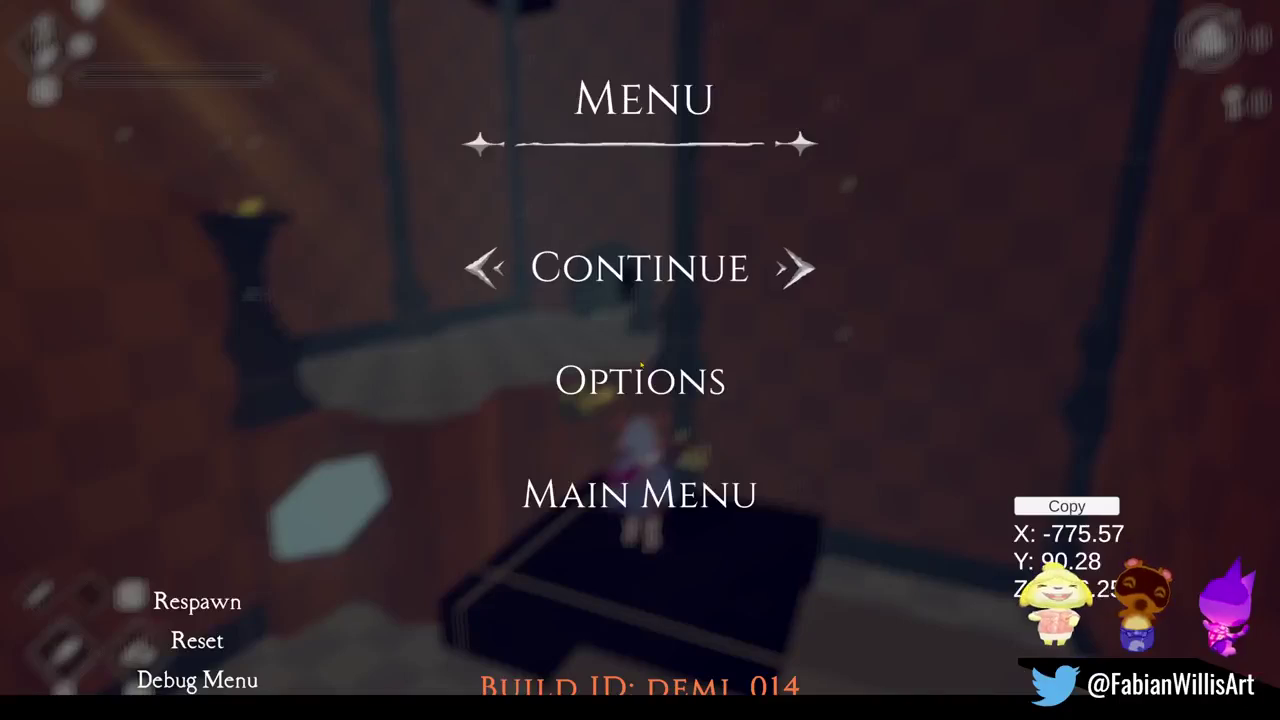
key("Escape")
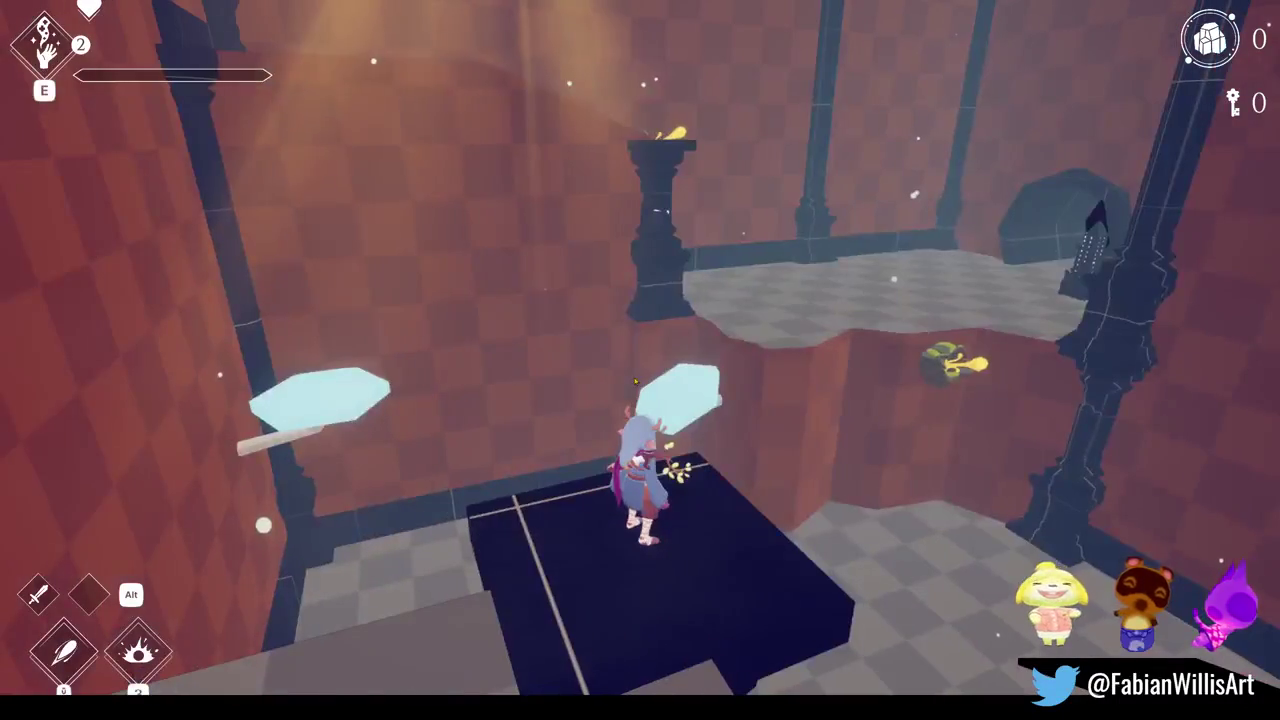
key("super")
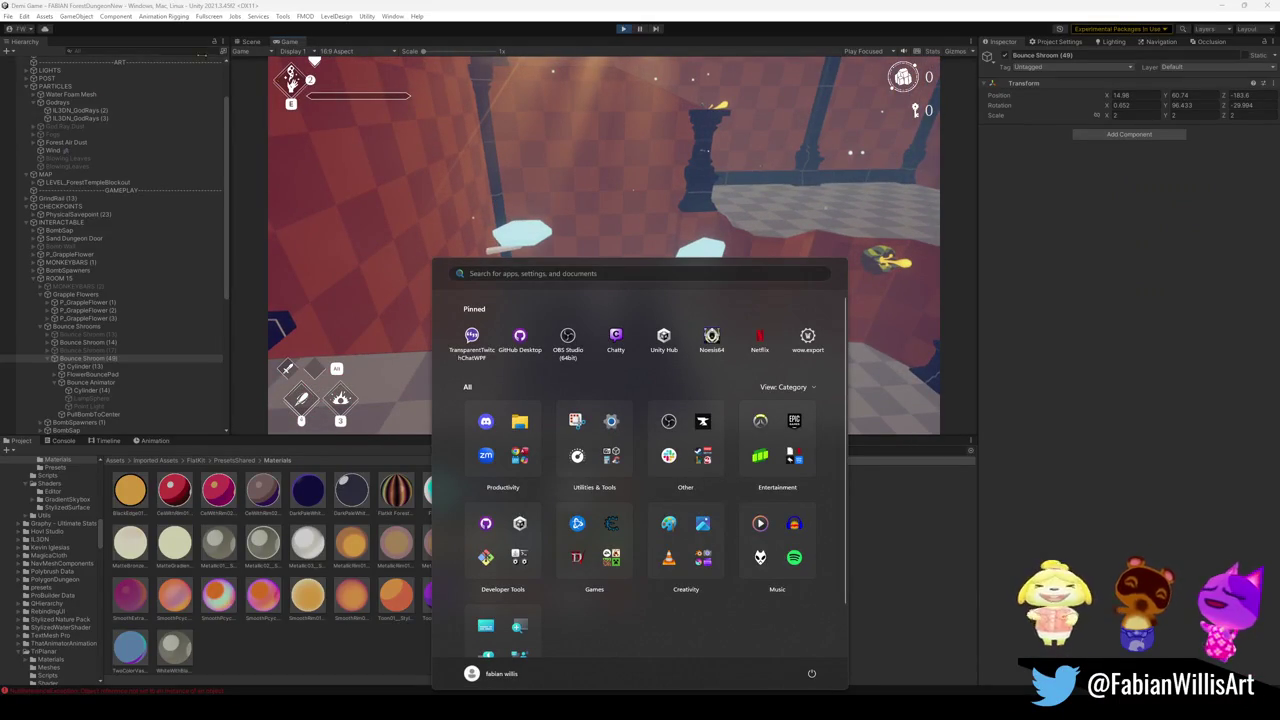
key("super")
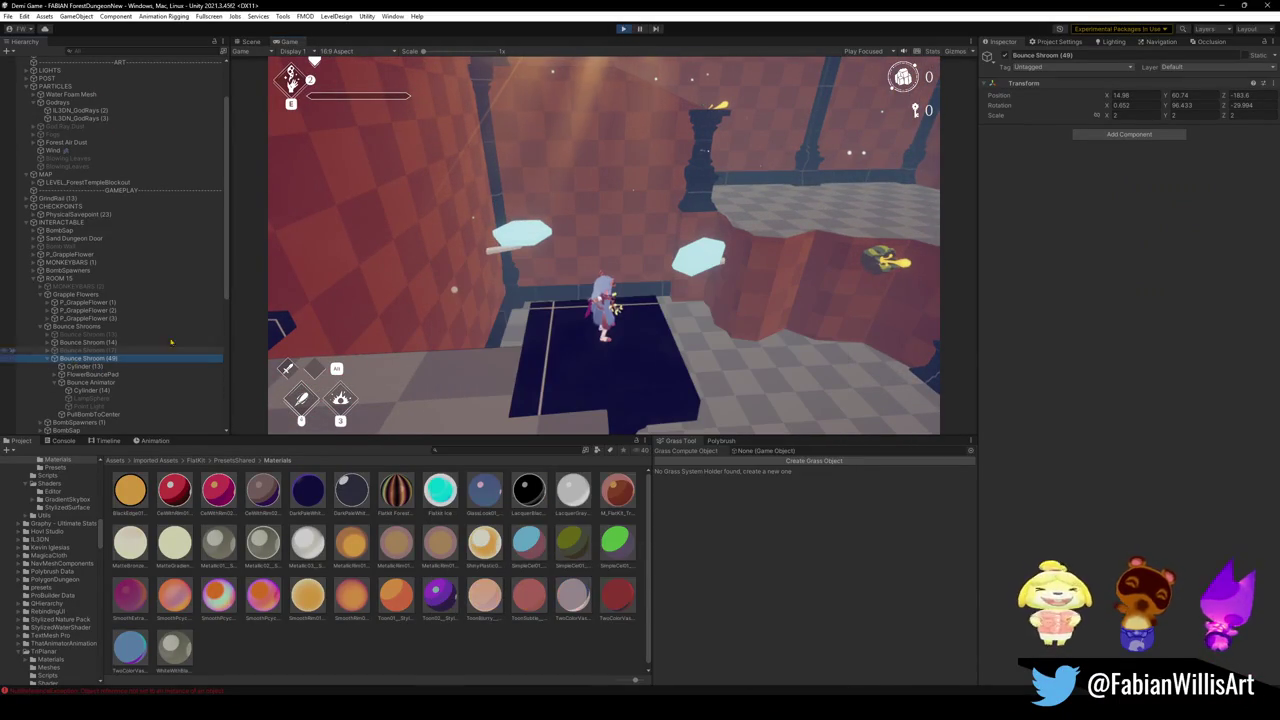
- Copy Bounce Shroom (49)'s play-mode position and stop Play mode
right_click(1002, 96)
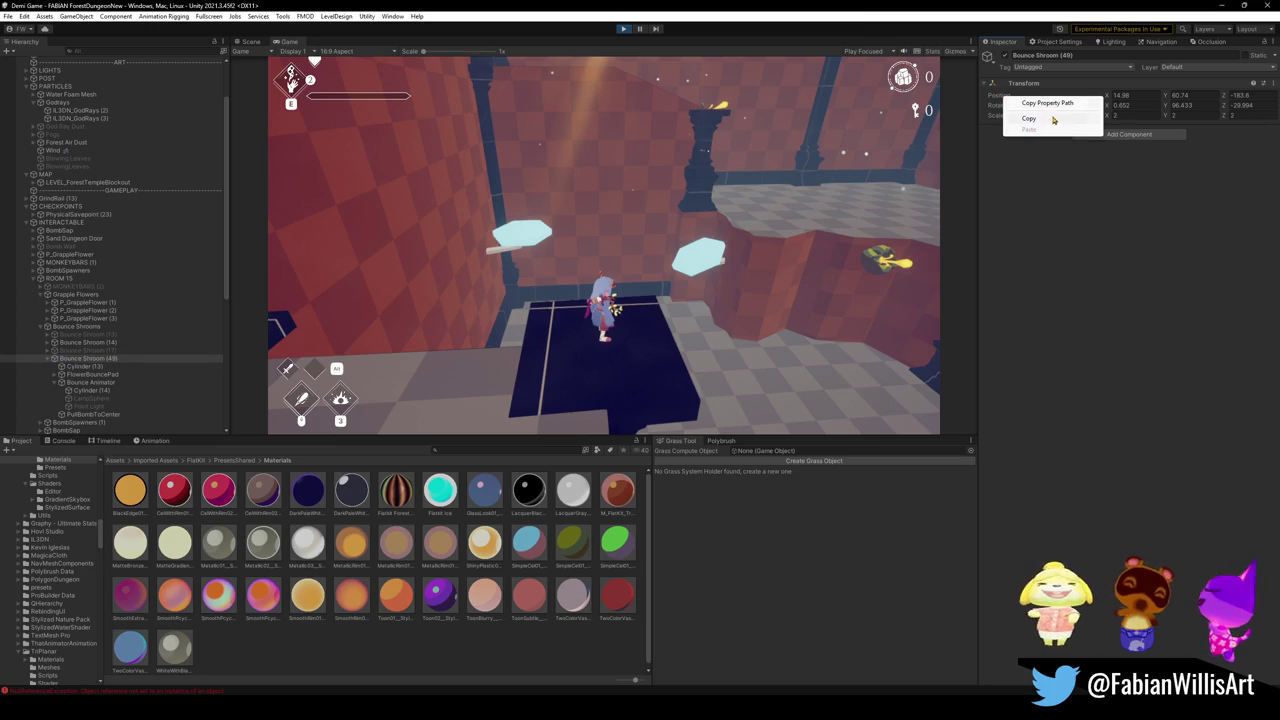
left_click(1042, 120)
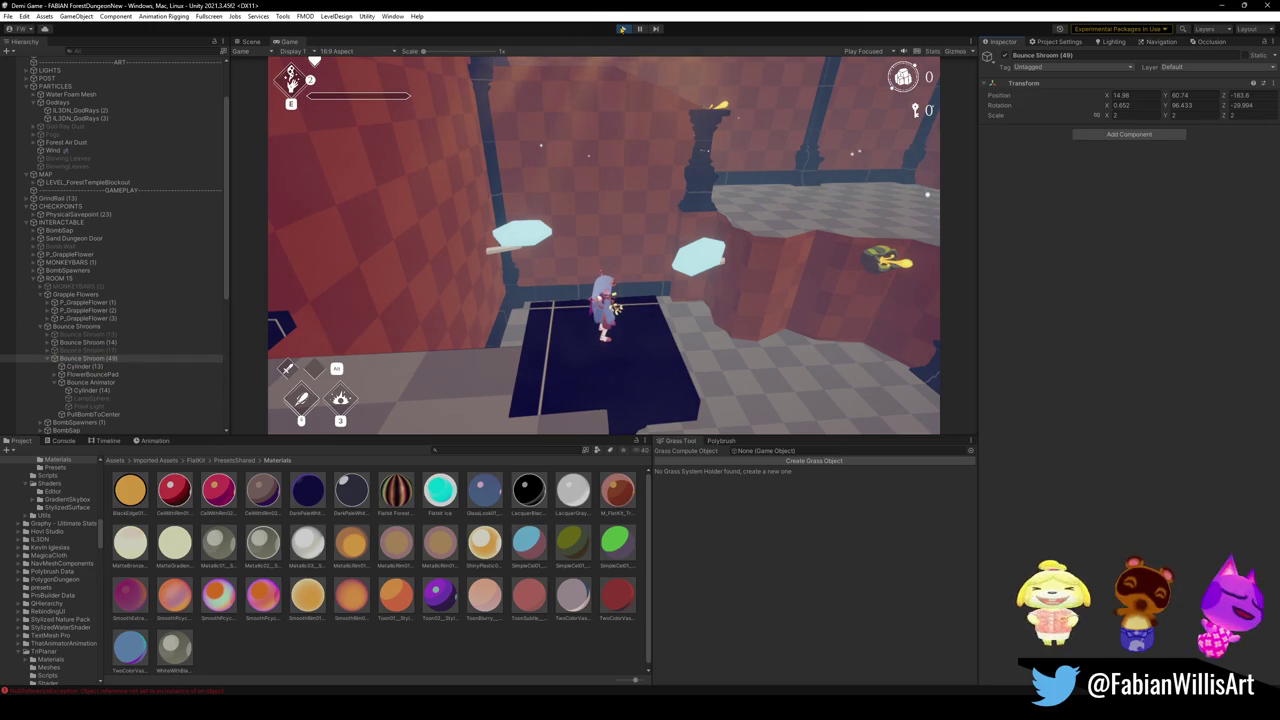
left_click(621, 30)
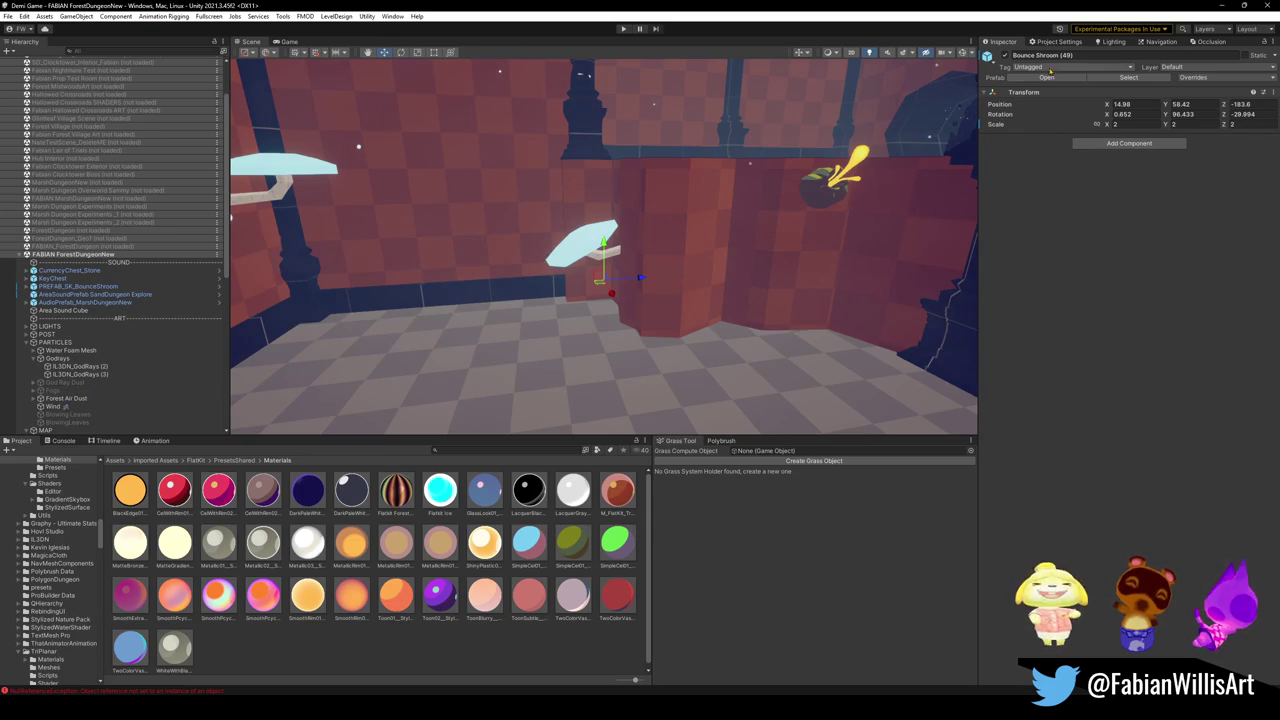
- Paste position 14.98, 60.74, -183.6 onto Bounce Shroom (49) and view the floor from above
right_click(1008, 107)
left_click(1060, 160)
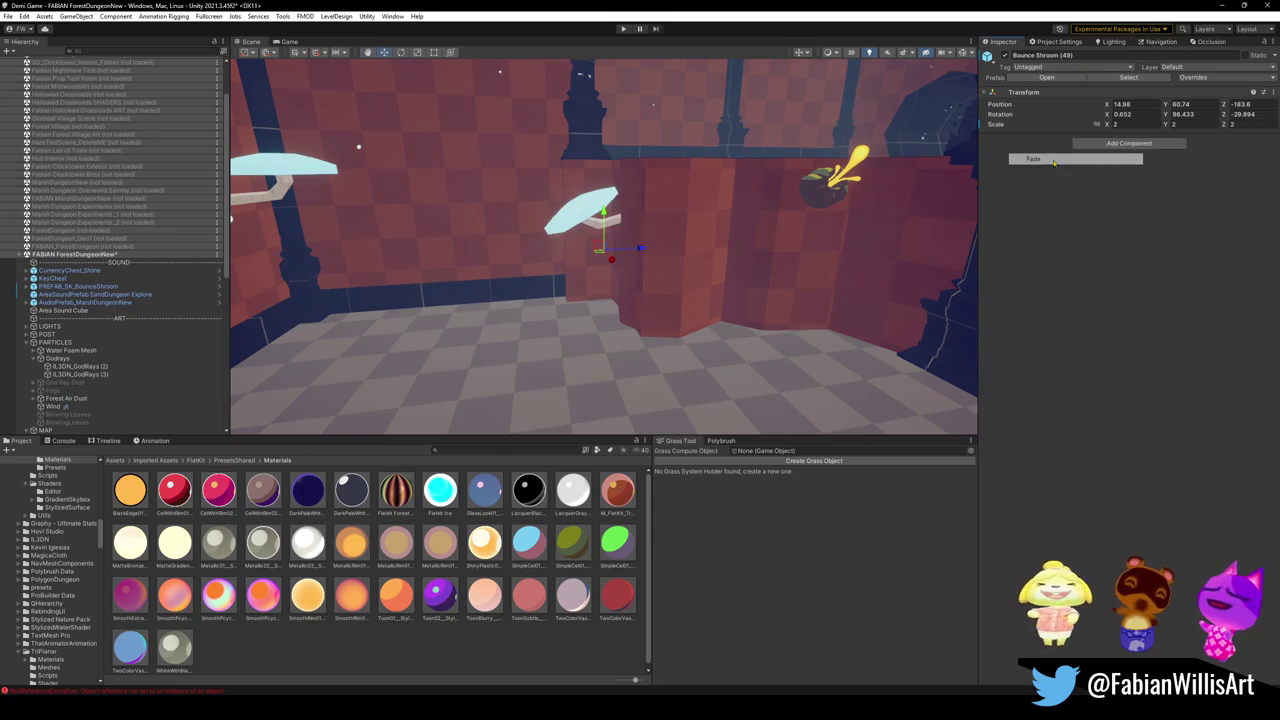
scroll(716, 196, "down", 2)
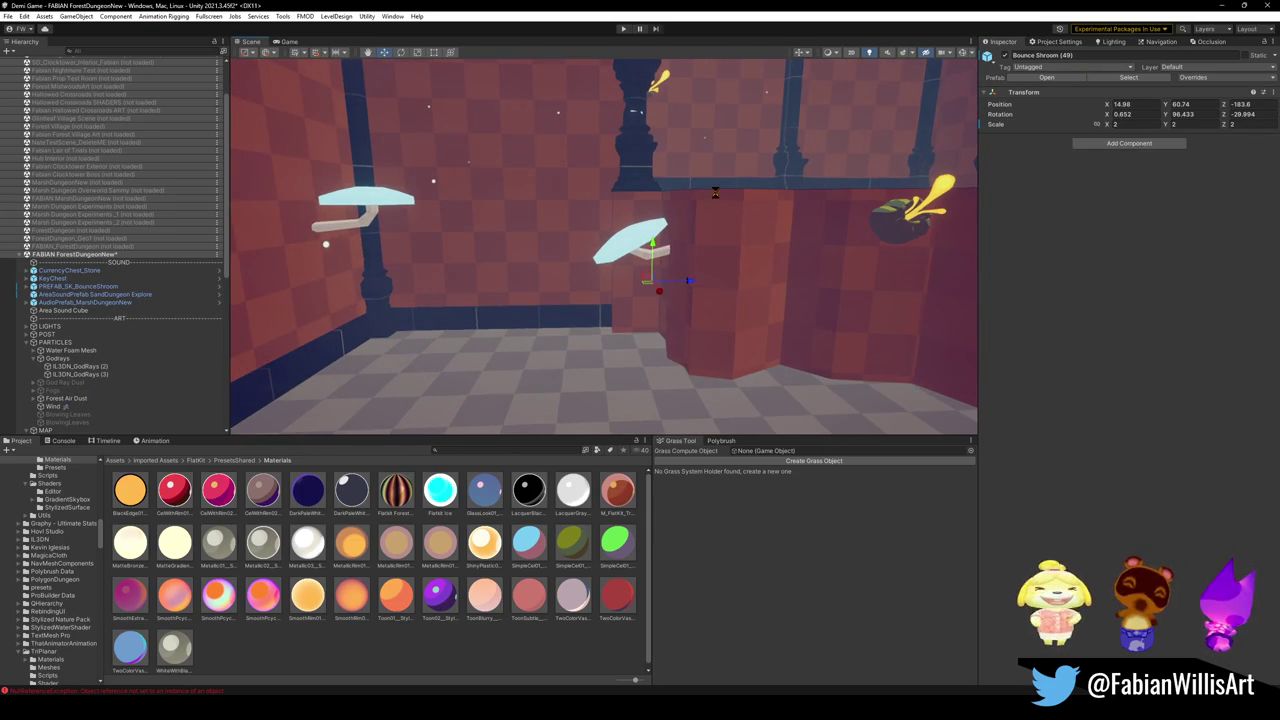
mouse_move(716, 196)
left_mouse_down()
mouse_move(536, 162)
mouse_move(557, 243)
mouse_move(579, 254)
mouse_move(605, 315)
mouse_move(490, 262)
left_mouse_up()
left_click(487, 262)
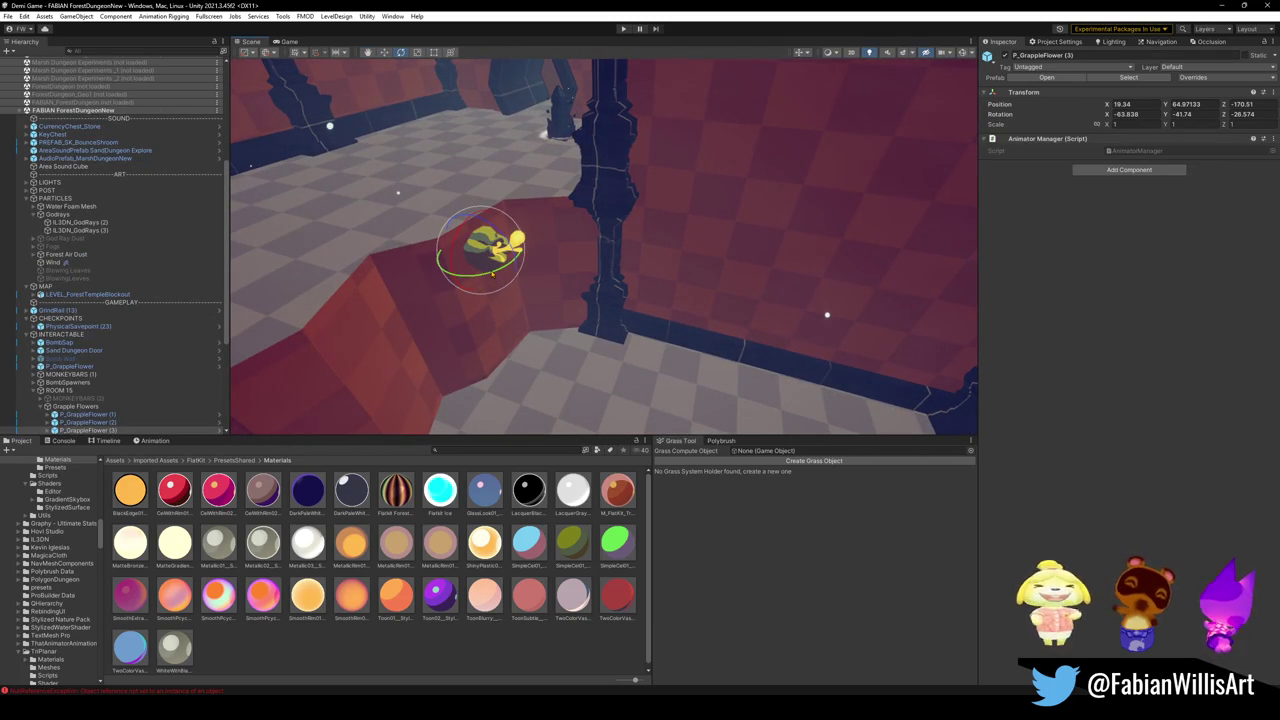
left_click_drag(490, 268, 411, 300)
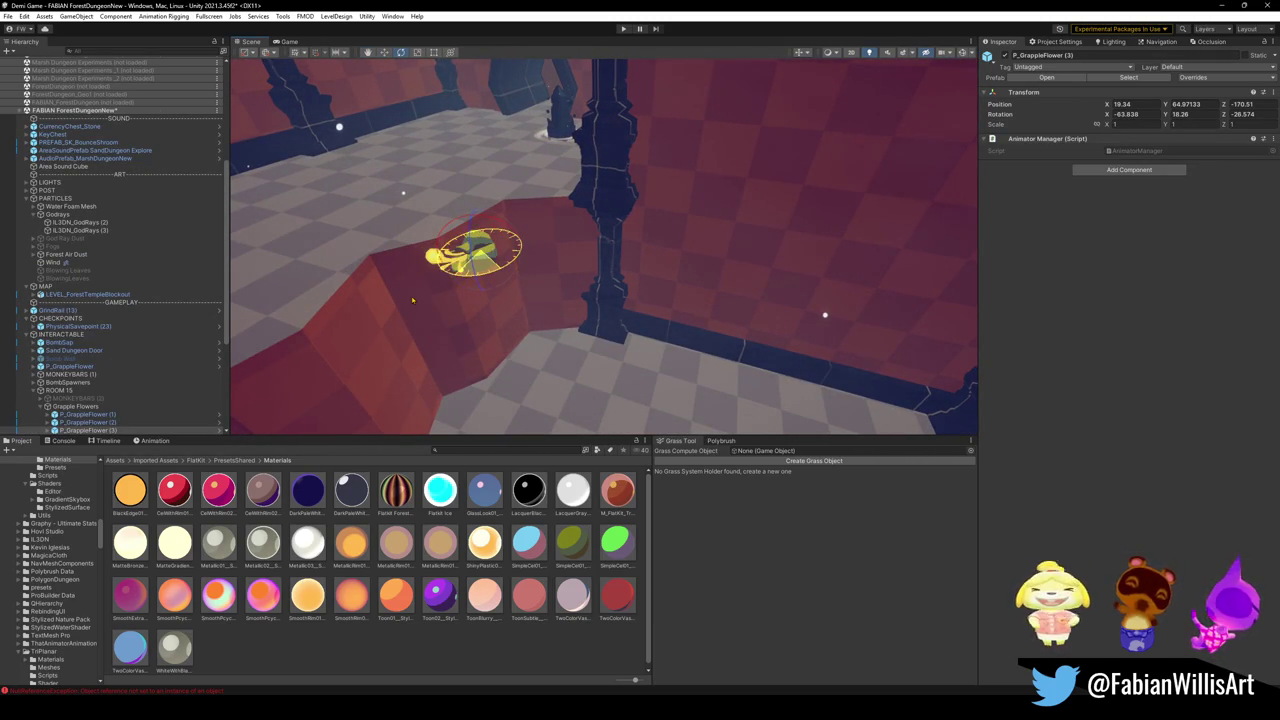
key("w")
mouse_move(478, 260)
left_mouse_down()
mouse_move(477, 271)
mouse_move(663, 243)
mouse_move(712, 222)
mouse_move(706, 240)
mouse_move(544, 176)
mouse_move(467, 172)
mouse_move(564, 232)
mouse_move(681, 226)
mouse_move(771, 186)
mouse_move(779, 215)
mouse_move(814, 214)
mouse_move(965, 295)
mouse_move(931, 241)
mouse_move(968, 308)
mouse_move(964, 234)
mouse_move(643, 244)
left_mouse_up()
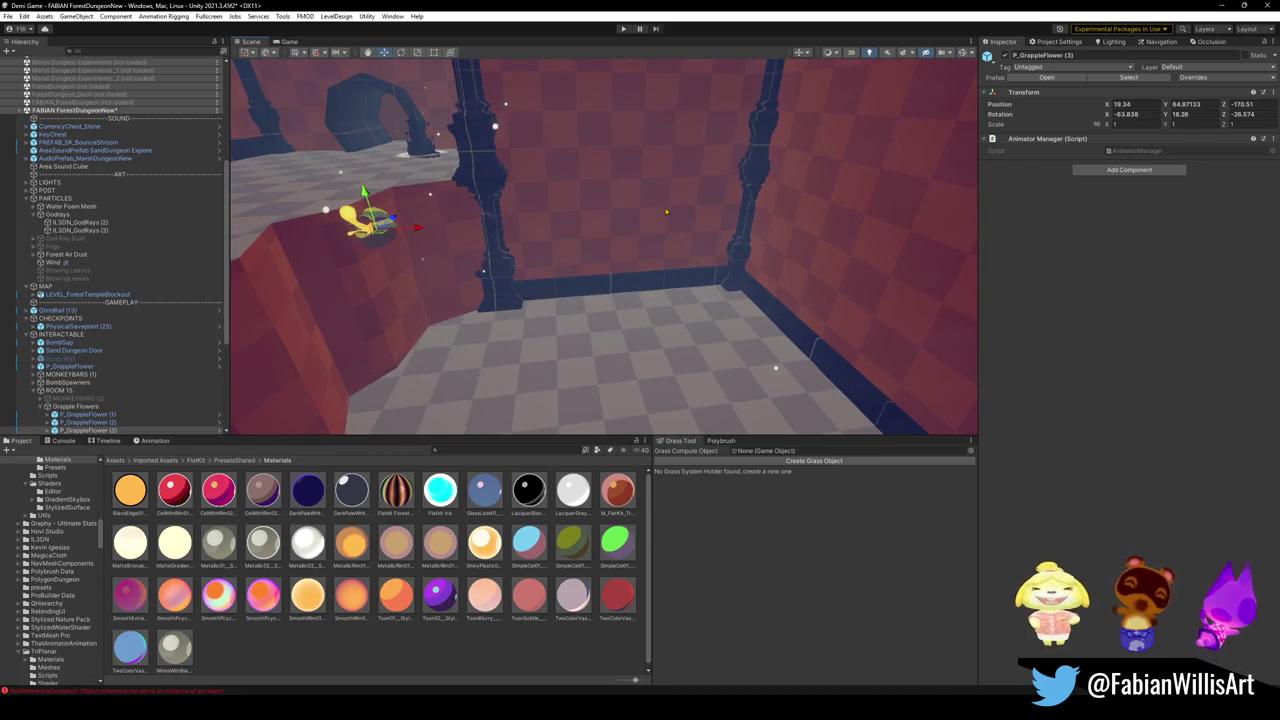
left_click_drag(666, 211, 540, 210)
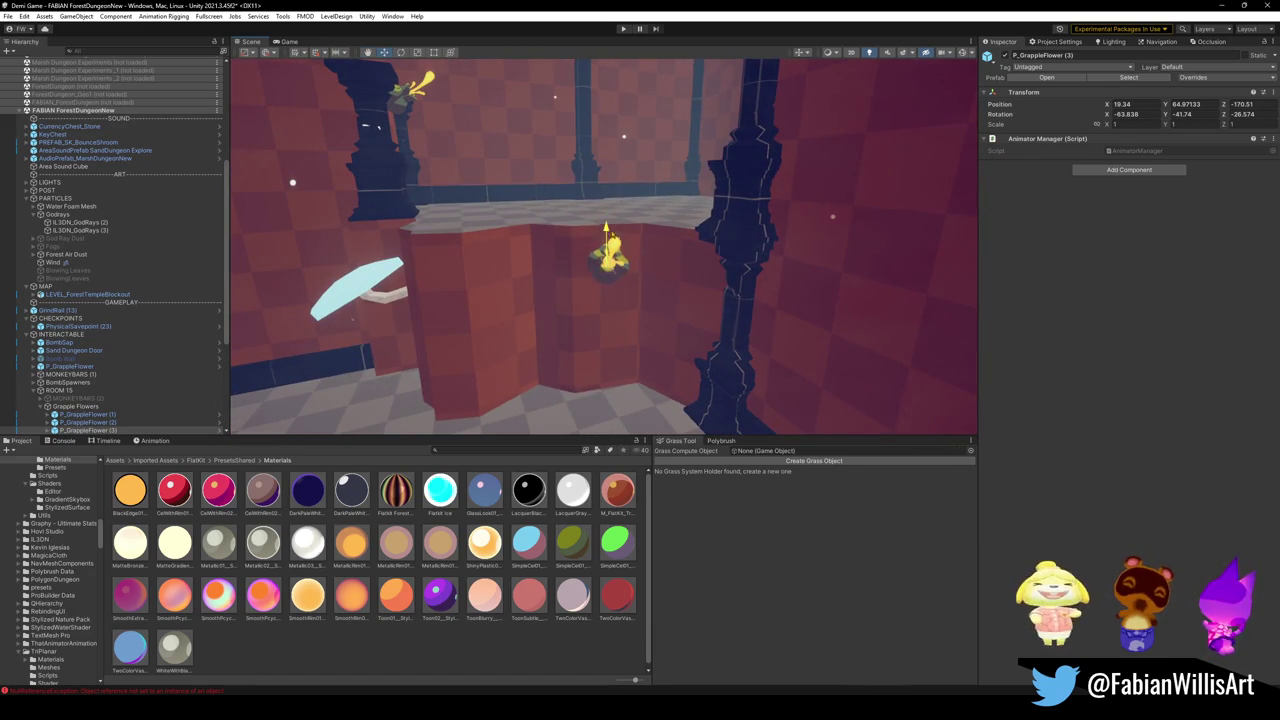
mouse_move(618, 263)
left_mouse_down()
mouse_move(734, 236)
mouse_move(535, 229)
mouse_move(296, 270)
left_mouse_up()
scroll(76, 370, "down", 1)
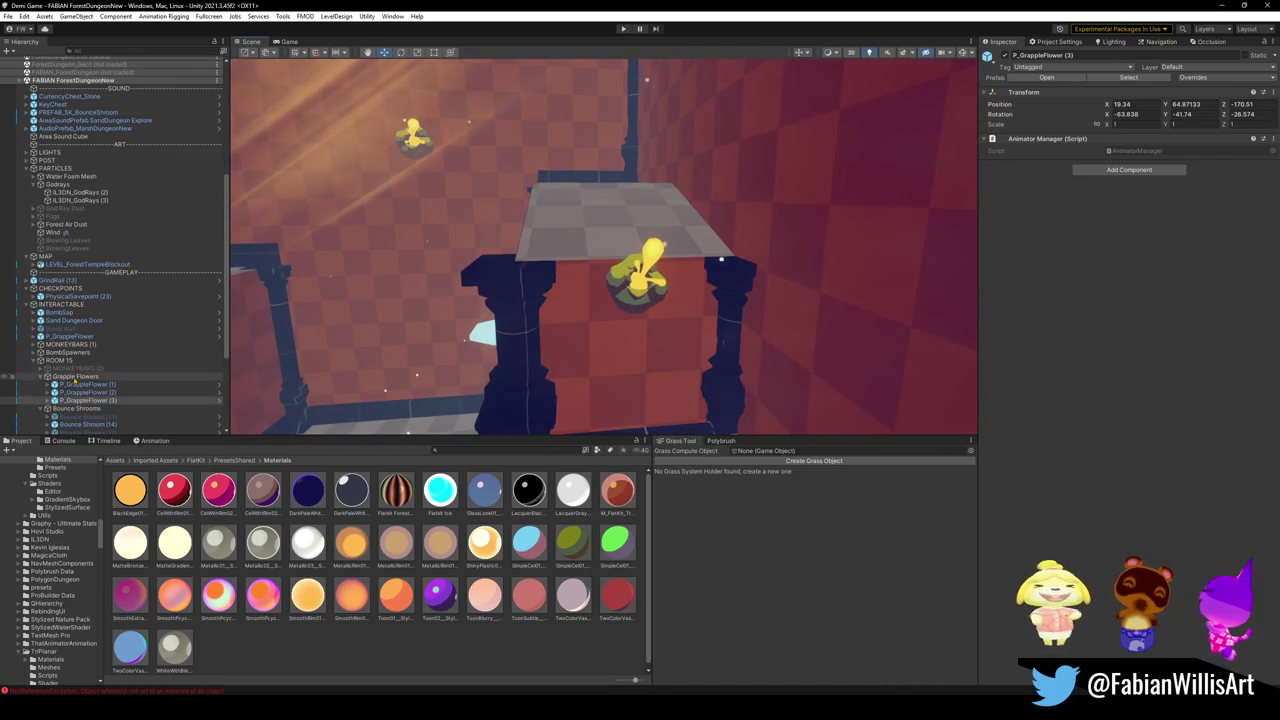
- Enable the MONKEYBARS (2) group and select its child SD_MonkeyBar_02 (22)
left_click(76, 368)
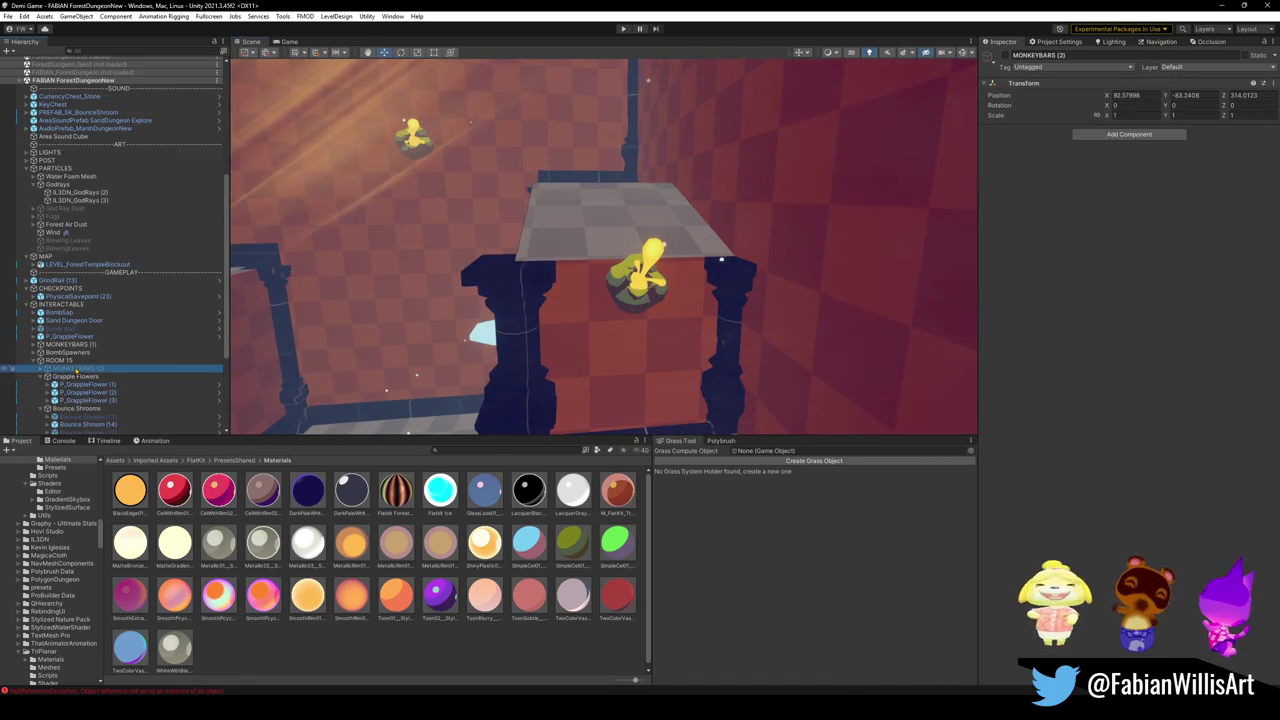
left_click(1005, 55)
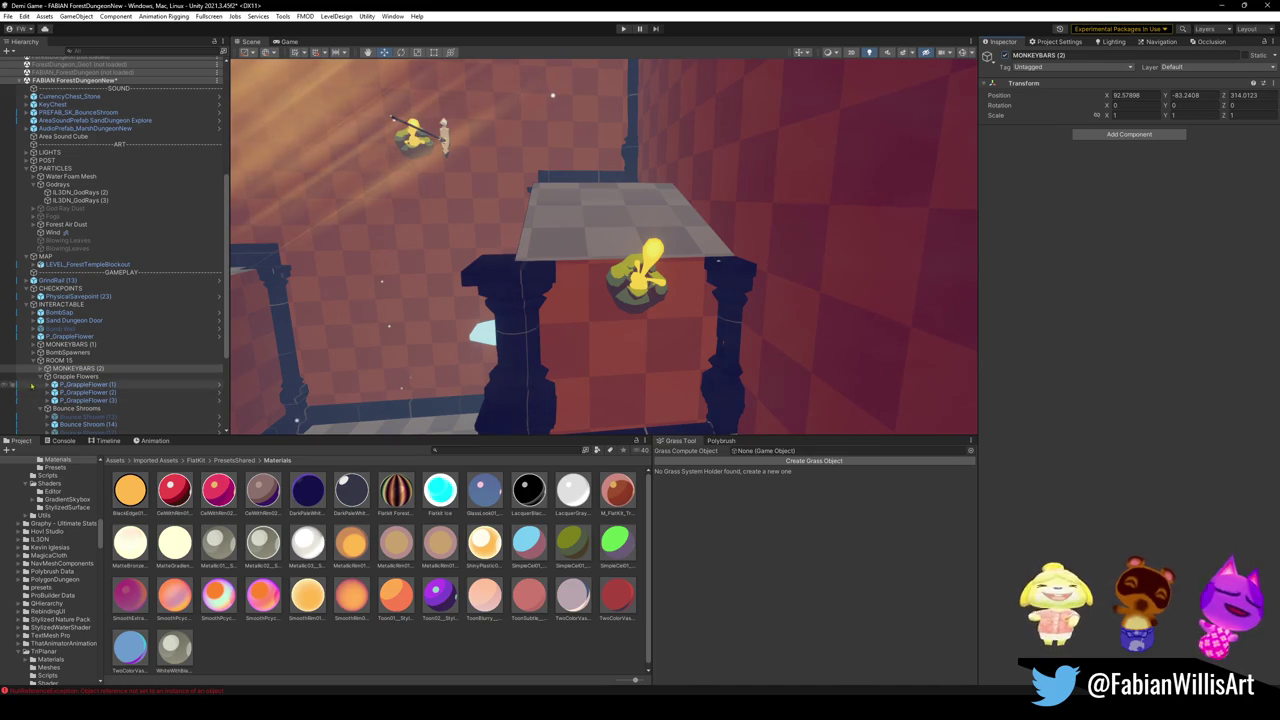
left_click(41, 368)
left_click(110, 377)
left_click(150, 386)
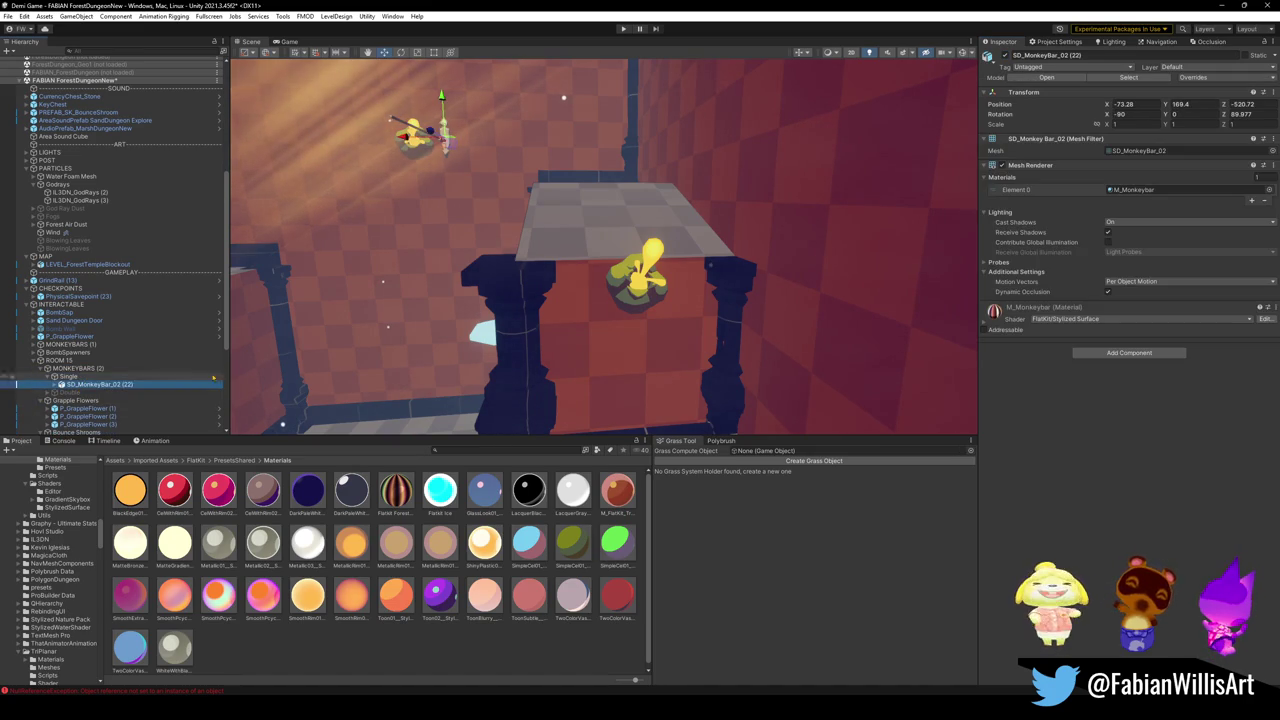
- Move SD_MonkeyBar_02 (22), rotate it to Z 179.977, and duplicate it
left_click_drag(473, 253, 507, 210)
key("ctrl+alt+f")
mouse_move(604, 256)
left_mouse_down()
mouse_move(672, 272)
mouse_move(808, 392)
mouse_move(807, 357)
mouse_move(760, 330)
left_mouse_up()
key("e")
mouse_move(665, 172)
left_mouse_down()
mouse_move(620, 190)
mouse_move(505, 197)
mouse_move(546, 256)
left_mouse_up()
key("f")
key("ctrl+z")
mouse_move(850, 278)
left_mouse_down()
mouse_move(774, 280)
mouse_move(725, 165)
mouse_move(753, 173)
mouse_move(711, 185)
mouse_move(690, 223)
mouse_move(599, 228)
mouse_move(570, 290)
mouse_move(530, 302)
left_mouse_up()
key("w")
key("ctrl+d")
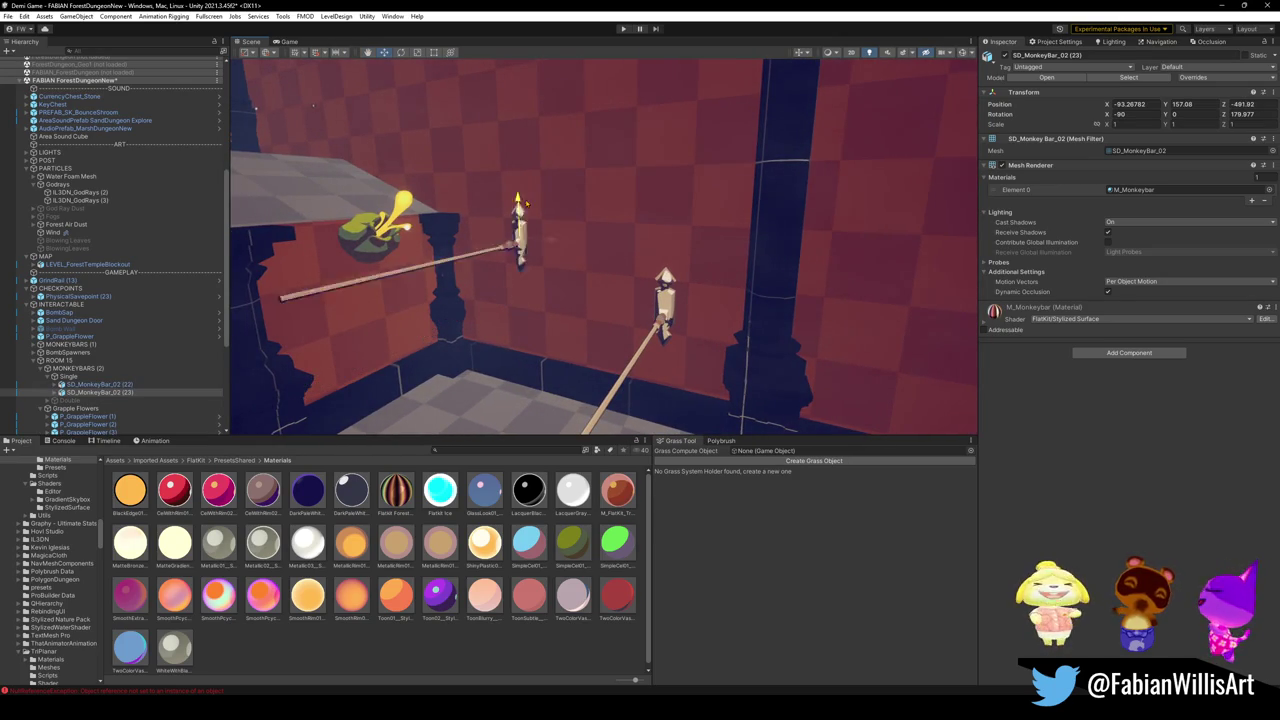
- Slide SD_MonkeyBar_02 (23) to -93.27, 160.05, -490.81 along the wall, then start Play mode
left_click_drag(548, 200, 526, 140)
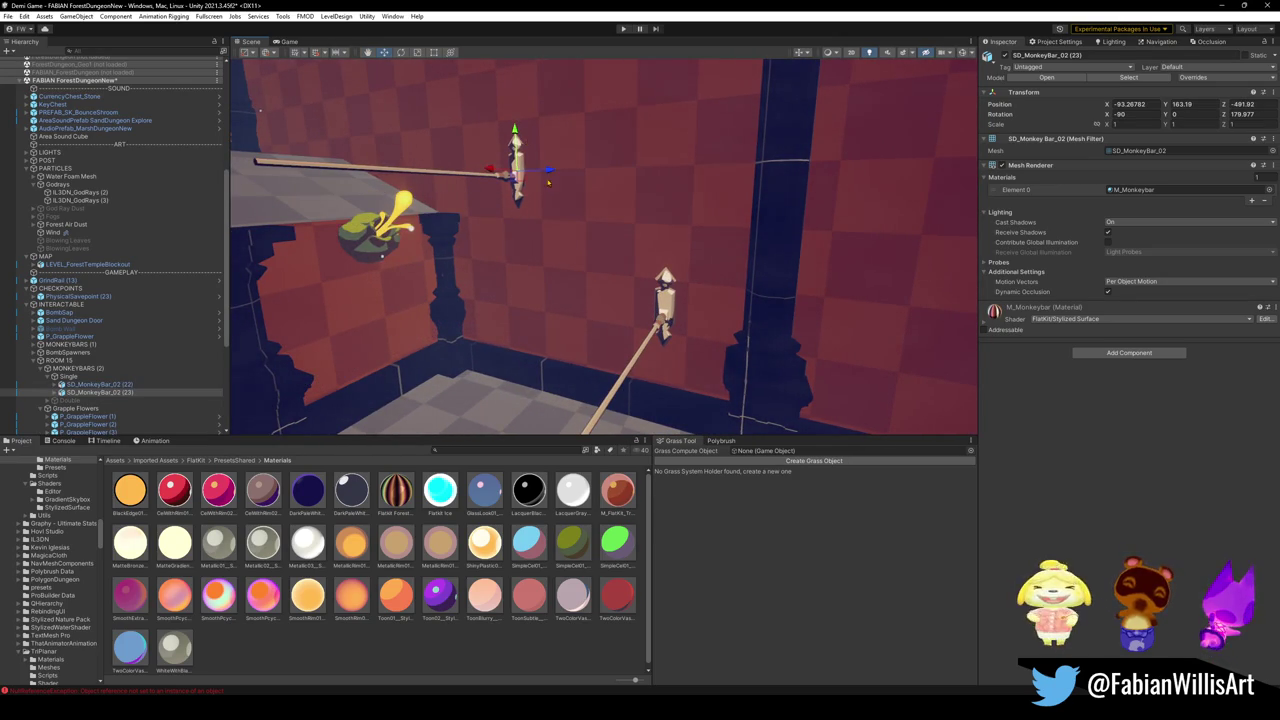
left_click_drag(531, 193, 509, 194)
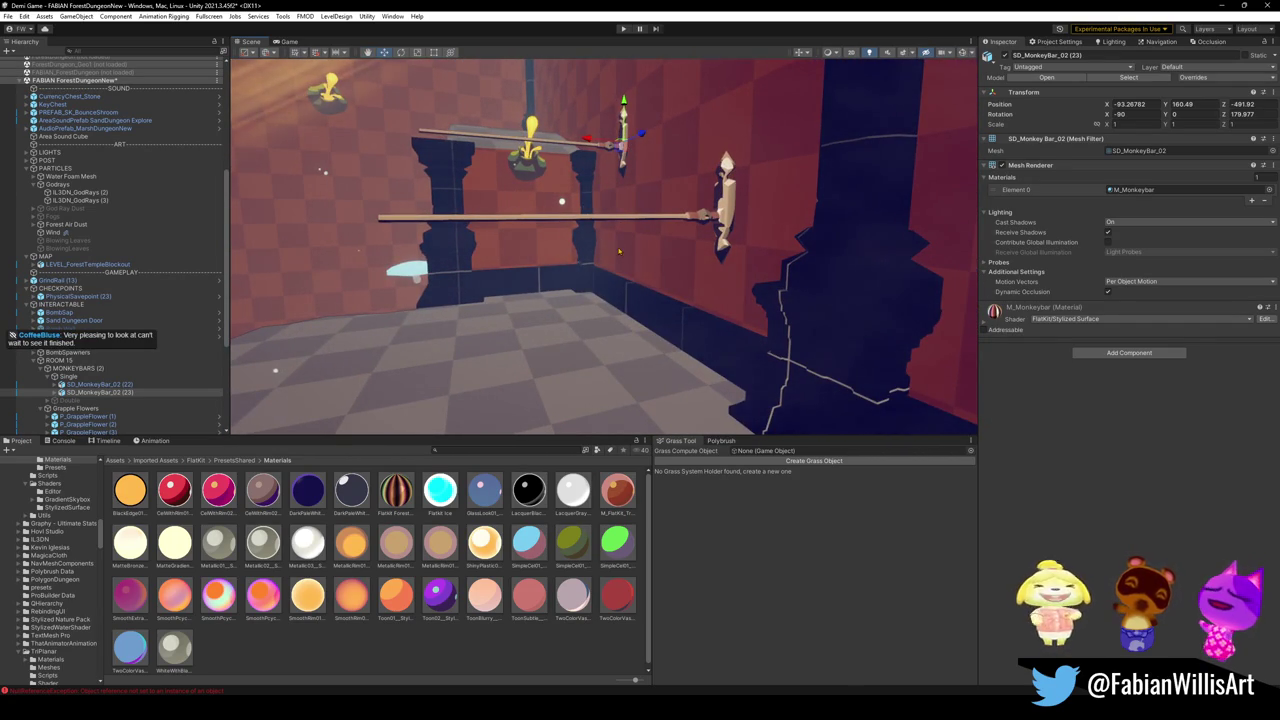
mouse_move(624, 258)
left_mouse_down()
mouse_move(606, 200)
mouse_move(640, 178)
mouse_move(680, 176)
mouse_move(645, 263)
mouse_move(756, 287)
left_mouse_up()
left_click(604, 180)
left_click(620, 266)
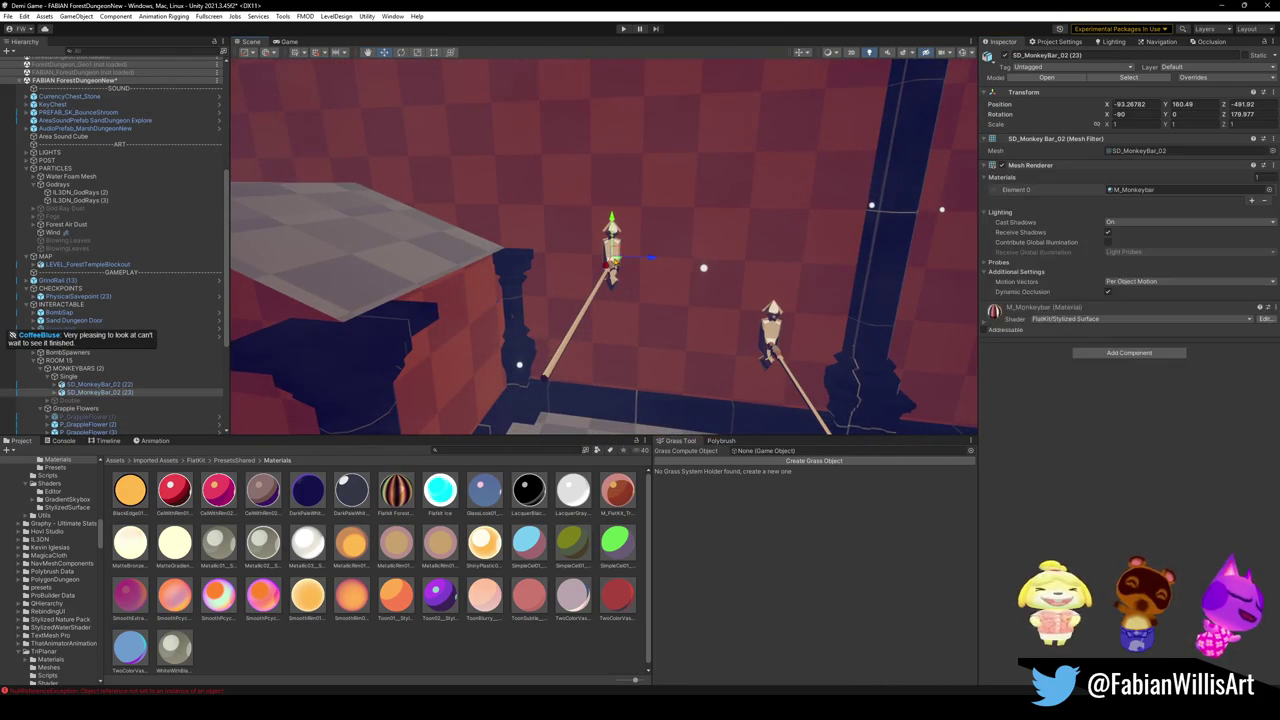
mouse_move(643, 266)
left_mouse_down()
mouse_move(697, 263)
mouse_move(646, 266)
mouse_move(527, 95)
mouse_move(499, 116)
mouse_move(549, 170)
left_mouse_up()
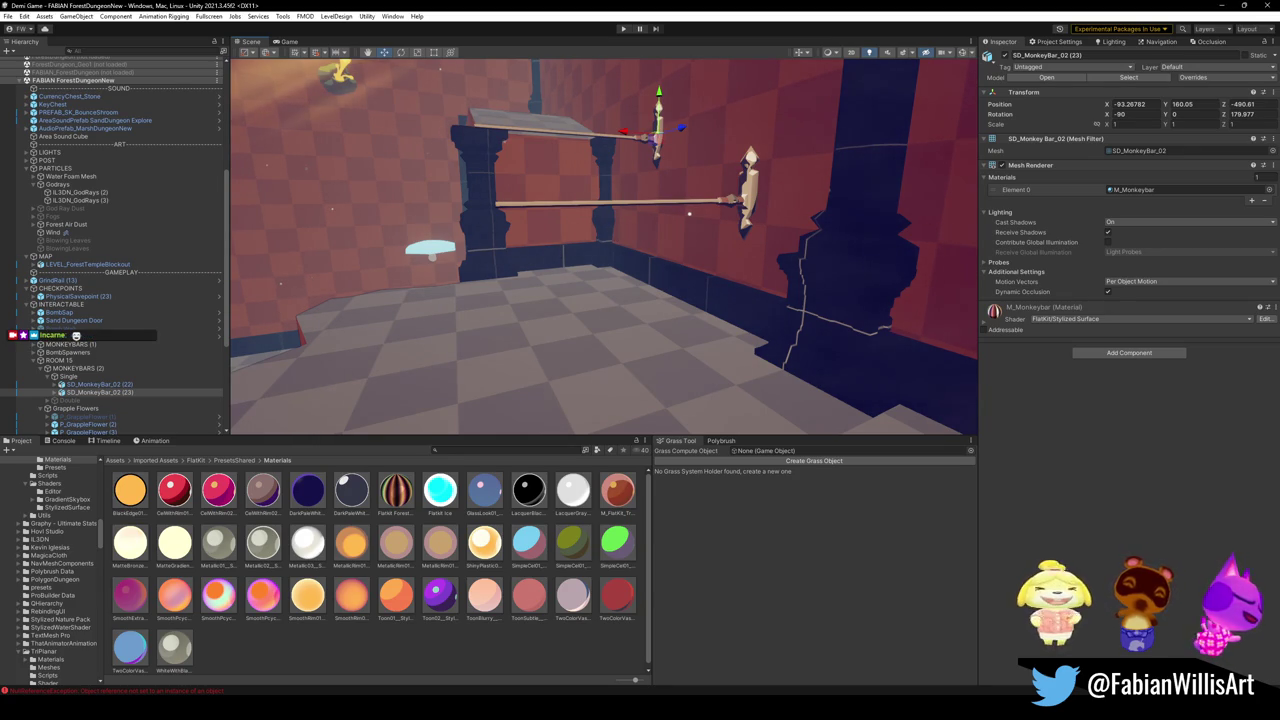
left_click_drag(689, 213, 659, 187)
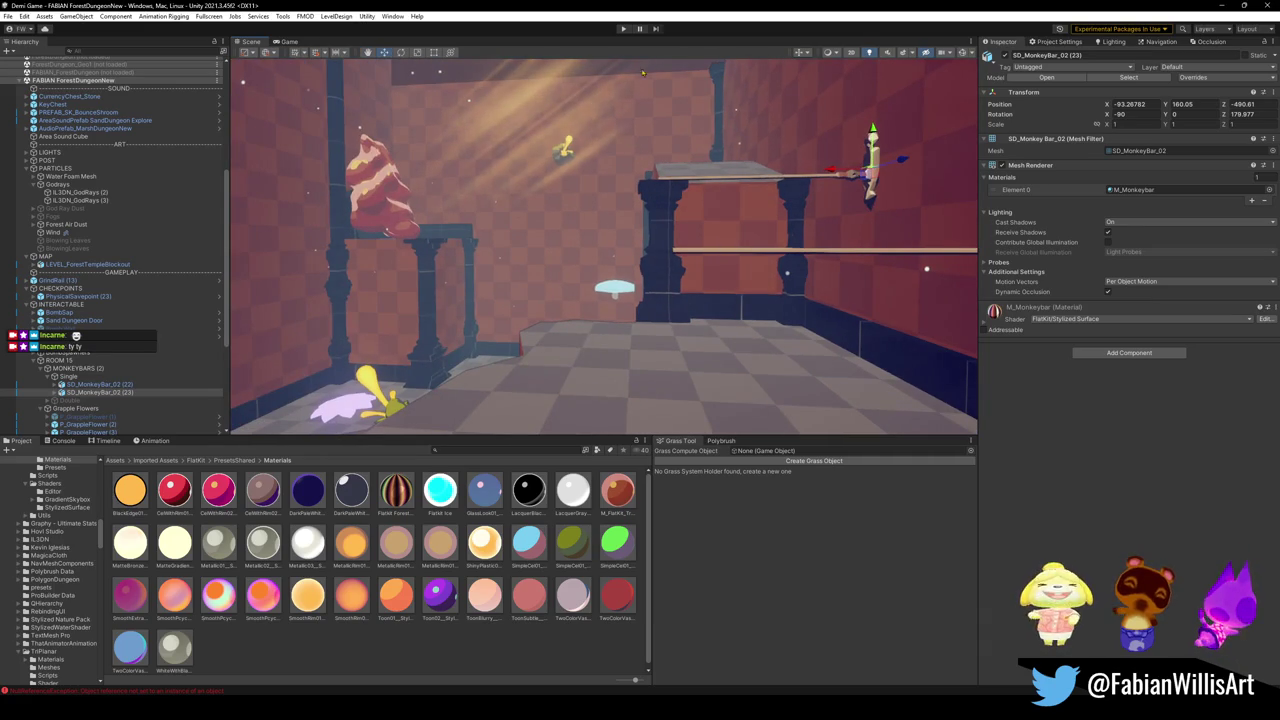
left_click(621, 29)
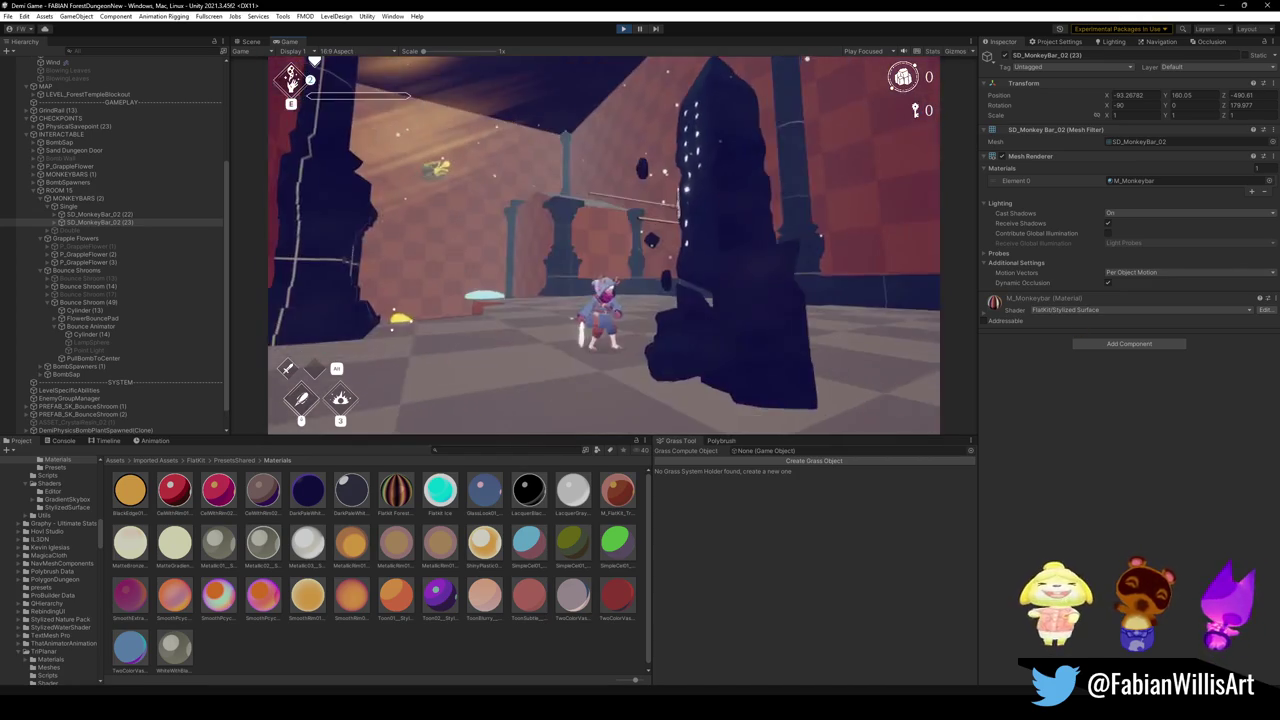
- Play fullscreen, running into the room, grappling to the yellow flower and reaching the pillar
key("F10")
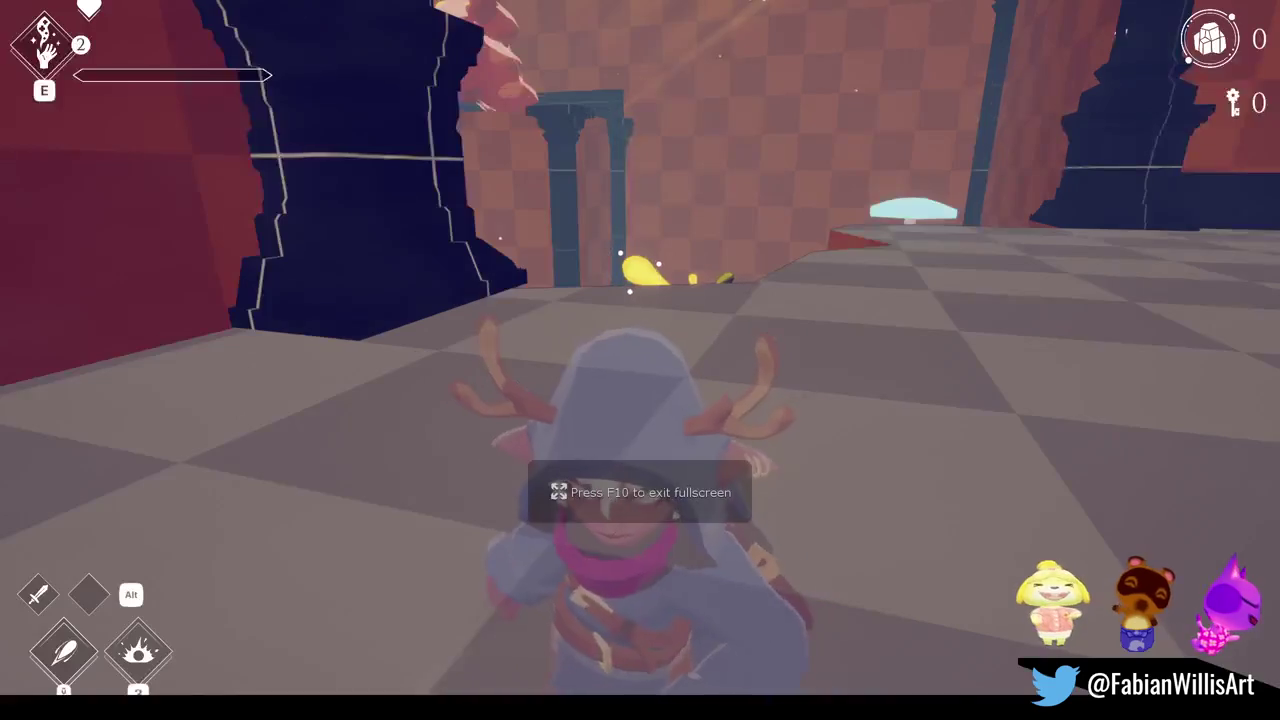
key("w")
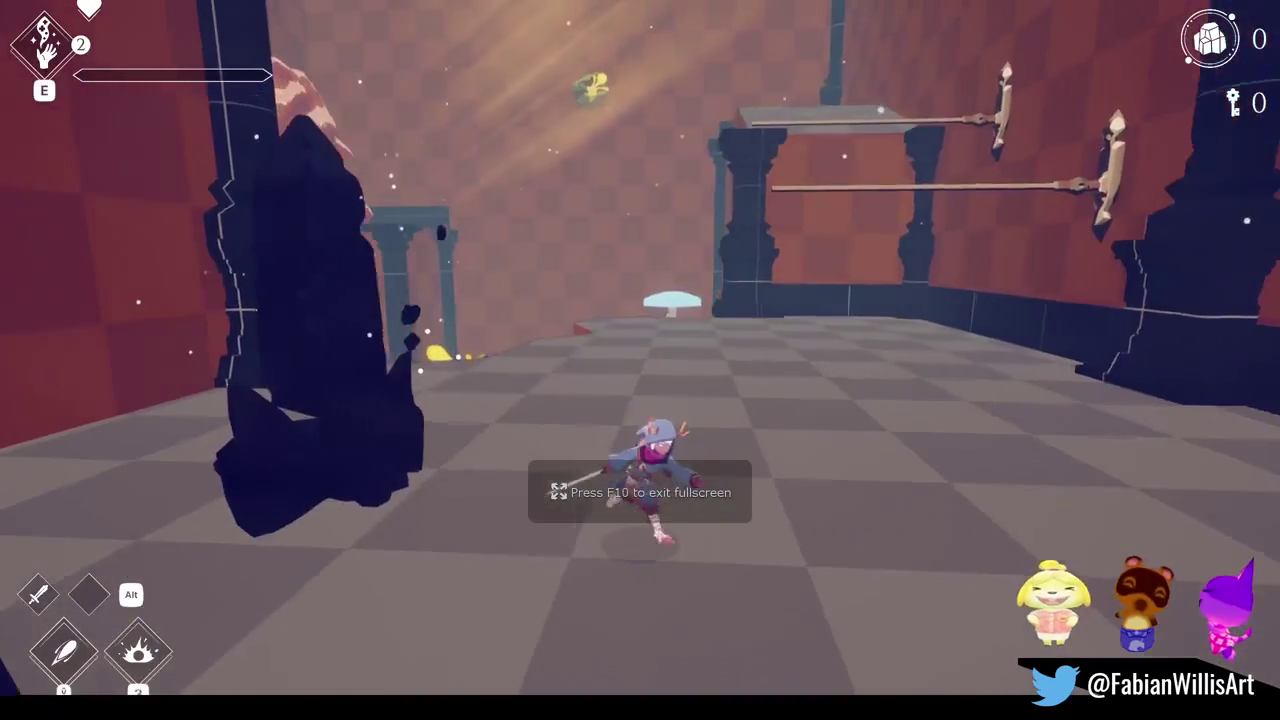
key("w")
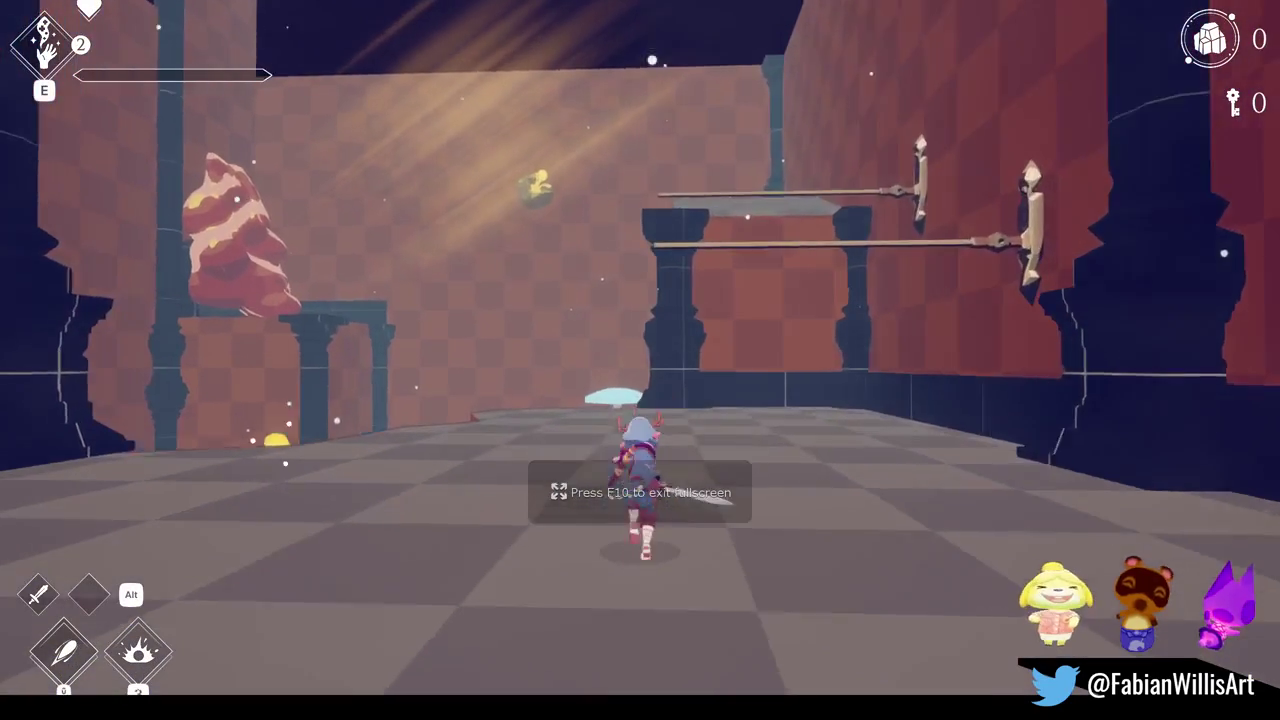
key("w")
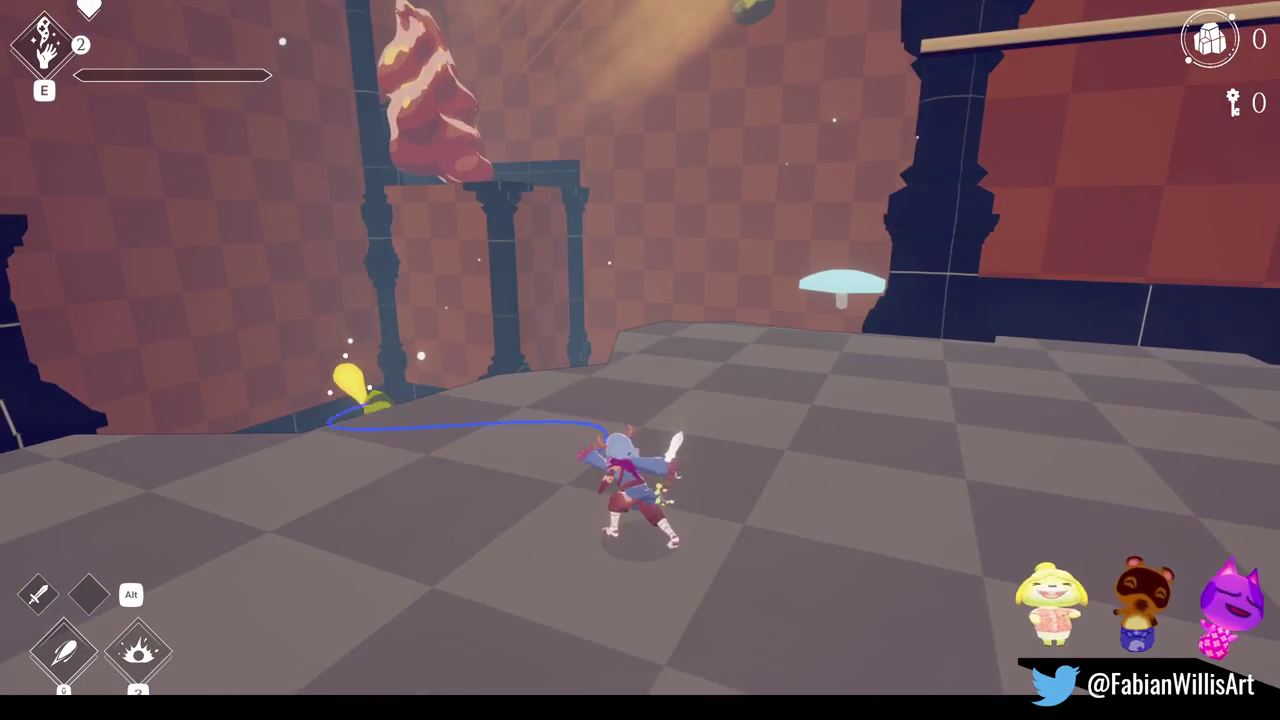
key("w")
key("w")
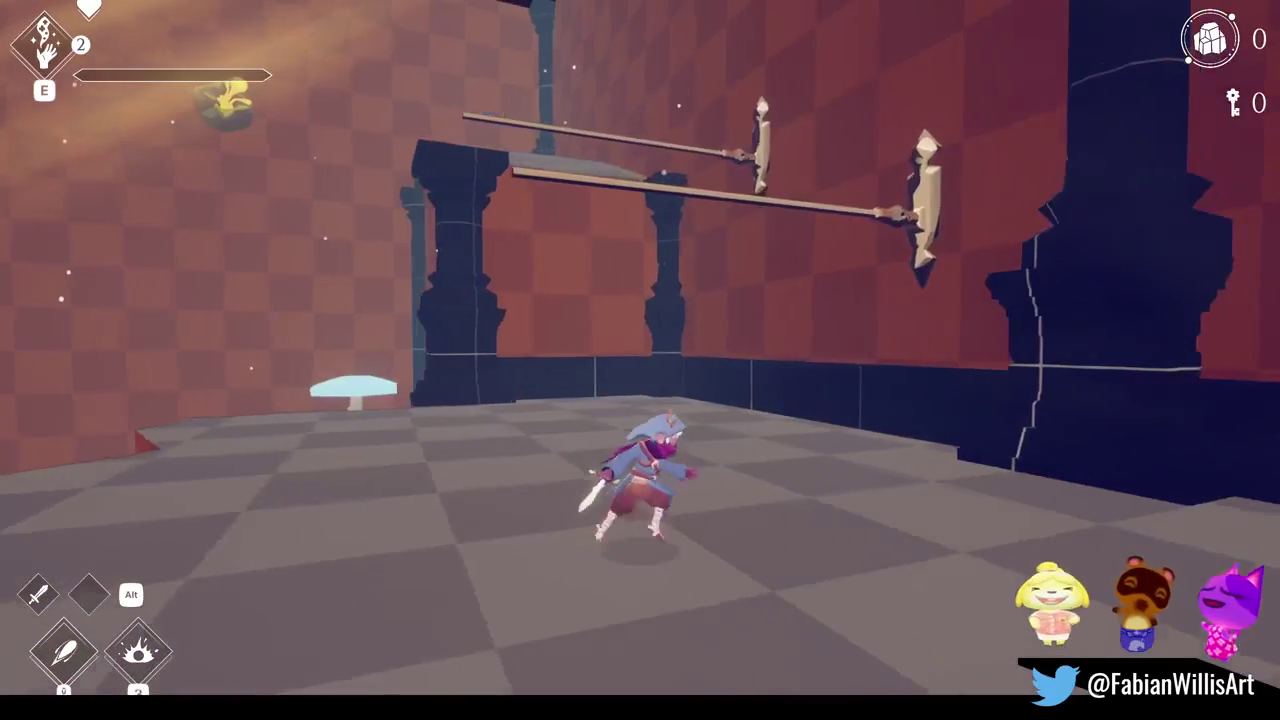
key("space")
key("space")
key("w")
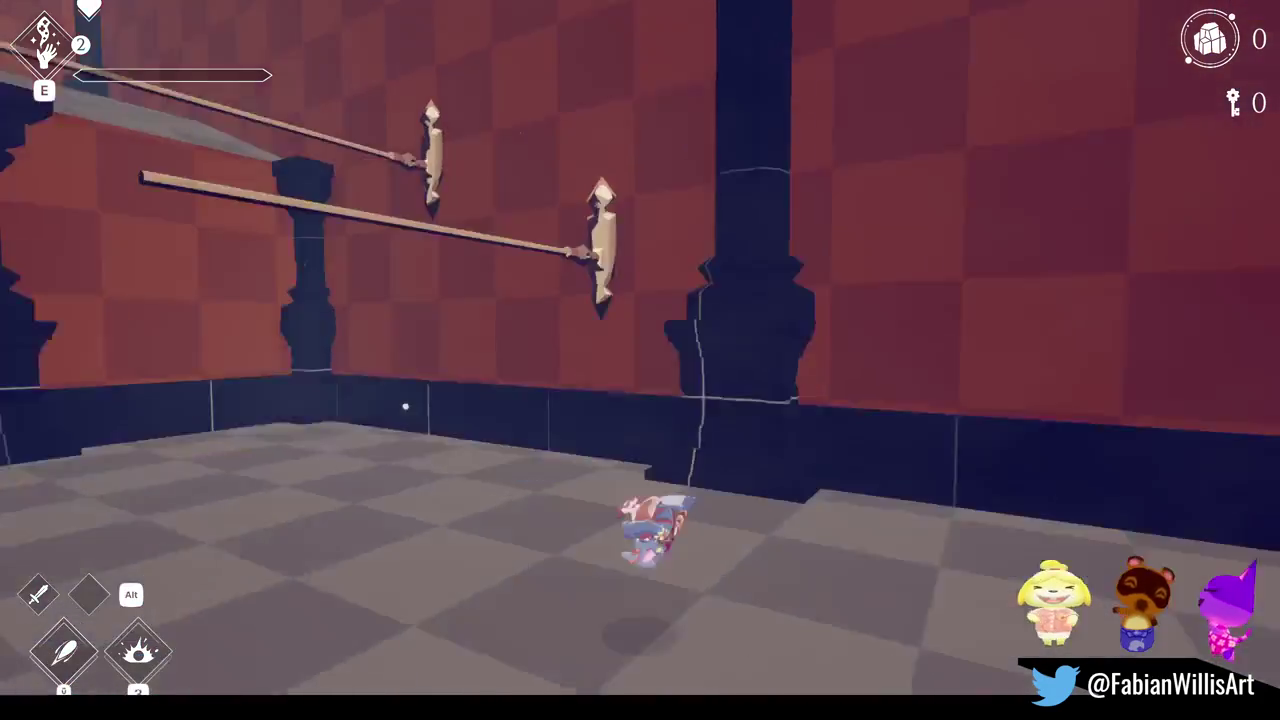
- Swing across the monkey bars to the upper platform, run back, and pause
key("space")
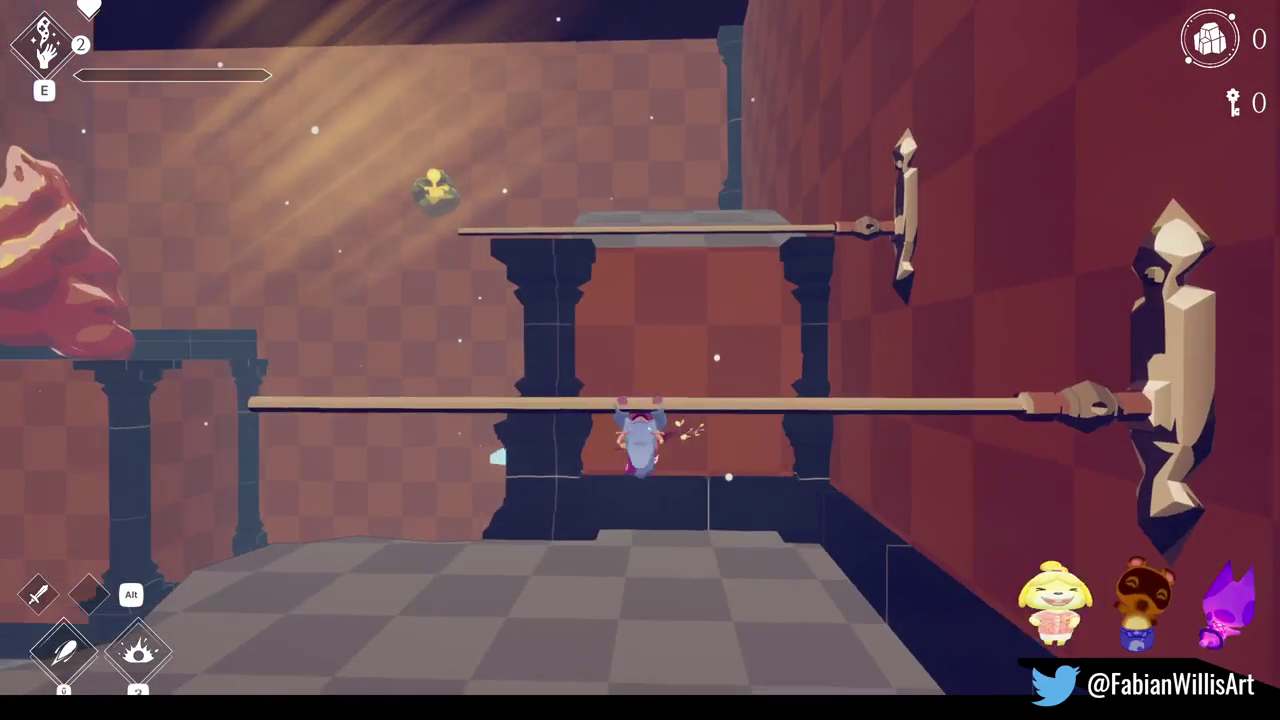
key("space")
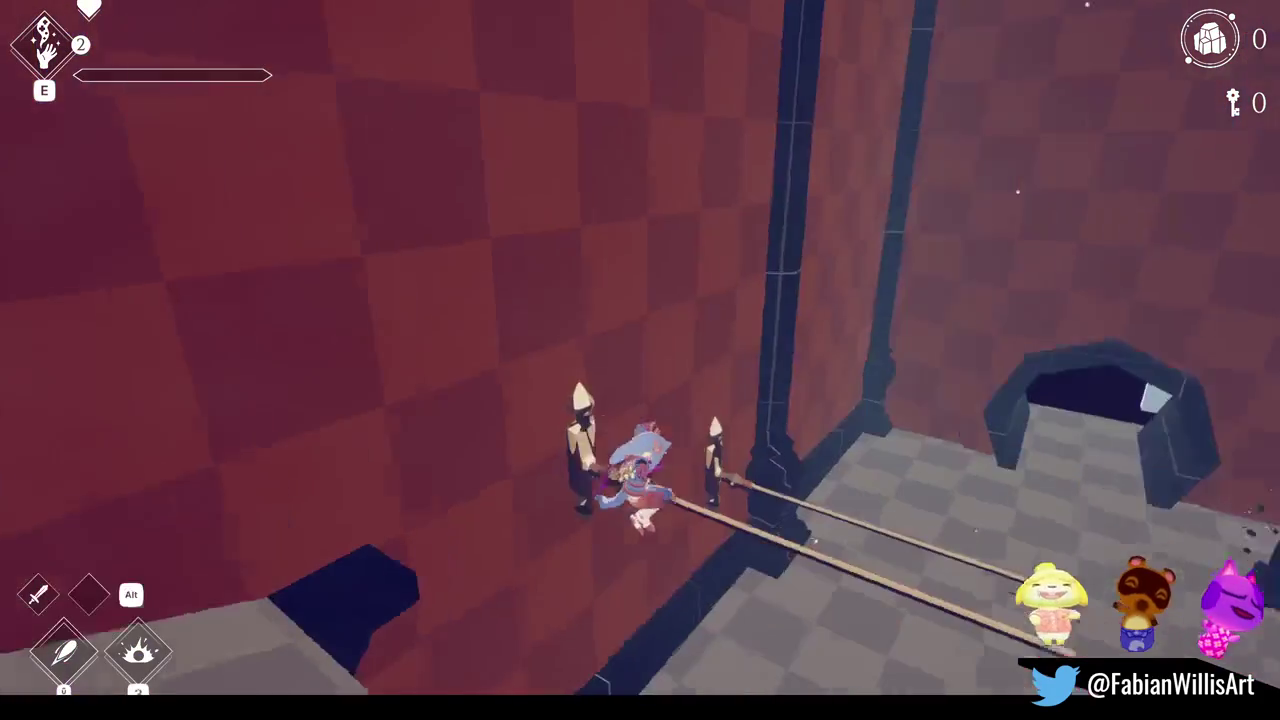
key("space")
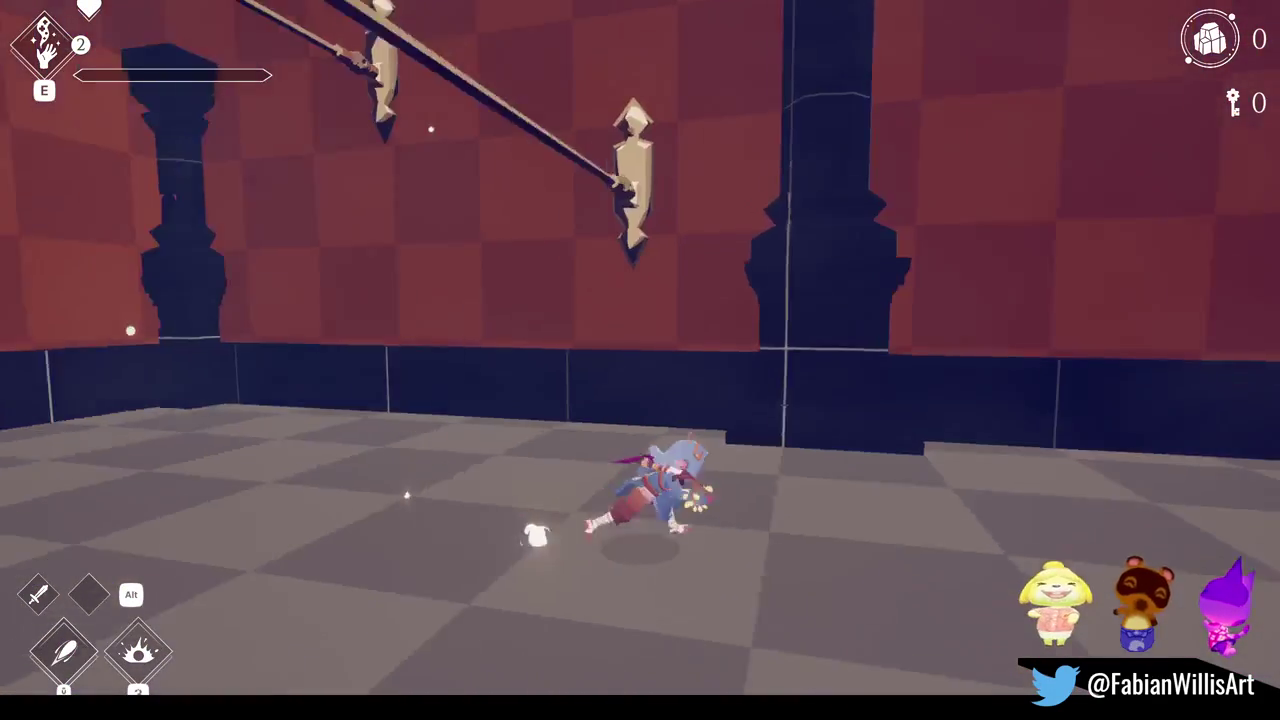
key("space")
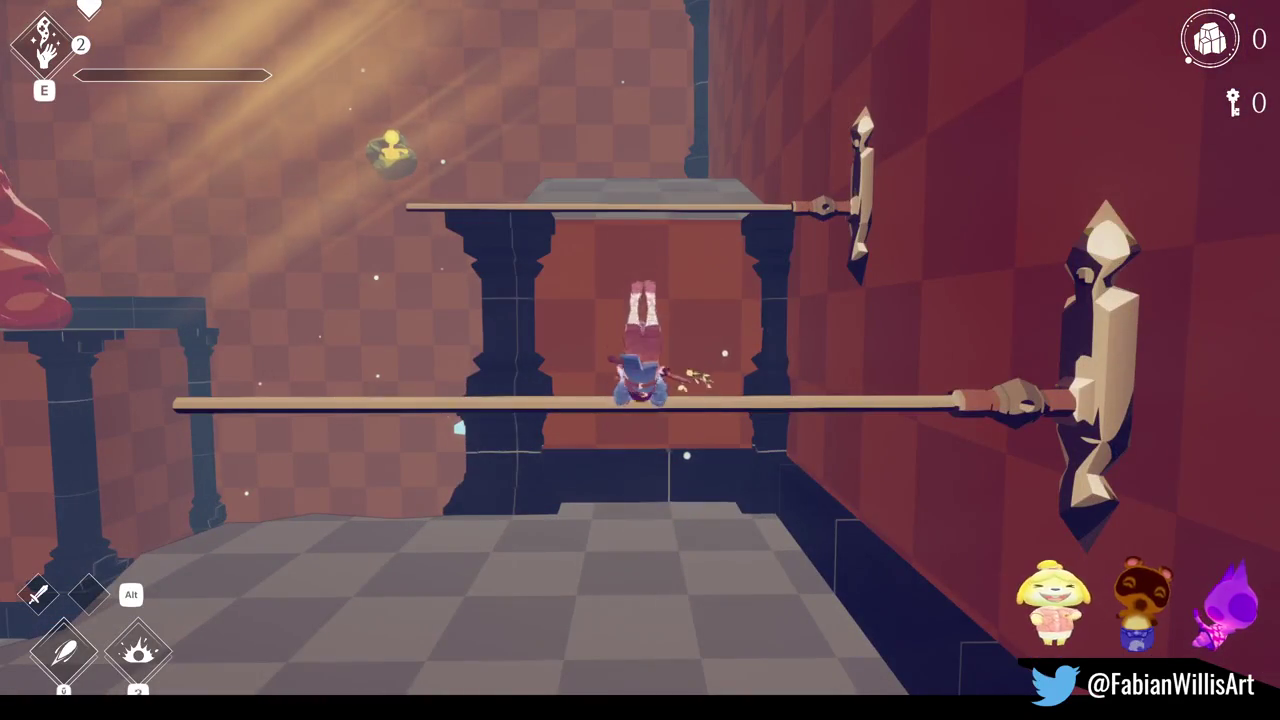
key("space")
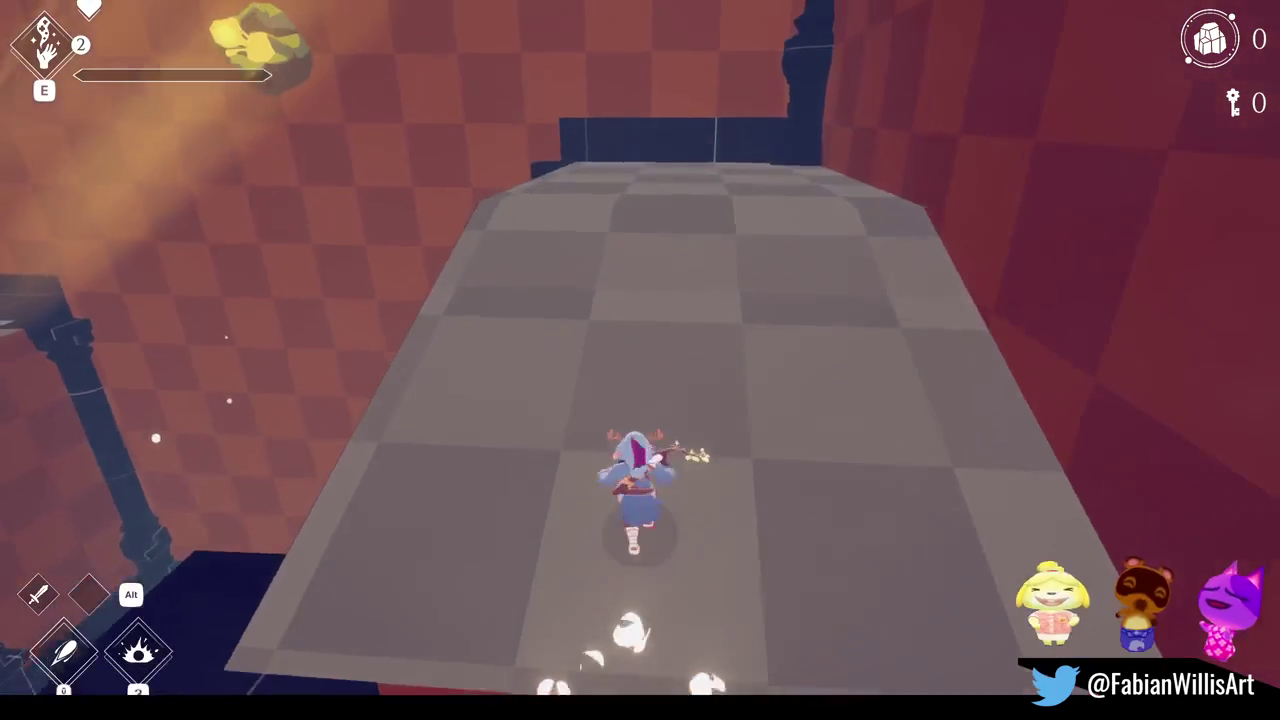
key("e")
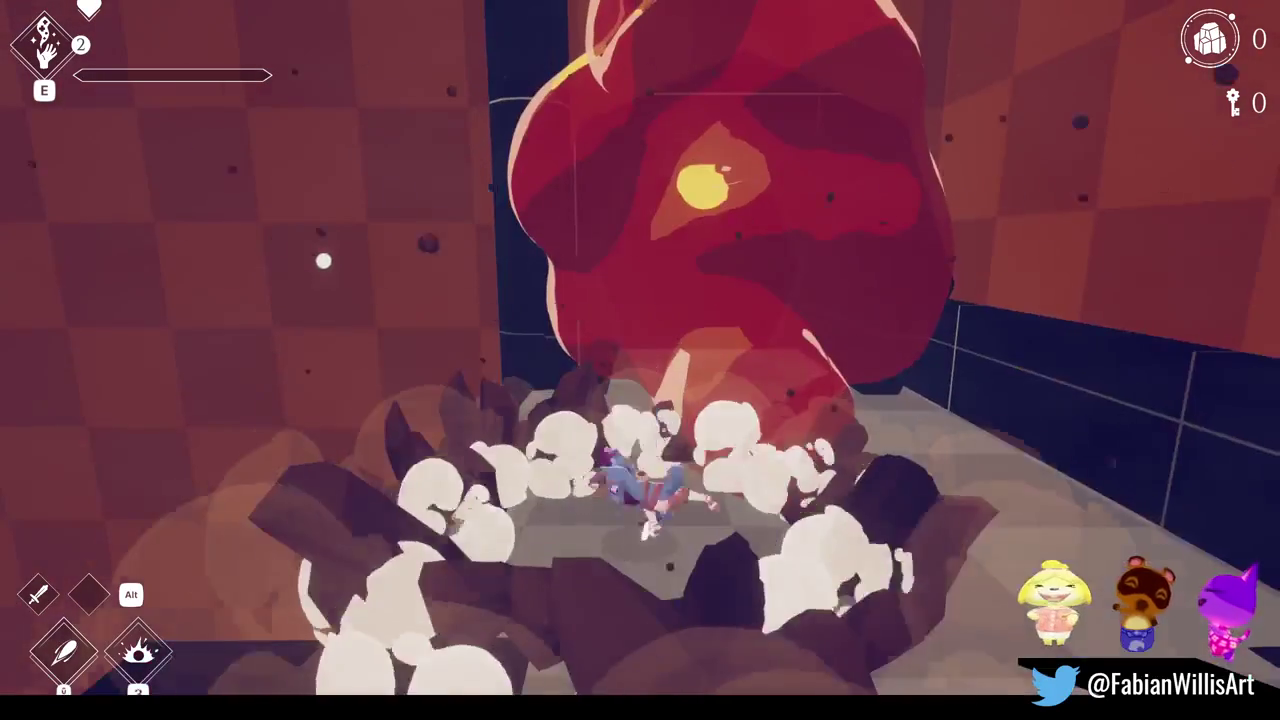
key("w")
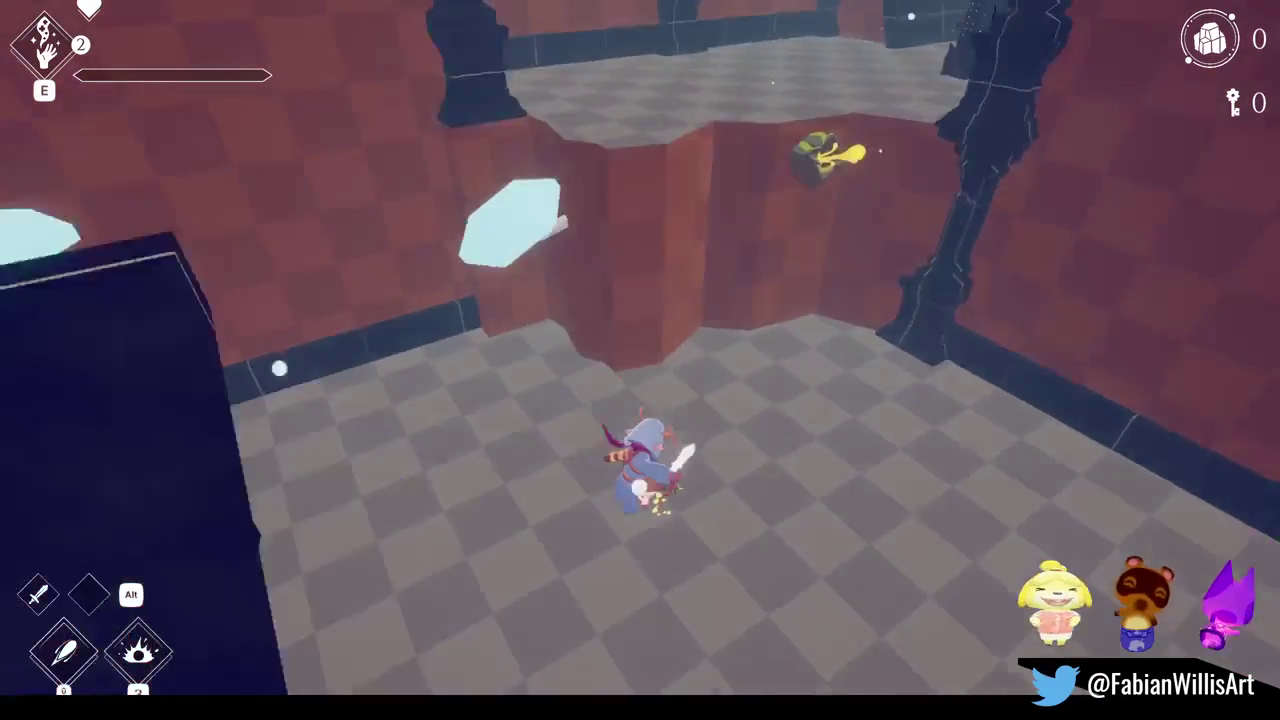
key("w")
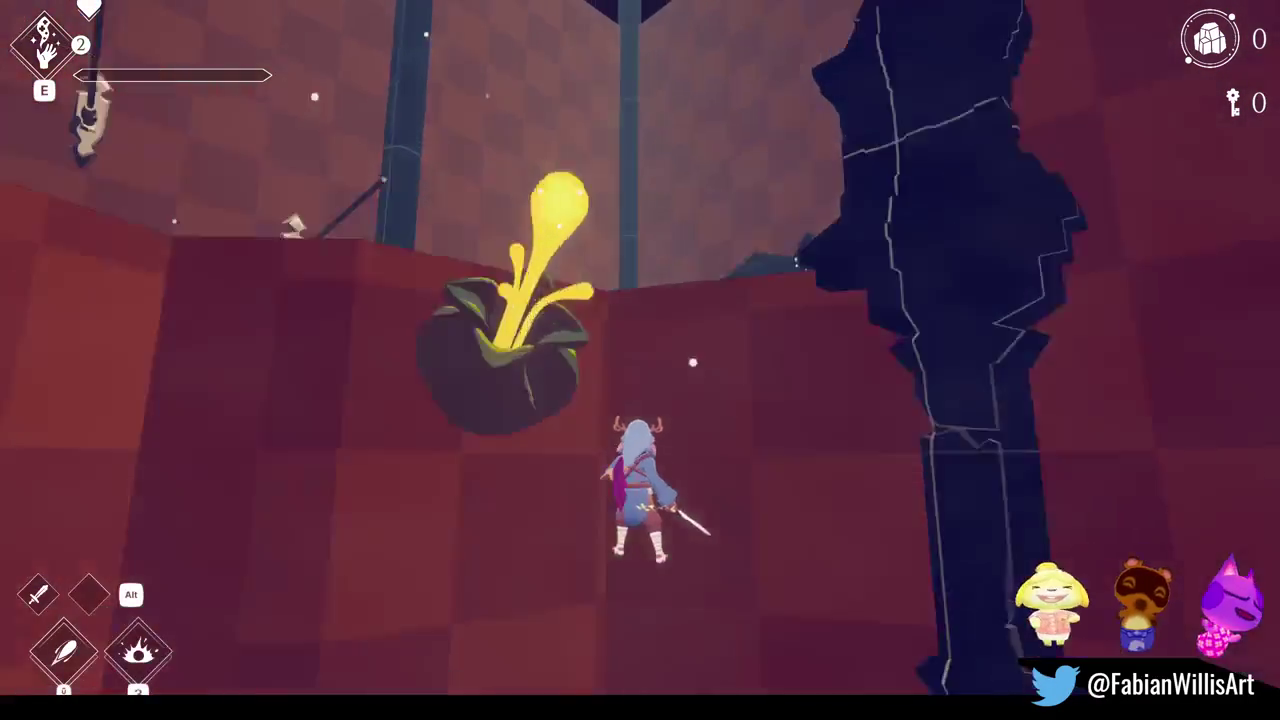
key("w")
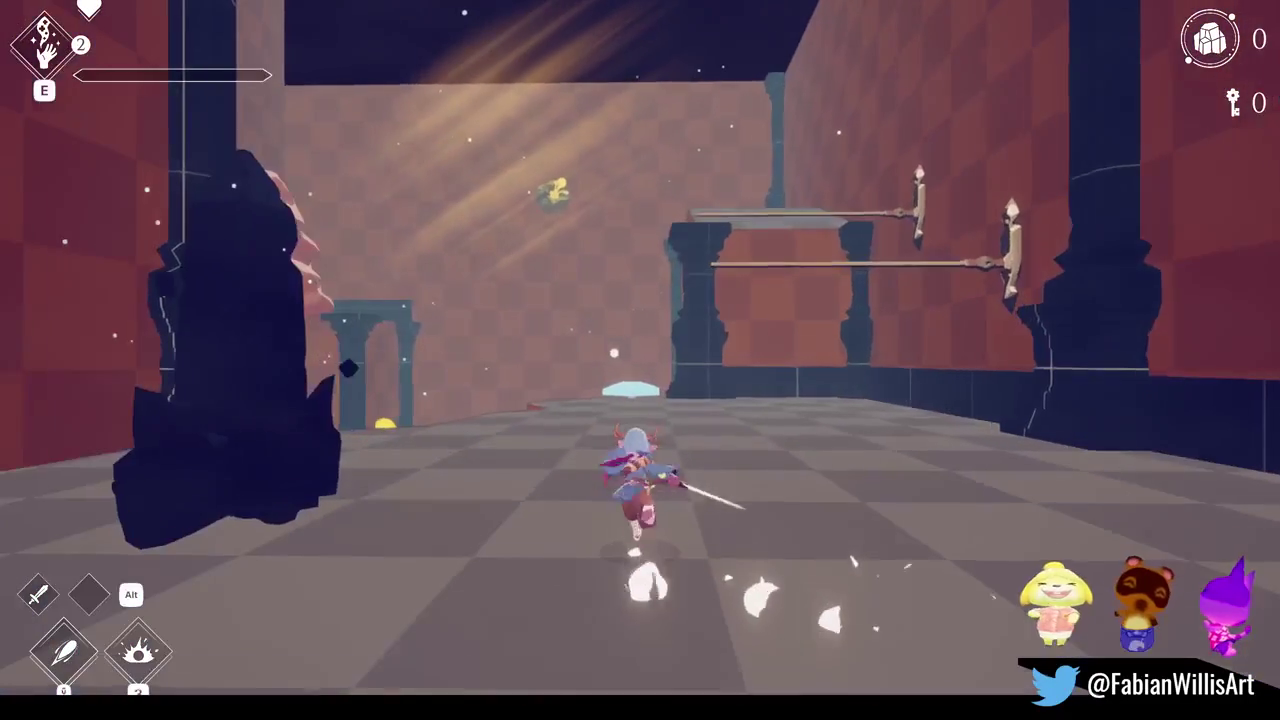
key("Escape")
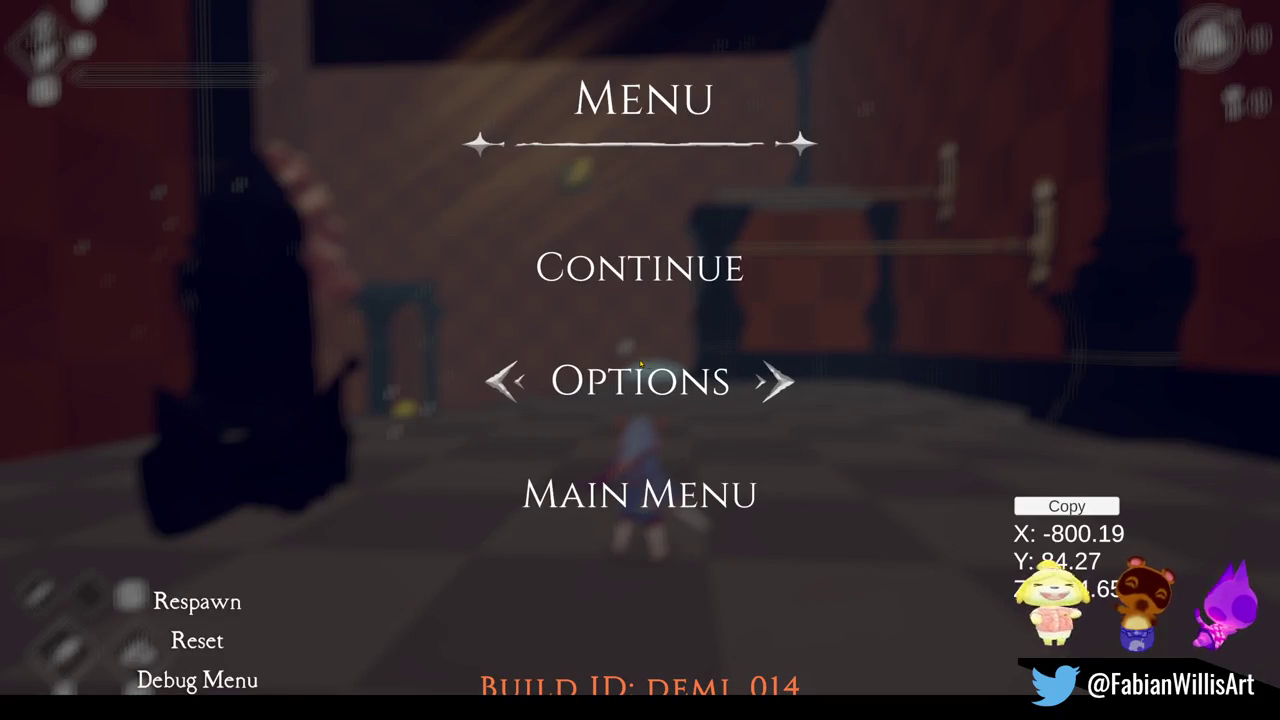
- Start a Snipping Tool recording over the game area and resume the game
key("super+shift+r")
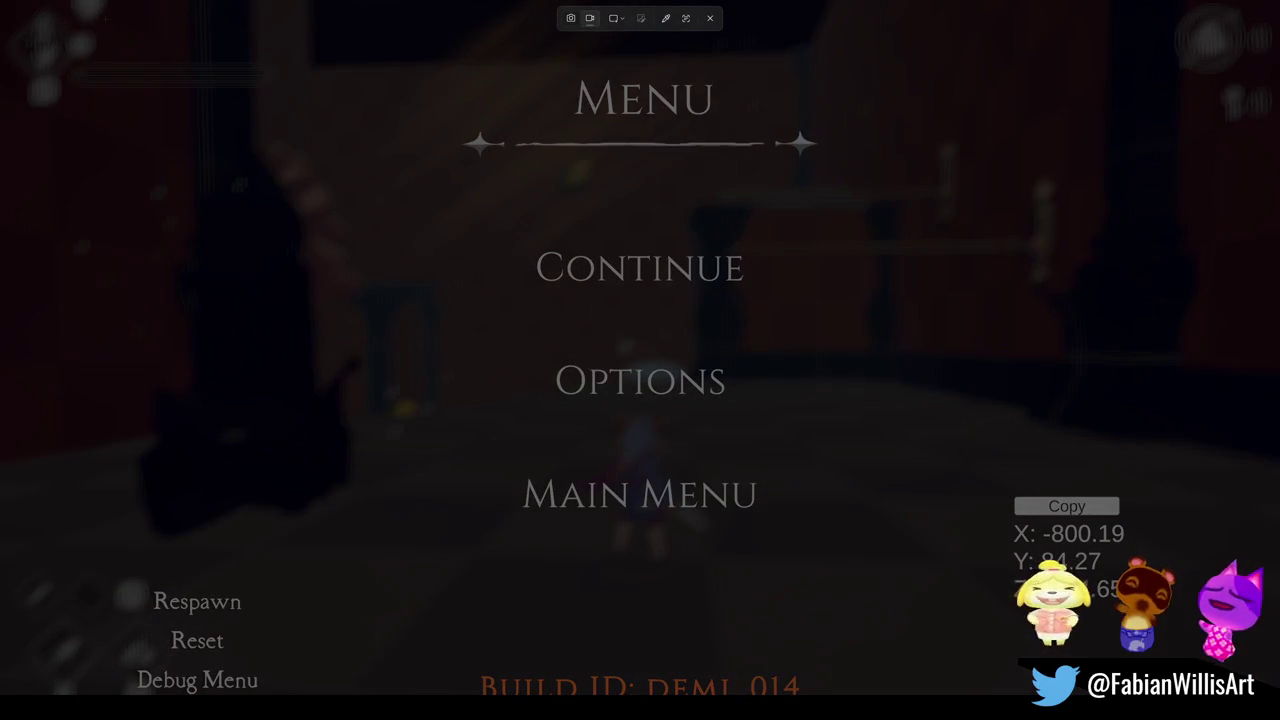
left_click_drag(118, 22, 954, 577)
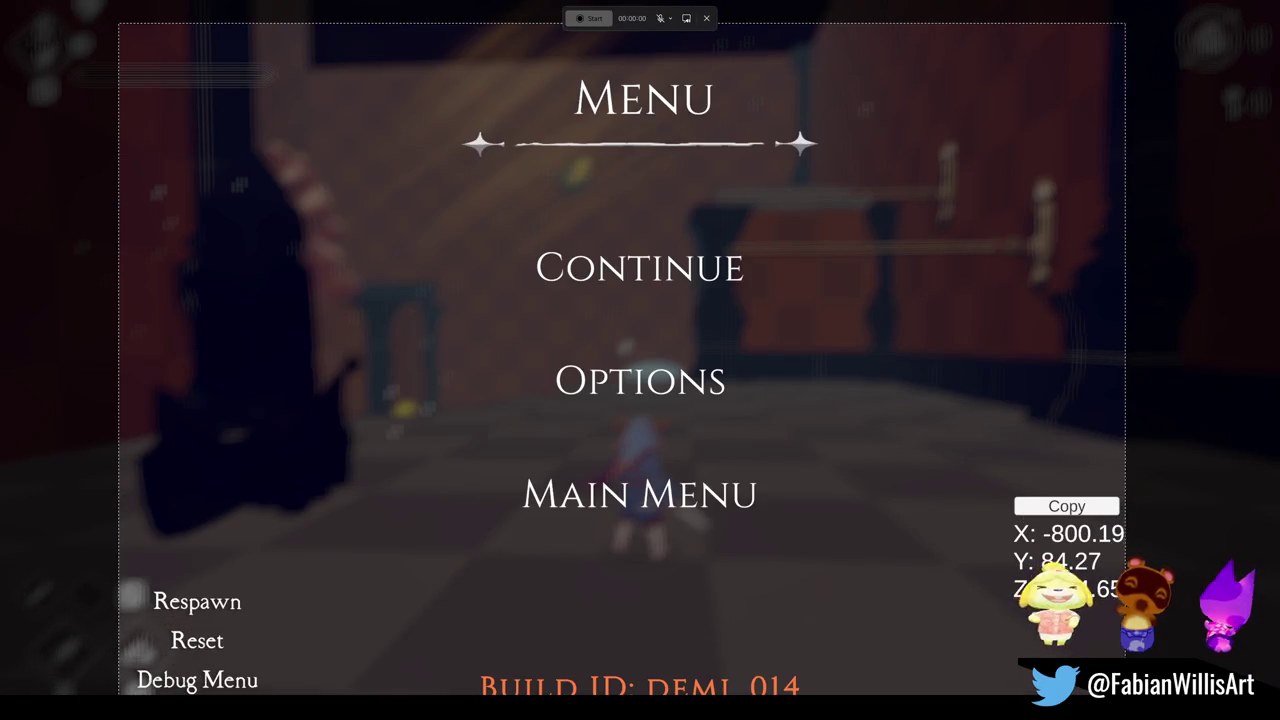
left_click_drag(1141, 690, 1148, 678)
left_click_drag(581, 32, 575, 32)
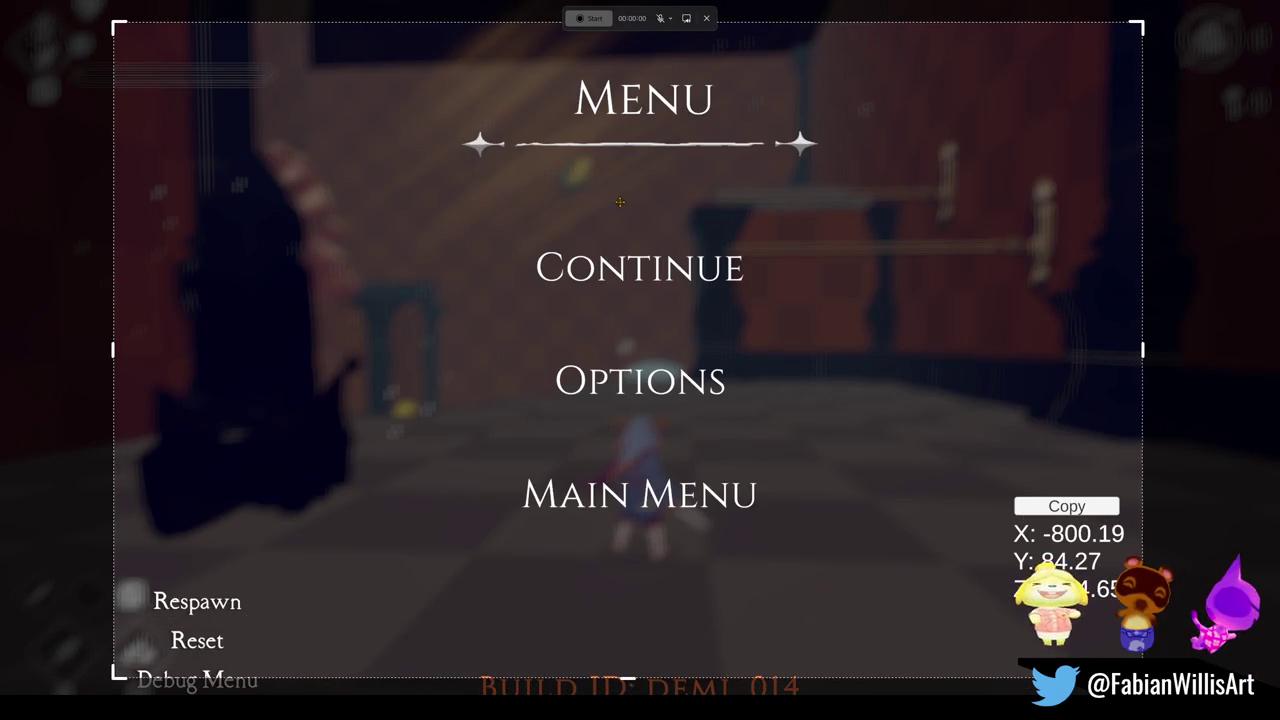
left_click(589, 19)
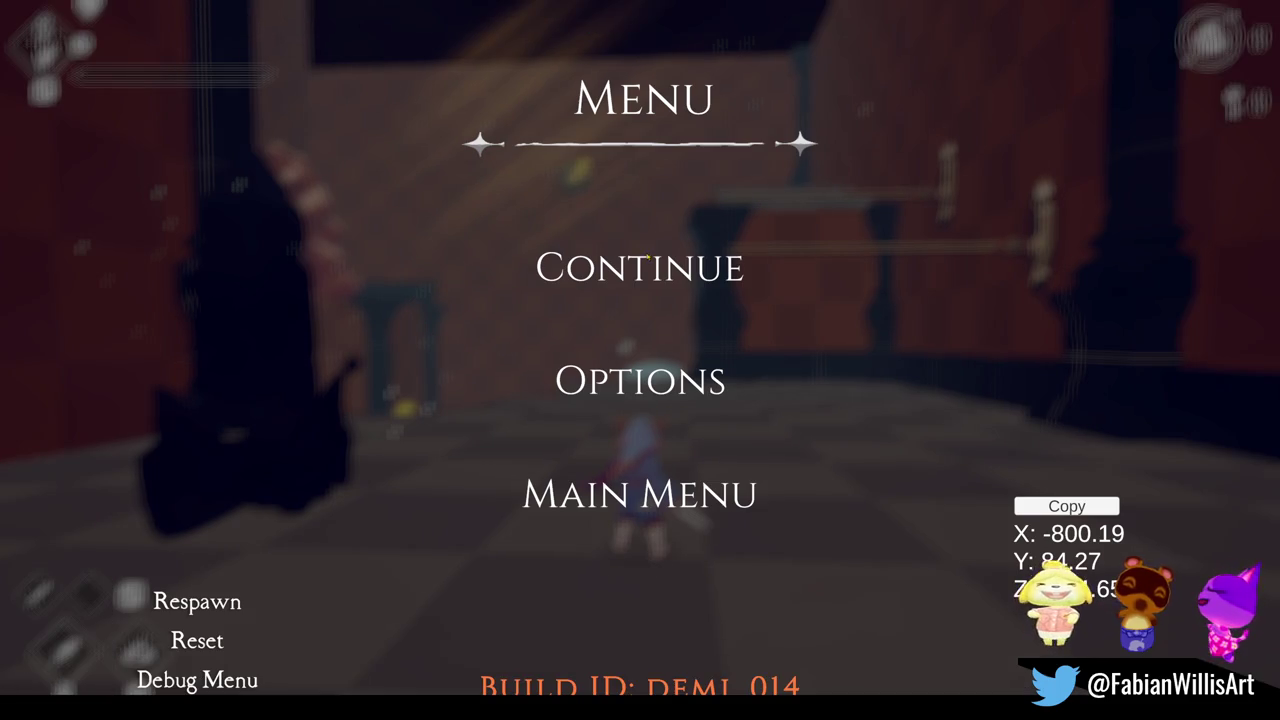
left_click(649, 257)
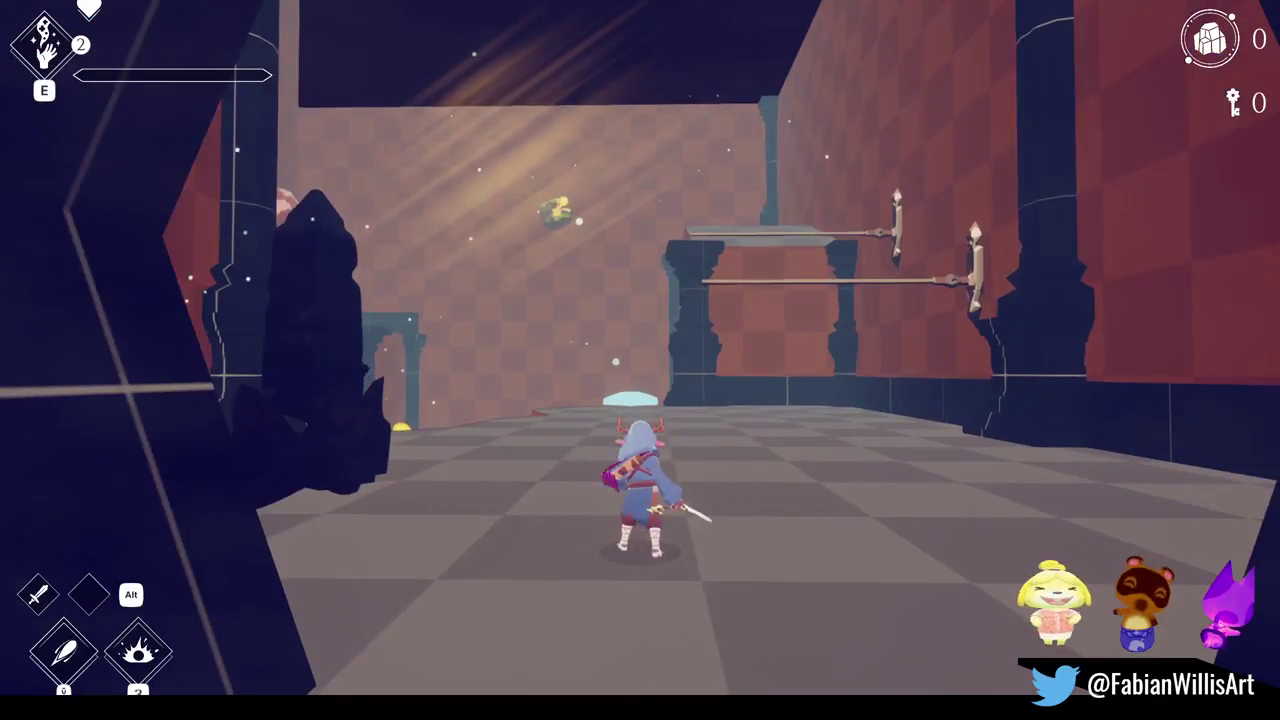
- Run the character across the room and toward the pillared archway on camera
key("d")
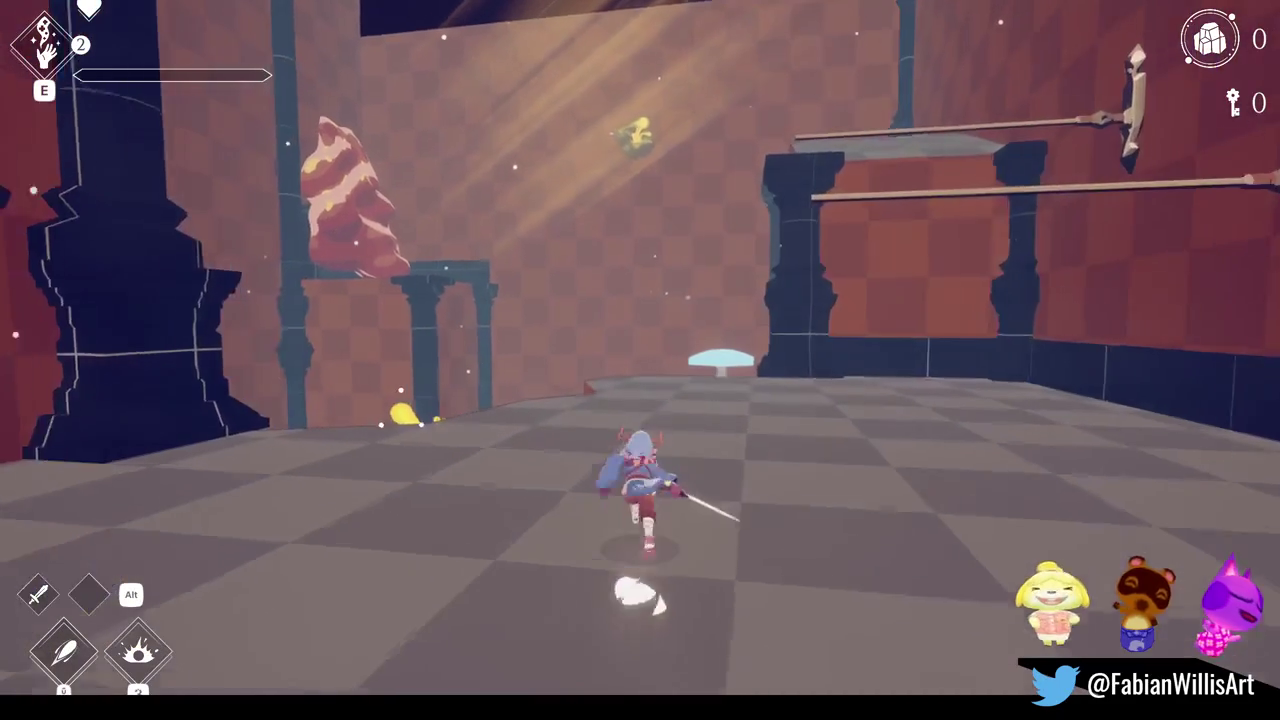
key("w")
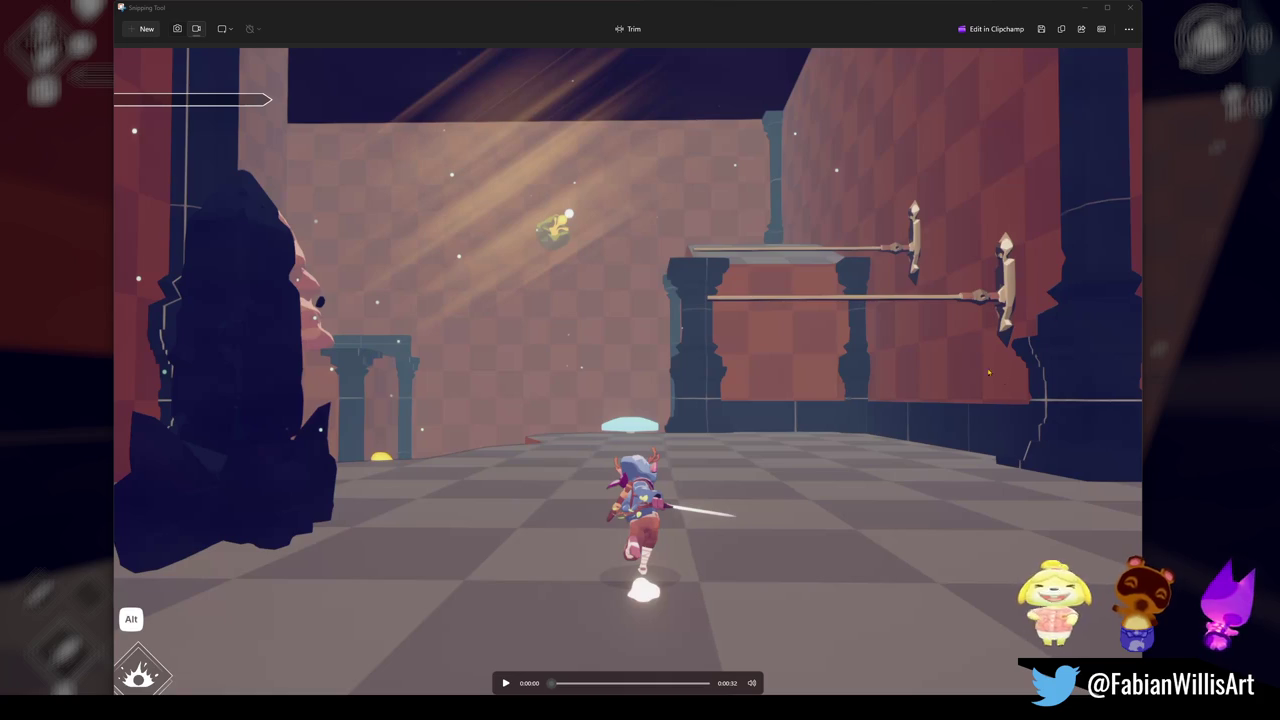
- Close the Snipping Tool clip window
left_click(1130, 7)
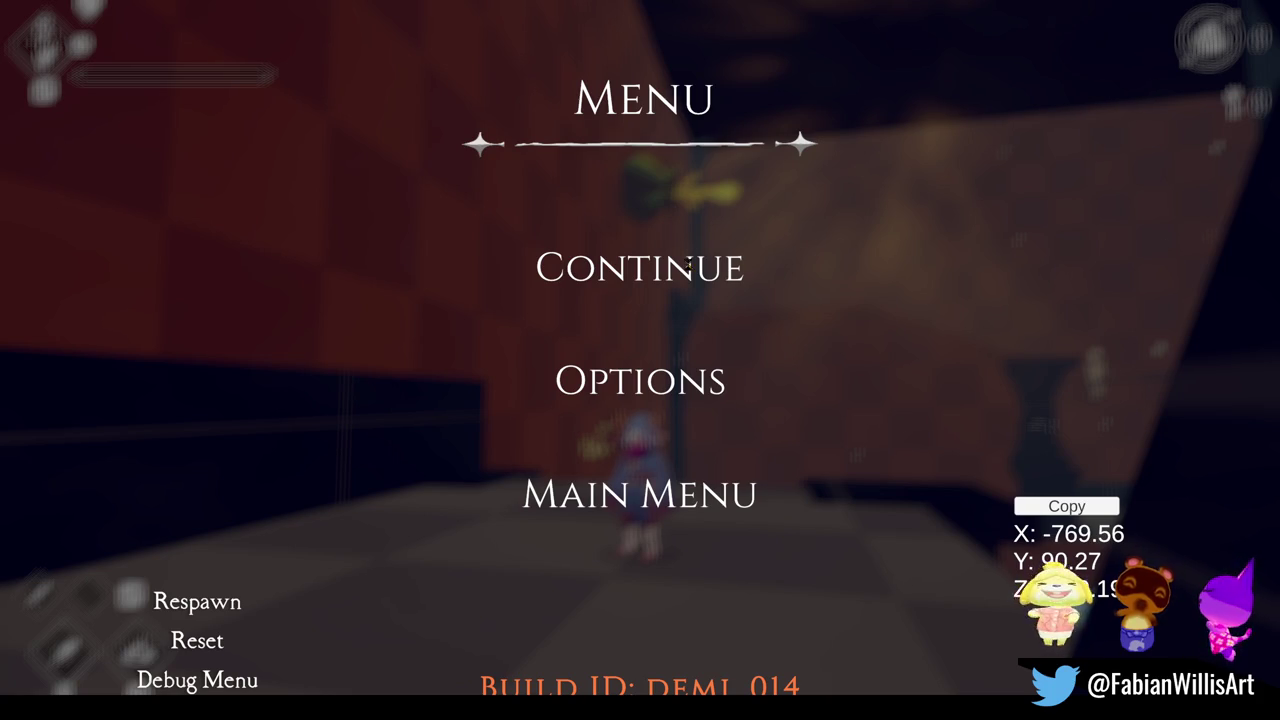
- Resume and re-pause the game, then exit fullscreen with F11
key("Escape")
key("Escape")
key("Escape")
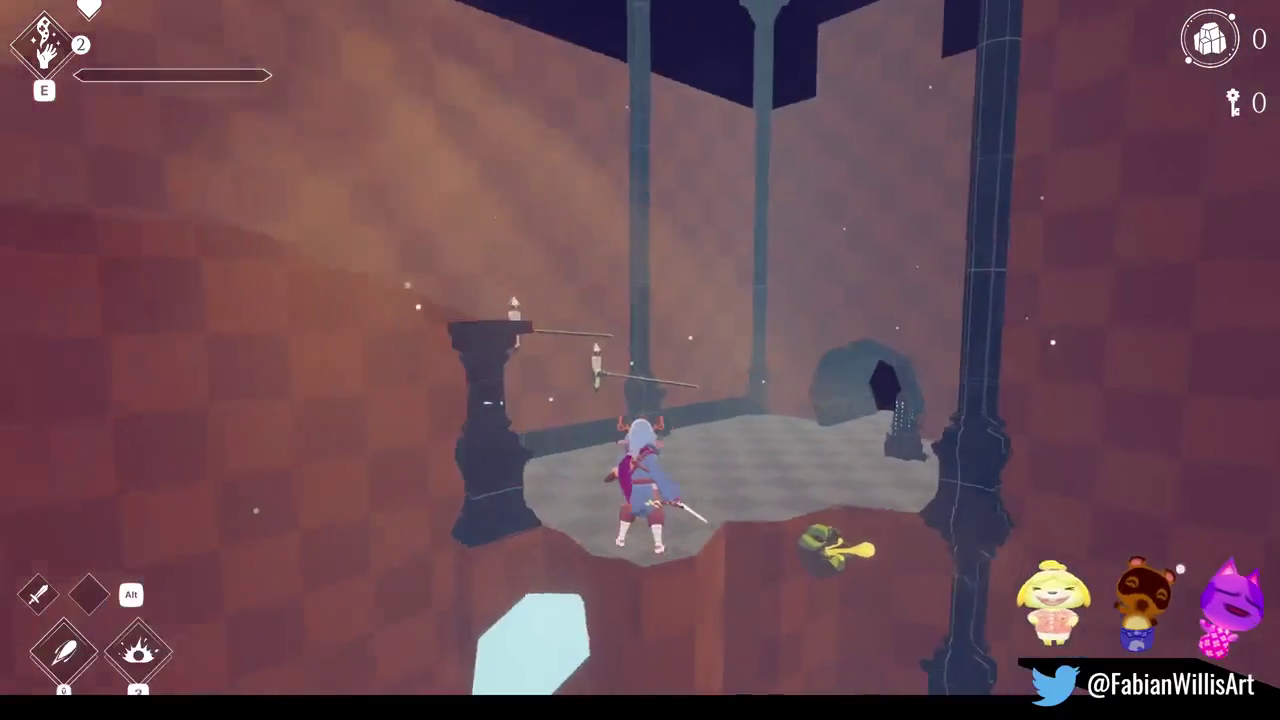
key("Escape")
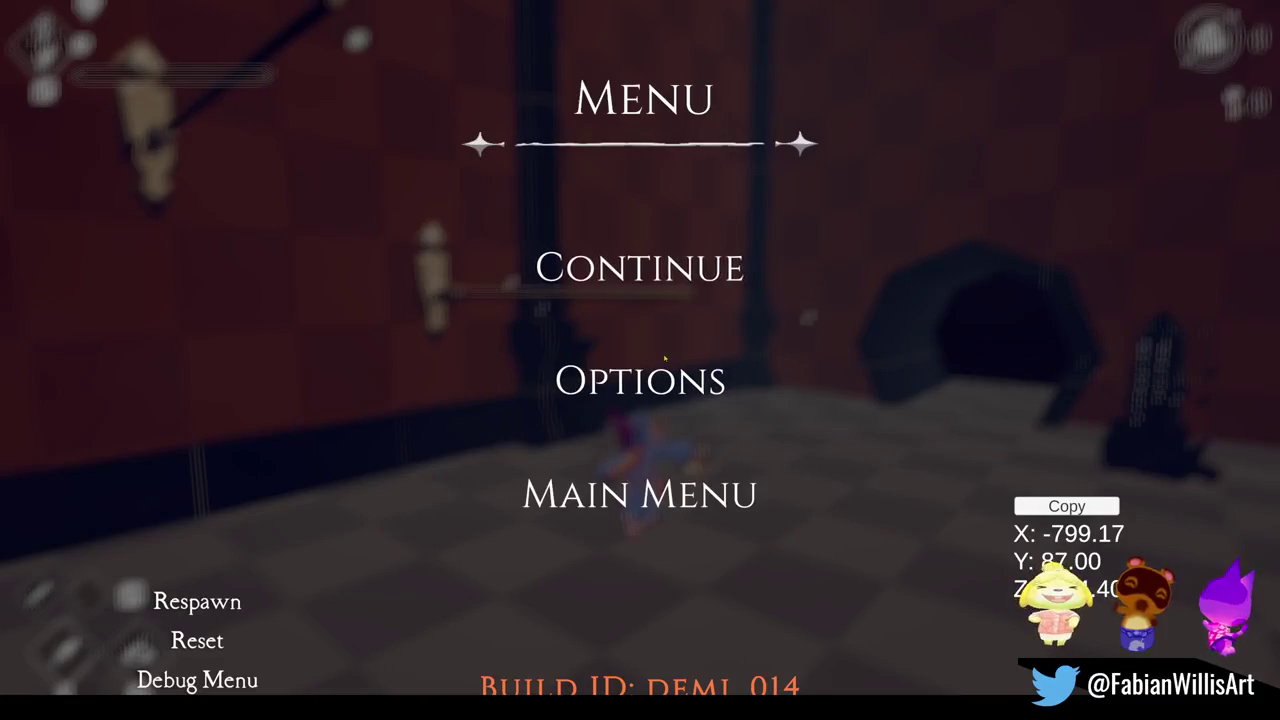
key("F11")
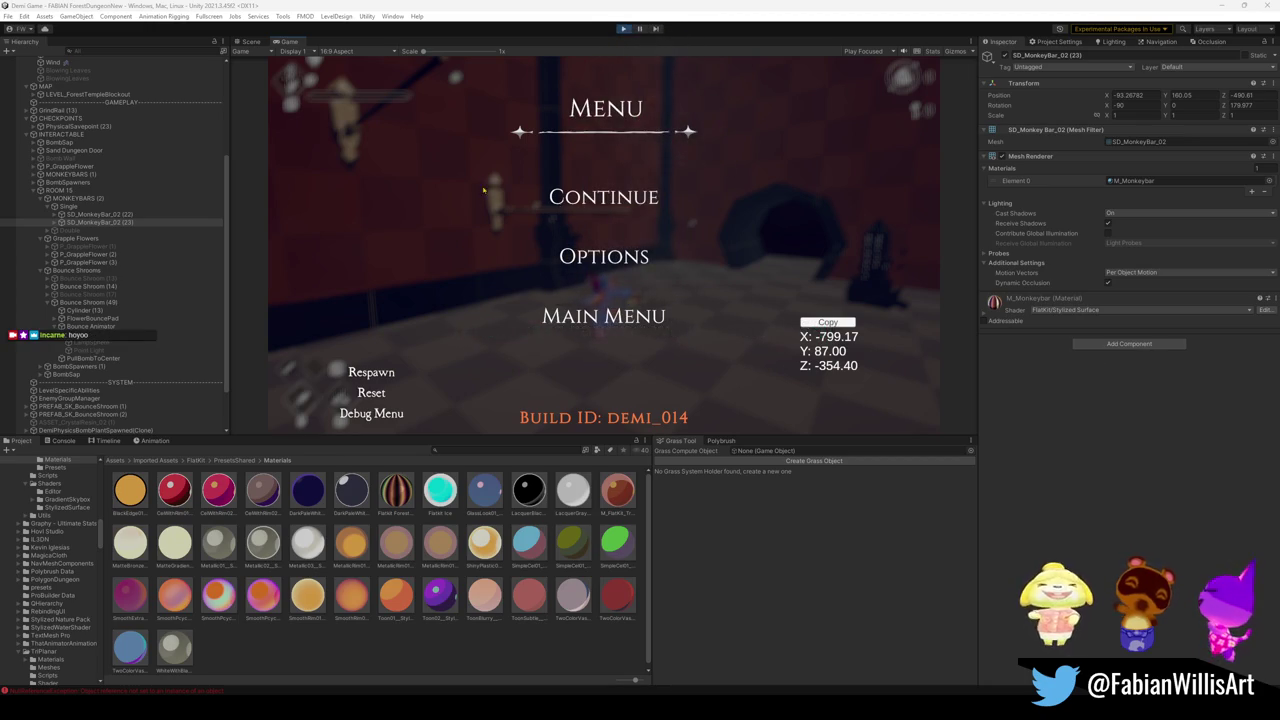
- Continue from the pause menu, pause again, then focus on SD_MonkeyBar_02 (23)
key("Down")
key("Return")
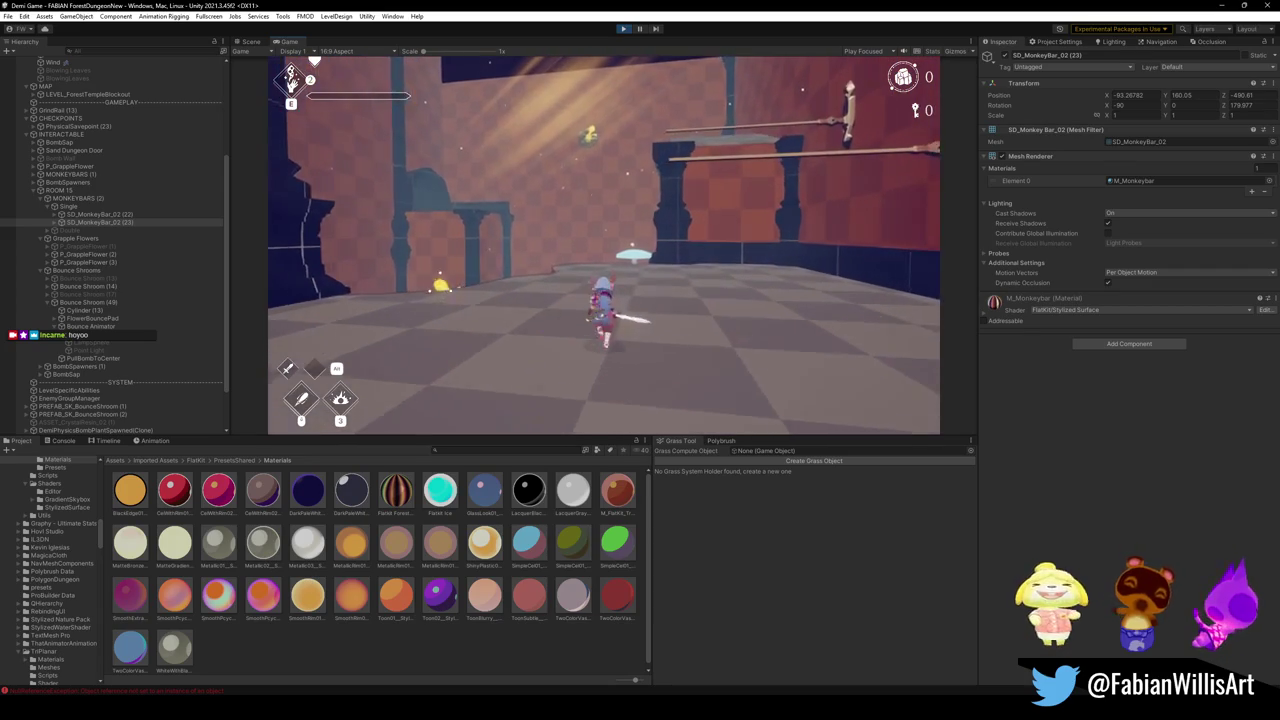
key("Escape")
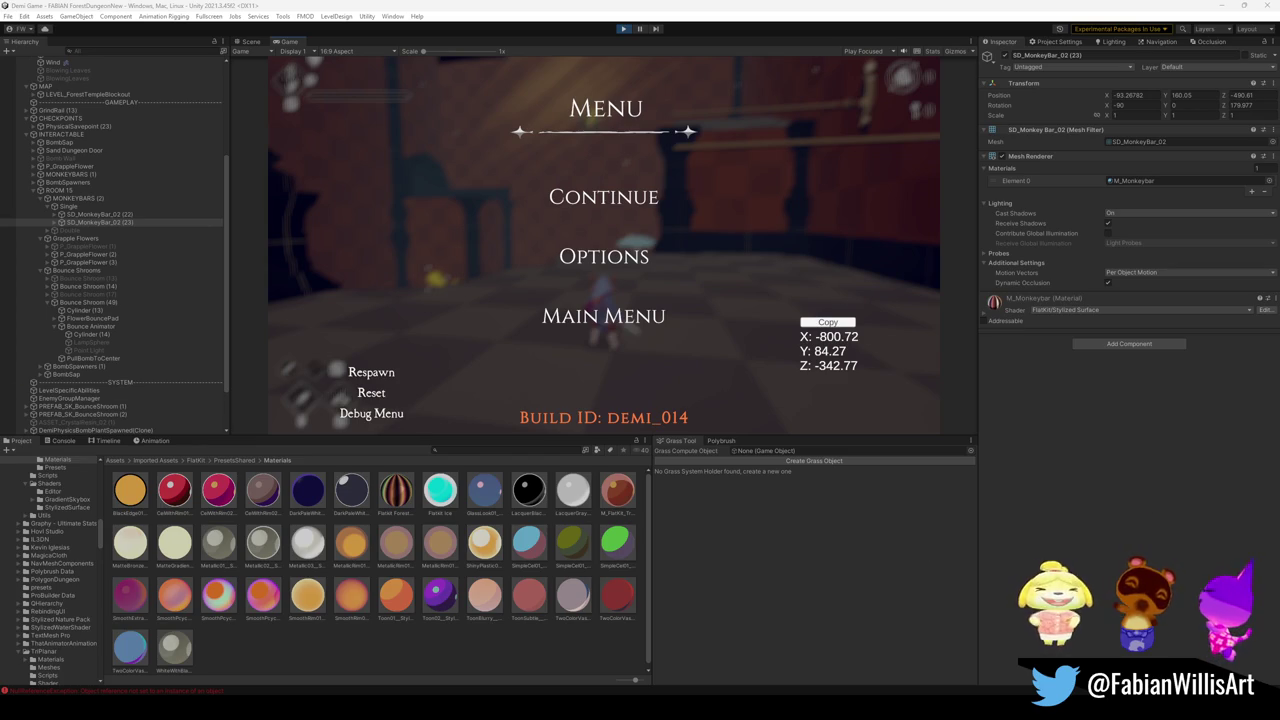
left_click(100, 222)
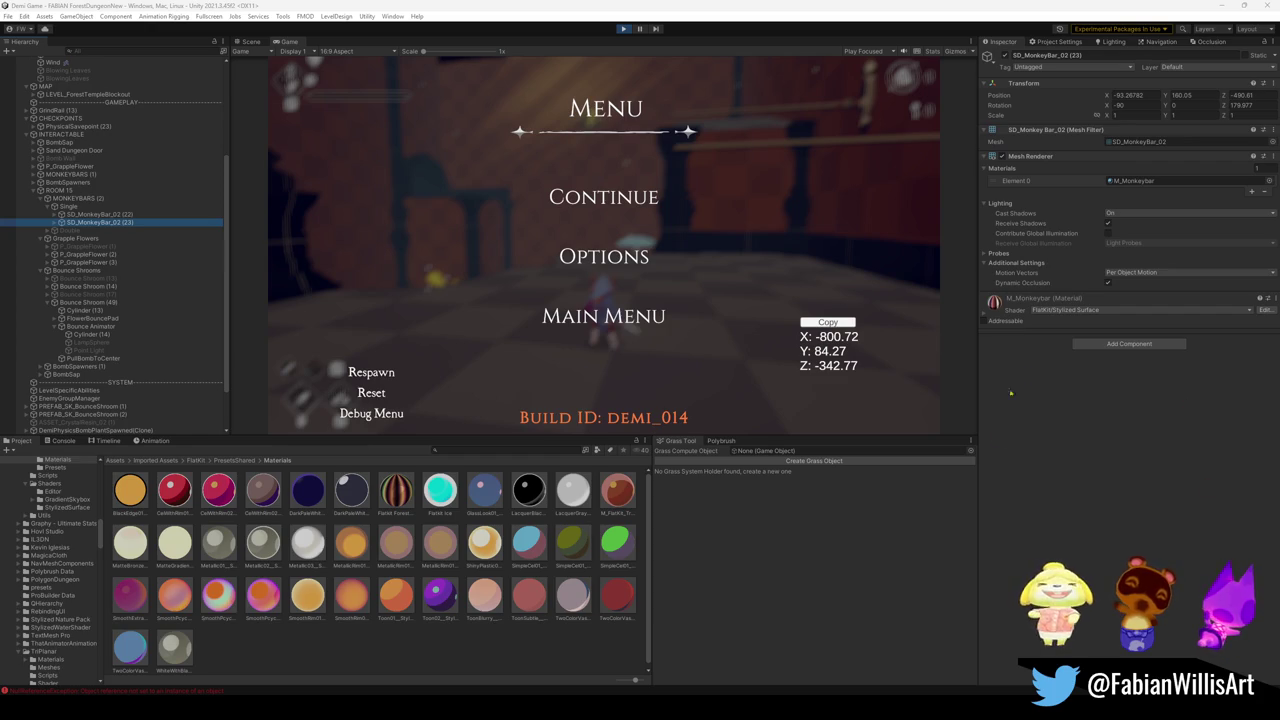
left_click(623, 28)
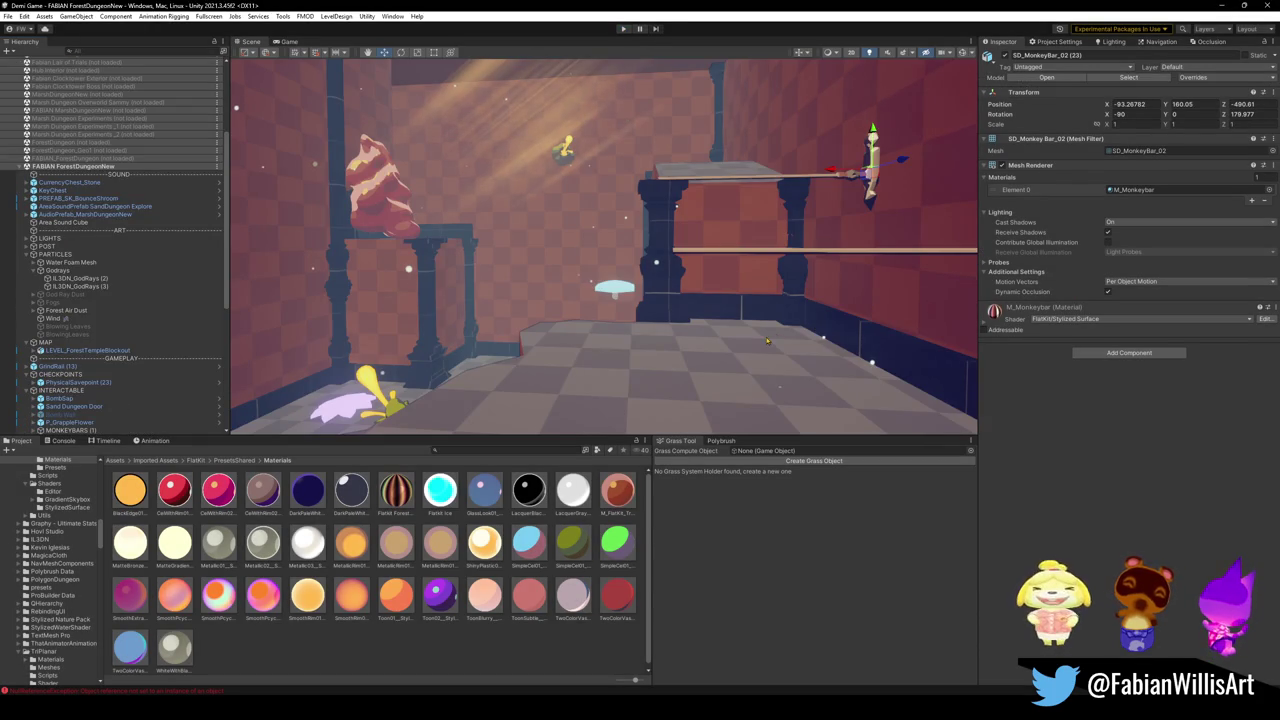
- Fly the Scene camera through the dungeon room and turn toward the doorway arches
left_click_drag(767, 270, 771, 282)
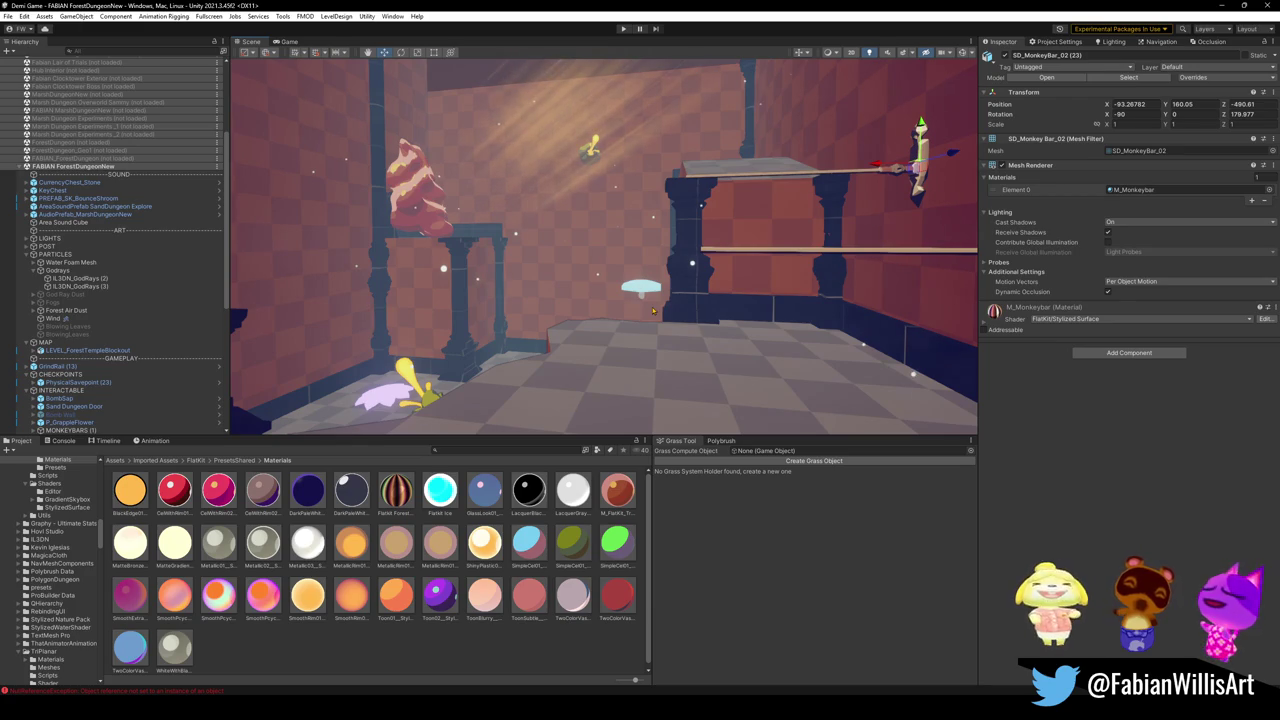
mouse_move(653, 308)
left_mouse_down()
mouse_move(686, 322)
mouse_move(548, 323)
mouse_move(788, 331)
mouse_move(830, 281)
mouse_move(588, 334)
mouse_move(535, 285)
left_mouse_up()
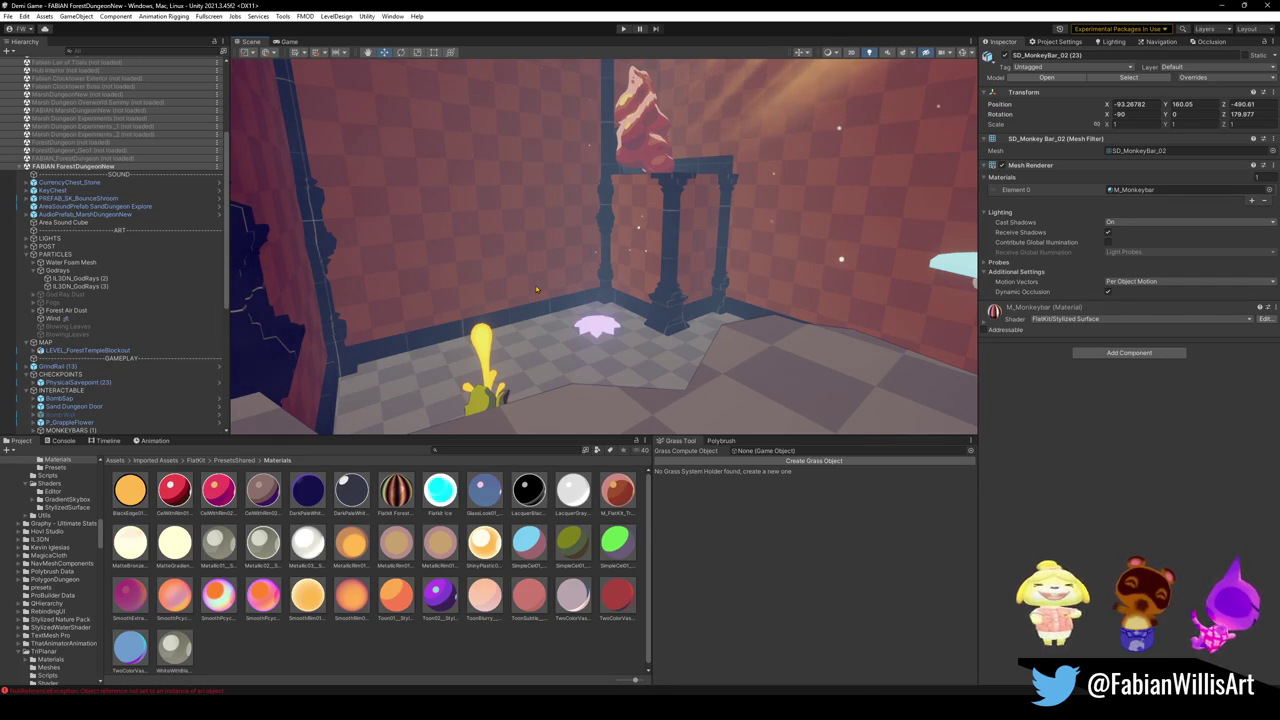
mouse_move(535, 285)
left_mouse_down()
mouse_move(621, 323)
mouse_move(645, 310)
left_mouse_up()
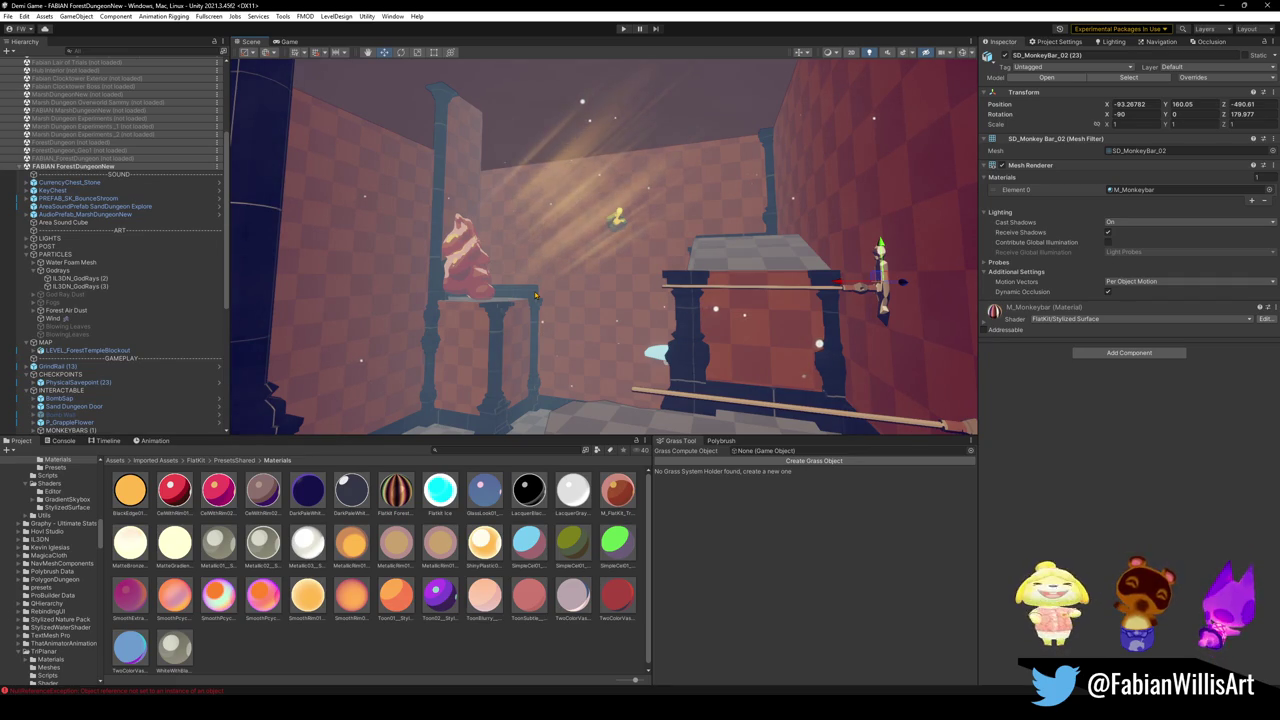
- Orbit the Scene view down toward the floor, facing the raised block and monkey bars
left_click_drag(572, 187, 593, 239)
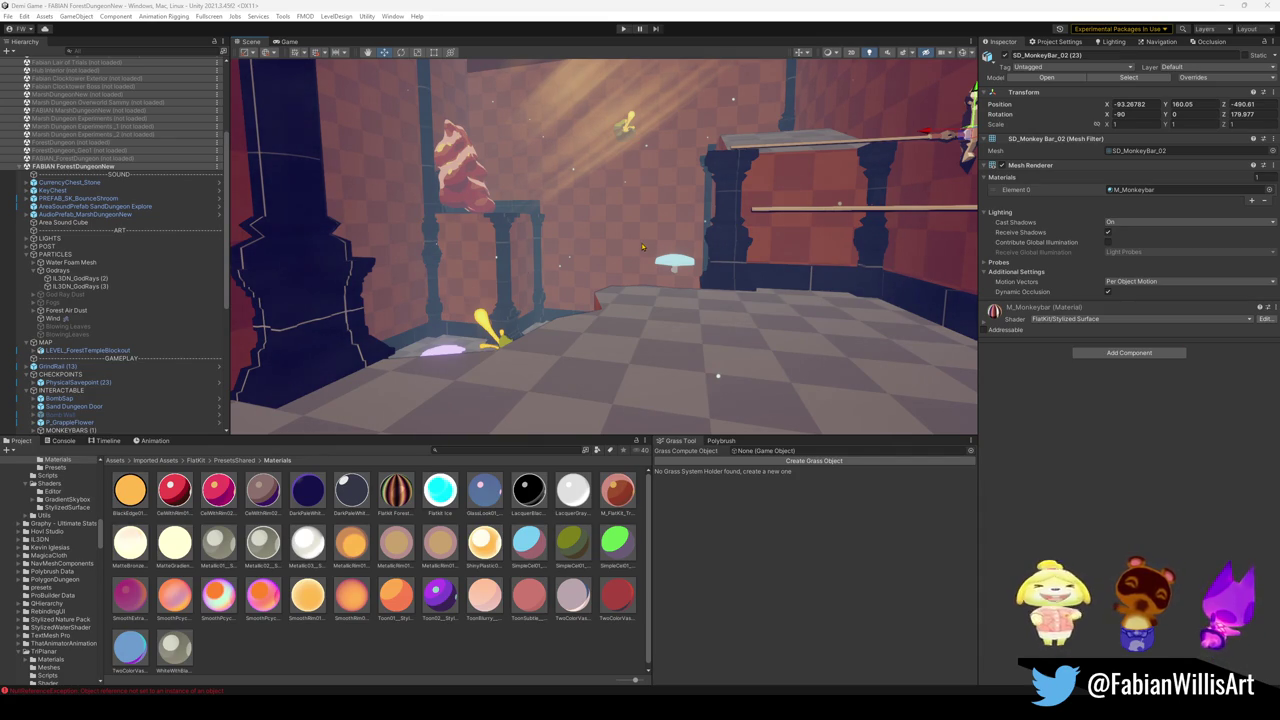
- Deselect the monkey bar object by clicking empty space in the Scene view
left_click(508, 654)
- Bring the Forest Dungeon Rooms Blender window forward and save the blend file
mouse_move(750, 708)
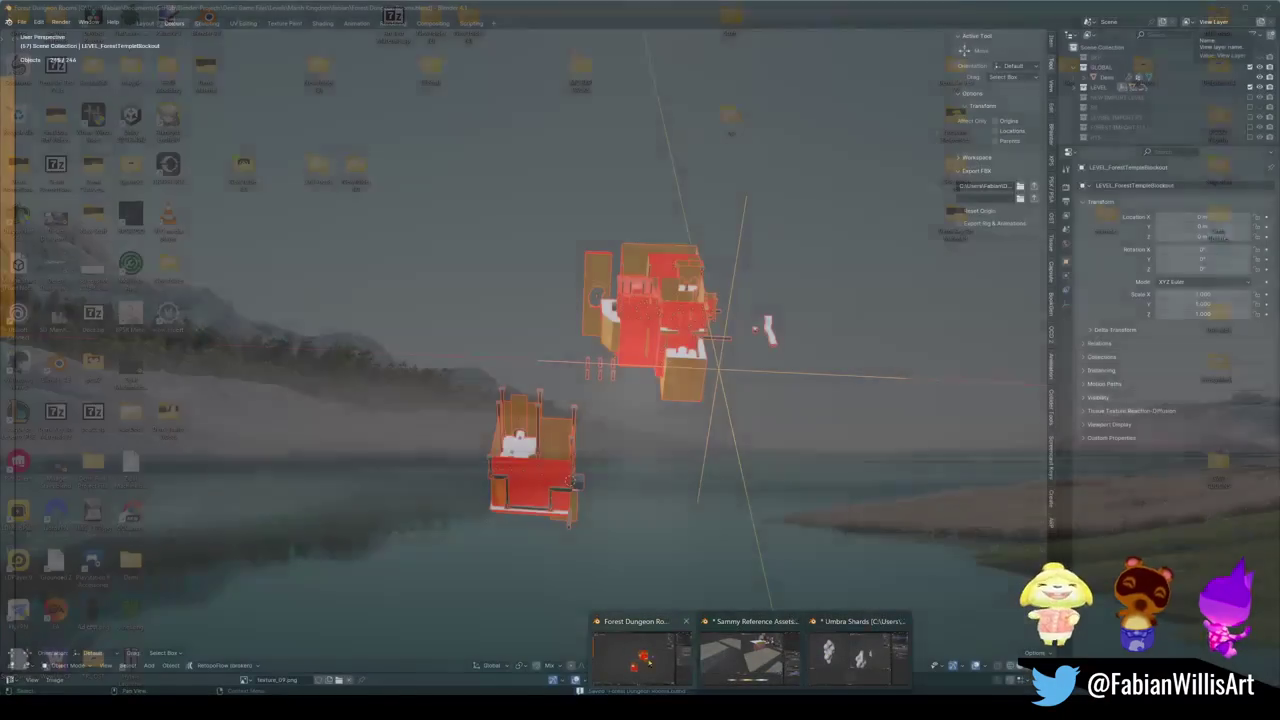
left_click(640, 655)
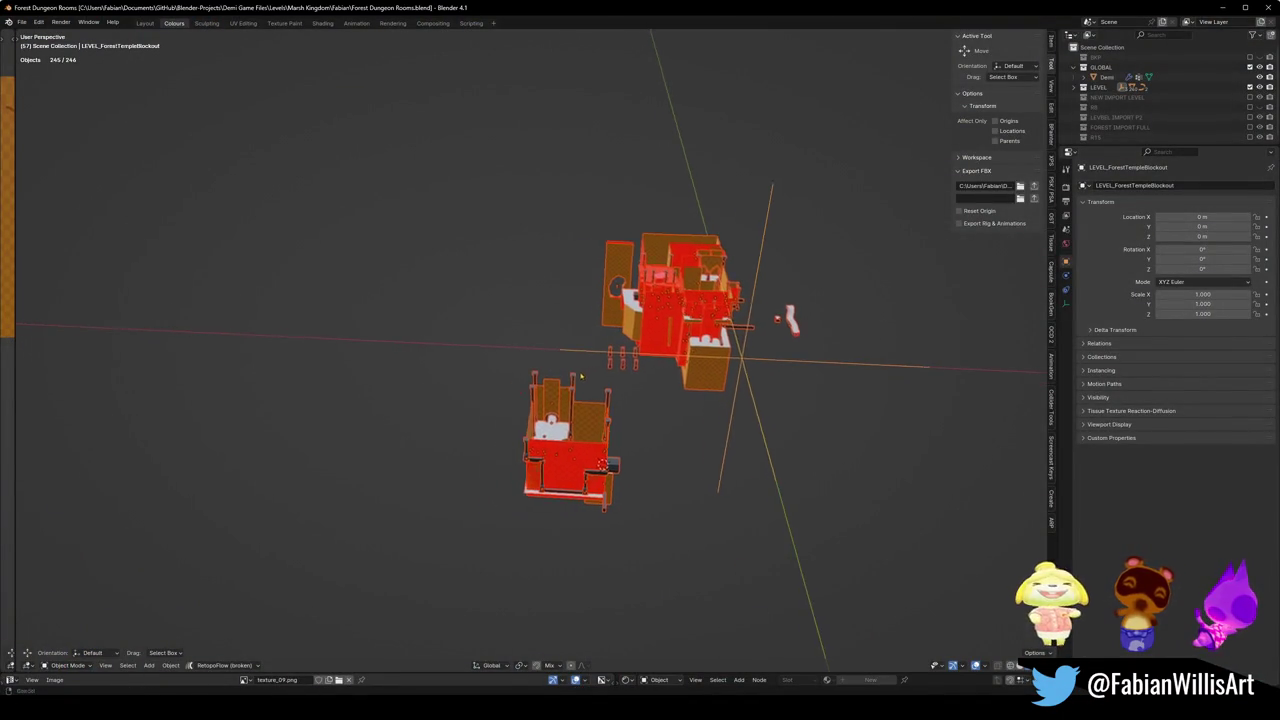
key("ctrl+s")
scroll(553, 417, "up", 3)
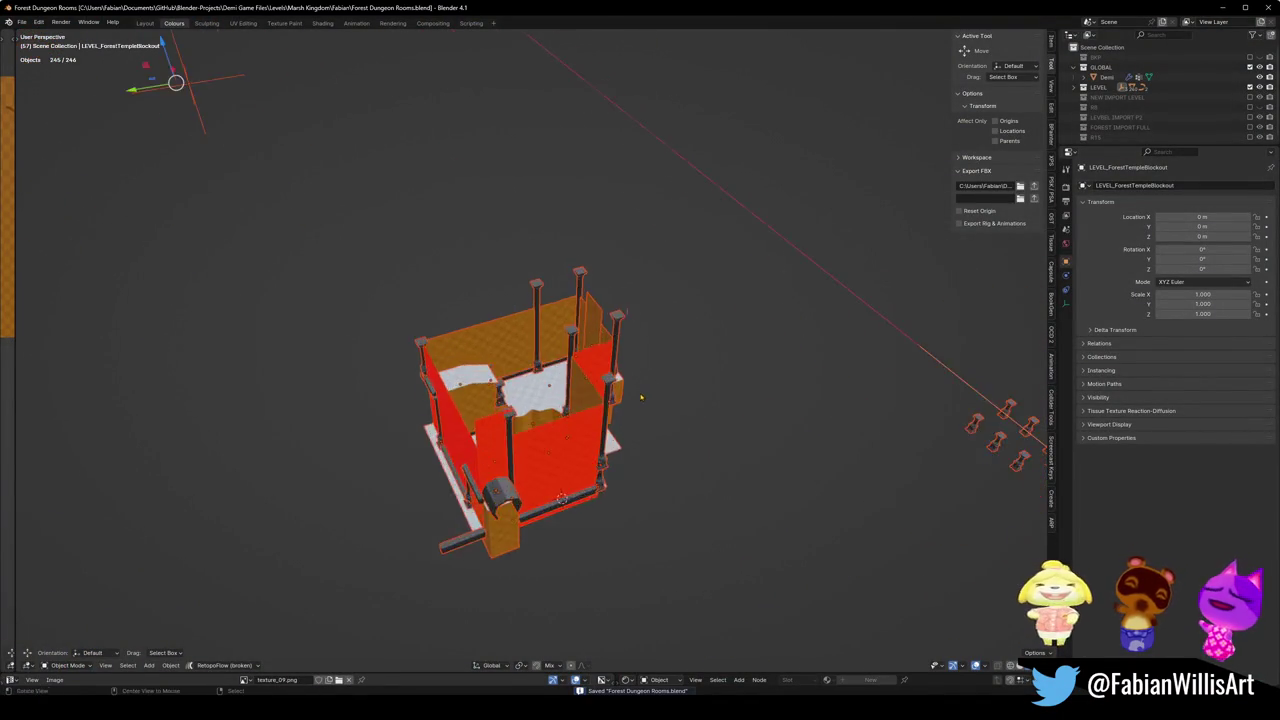
scroll(643, 397, "down", 3)
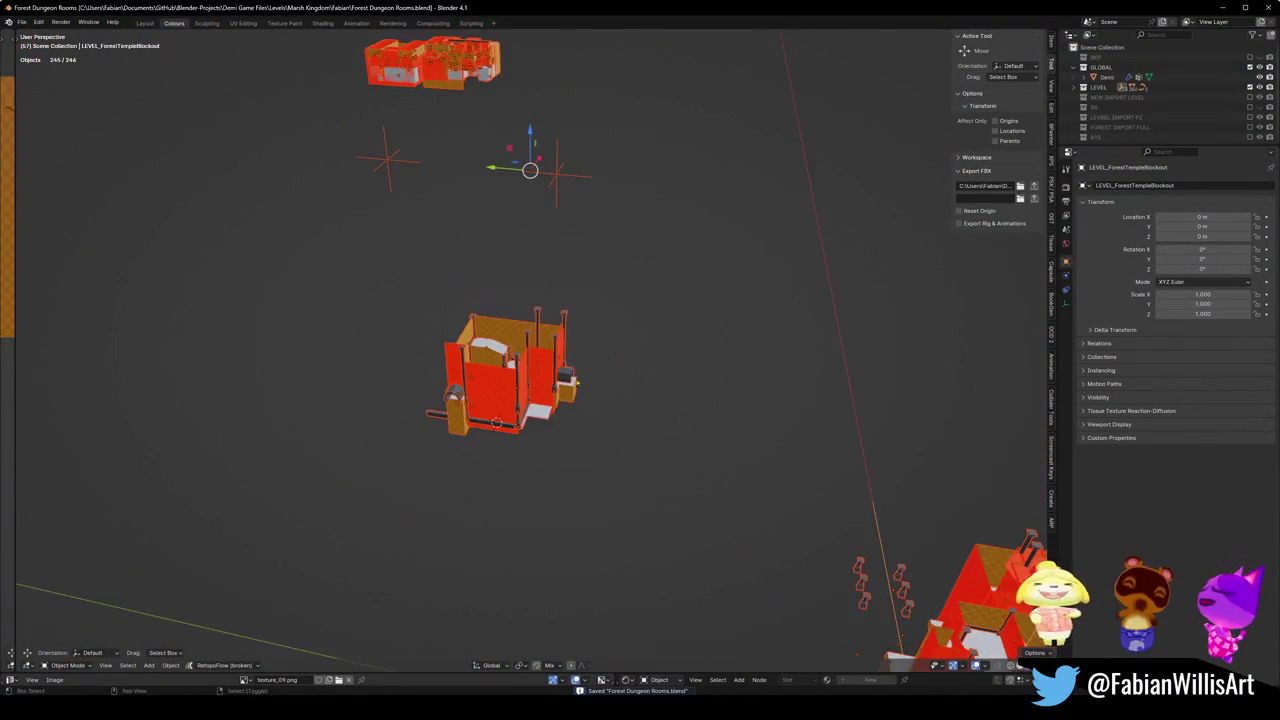
- Briefly show LEVEL IMPORT P2 and NEW IMPORT LEVEL, then make FOREST IMPORT FULL visible
left_click(1249, 117)
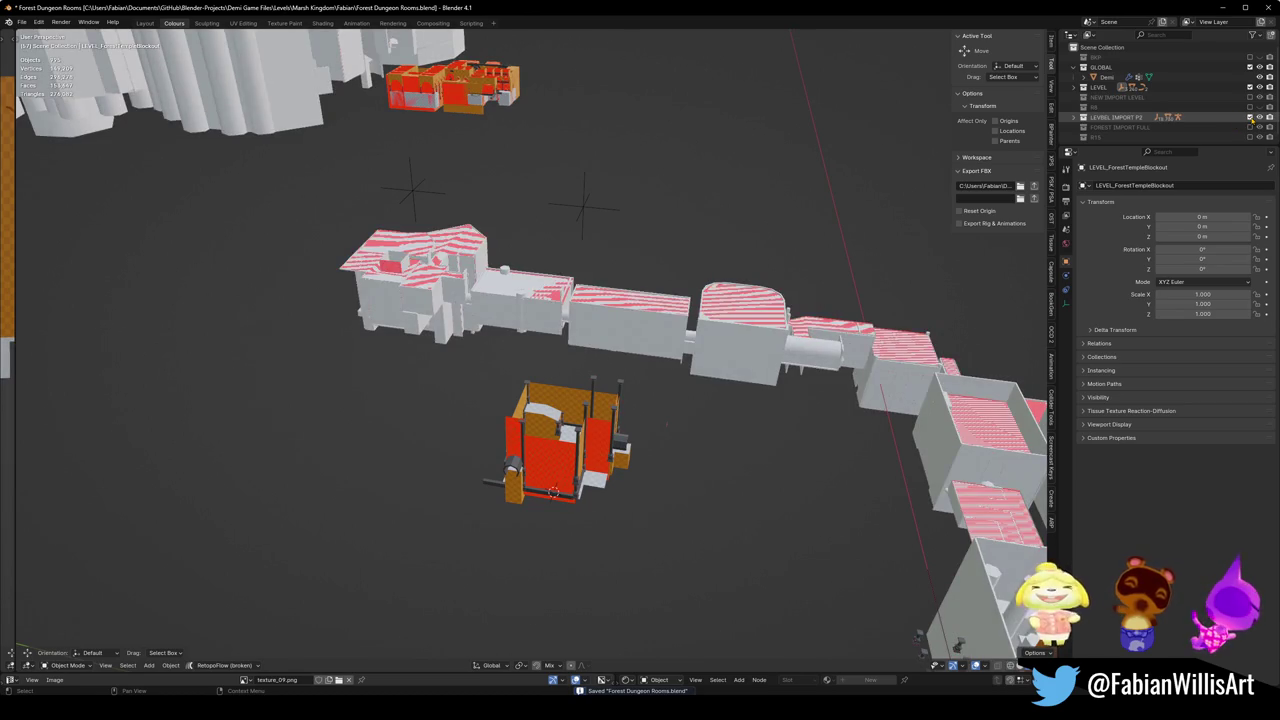
left_click(1249, 117)
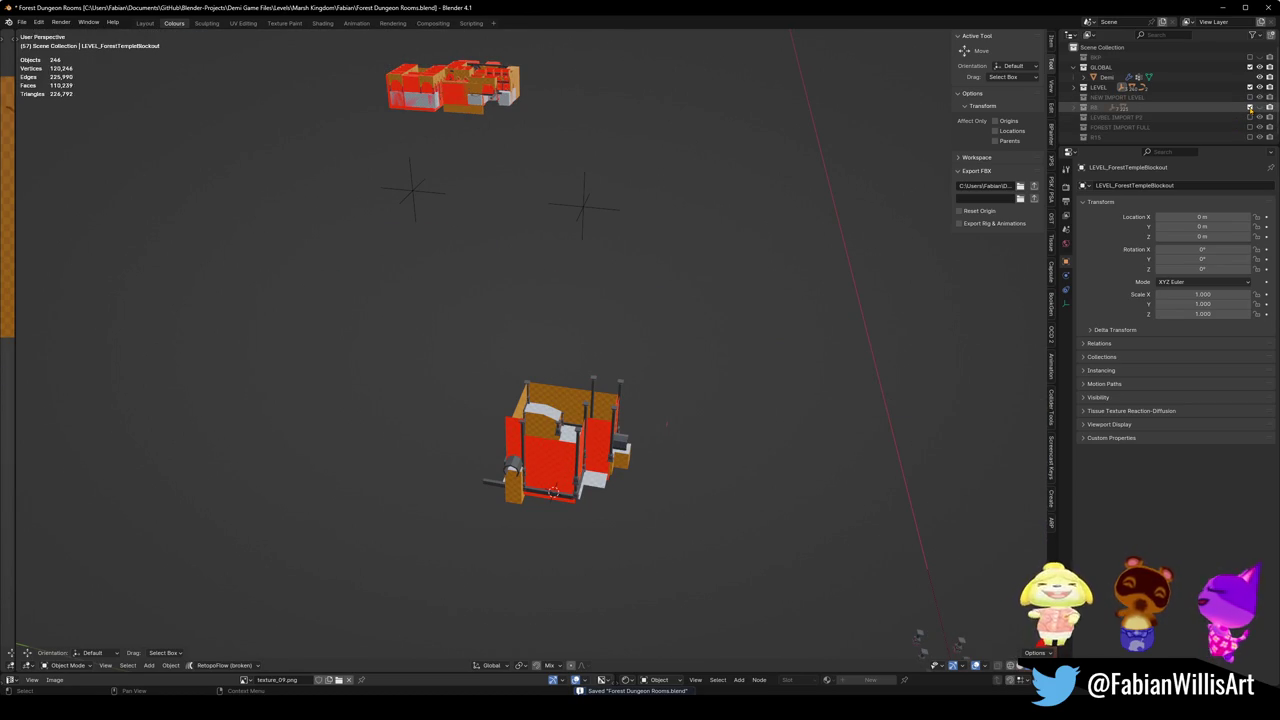
left_click(1249, 97)
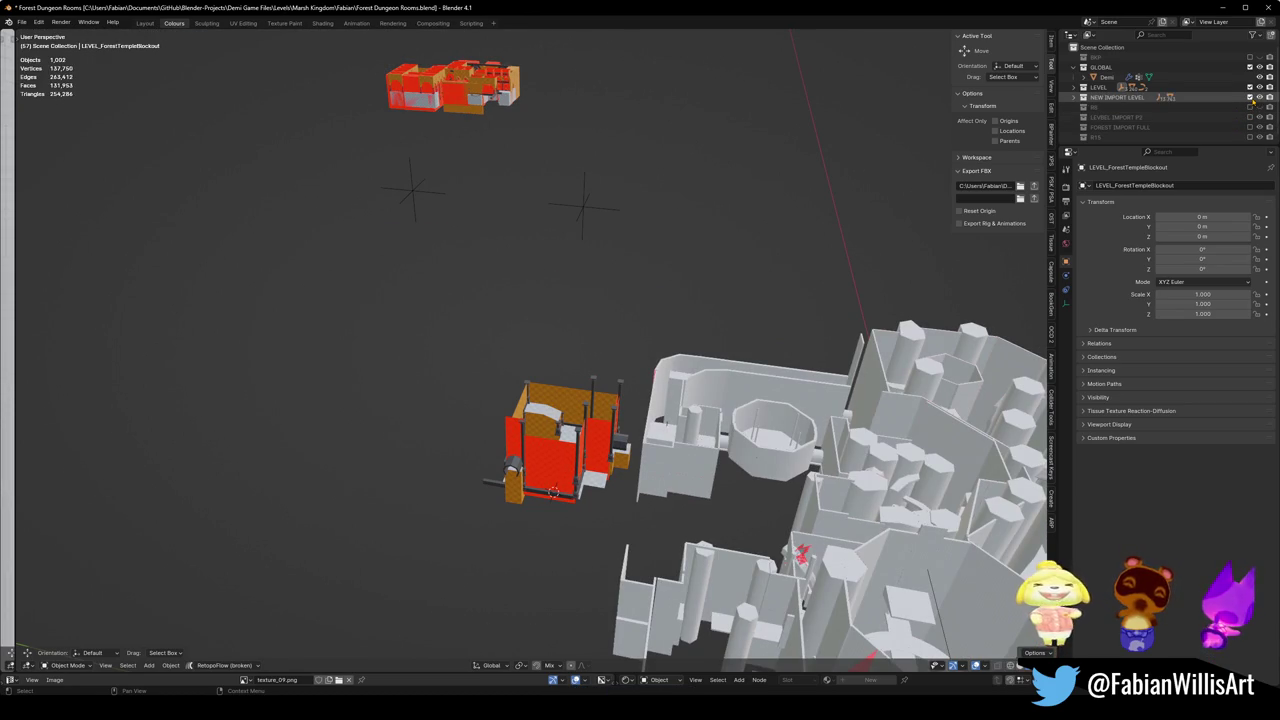
left_click(1249, 97)
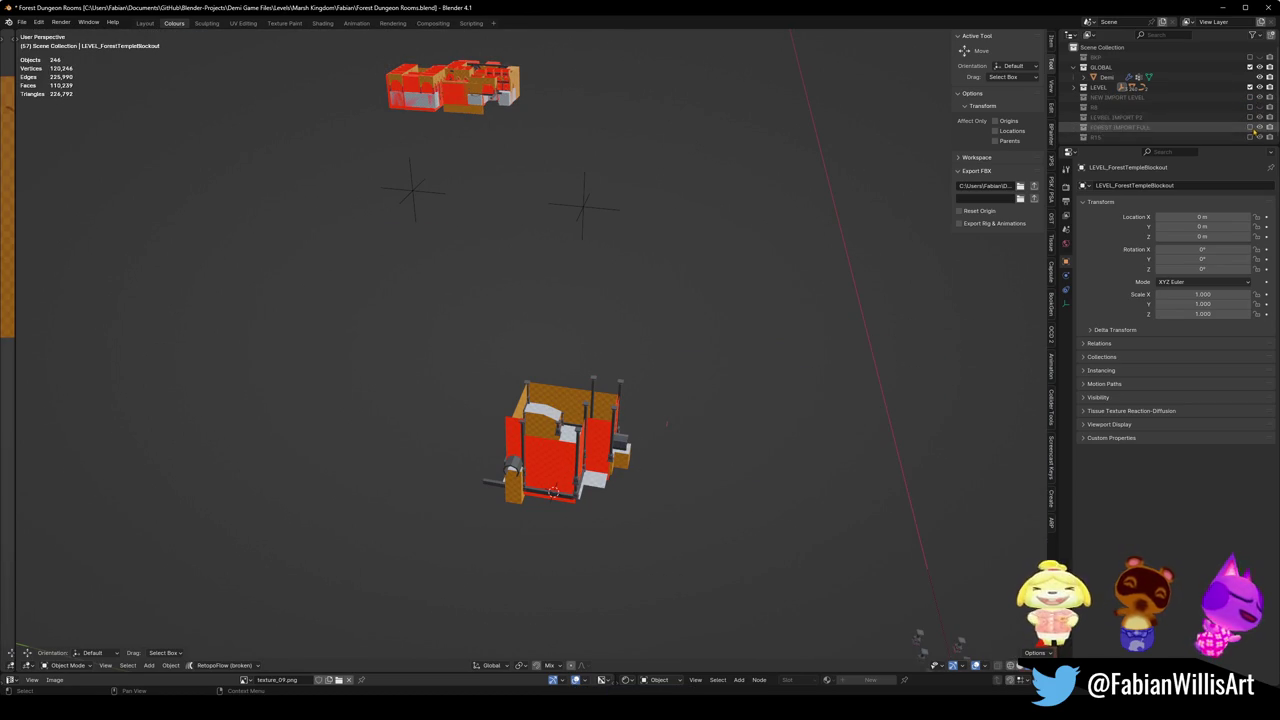
left_click(1249, 127)
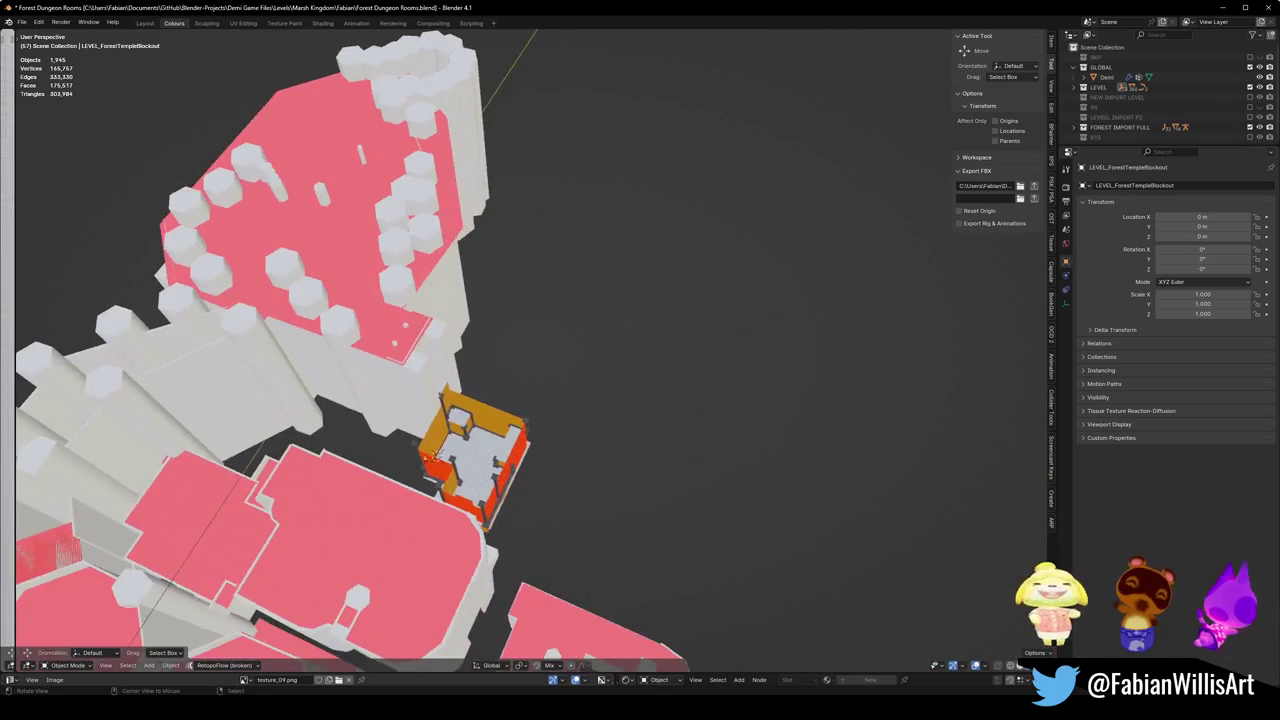
scroll(431, 454, "down", 2)
scroll(514, 400, "up", 10)
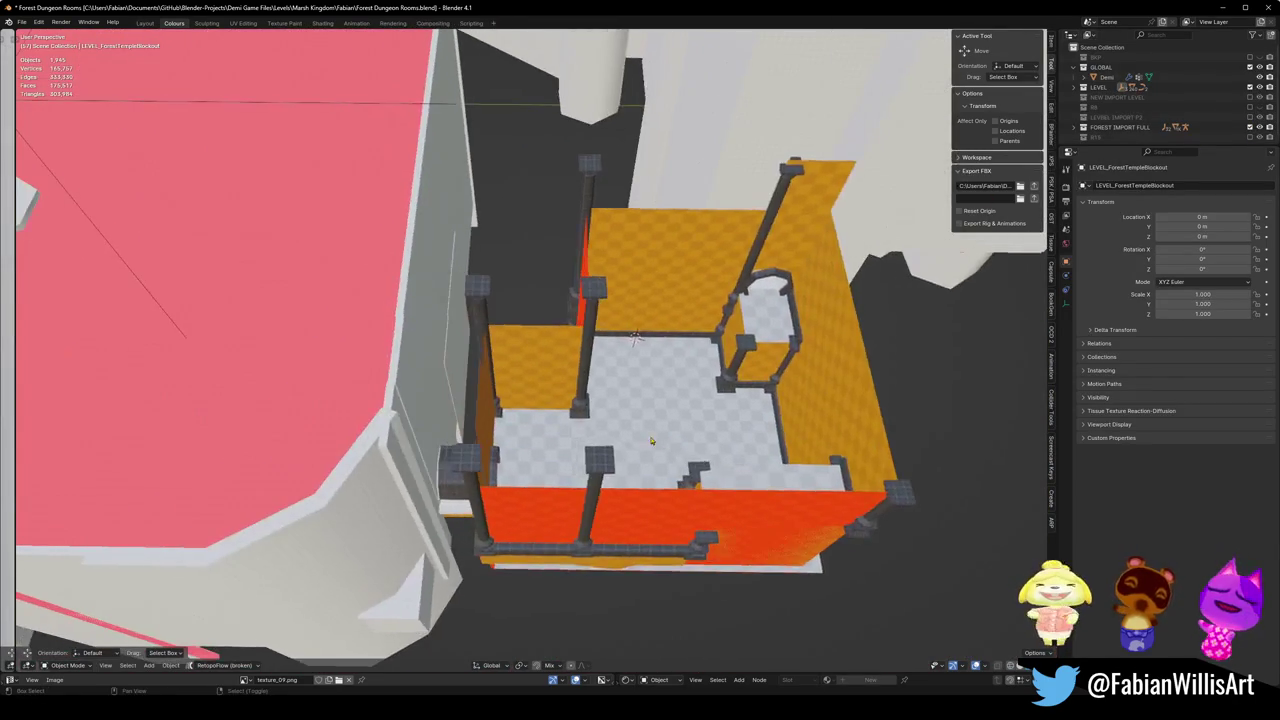
left_click_drag(650, 440, 608, 332)
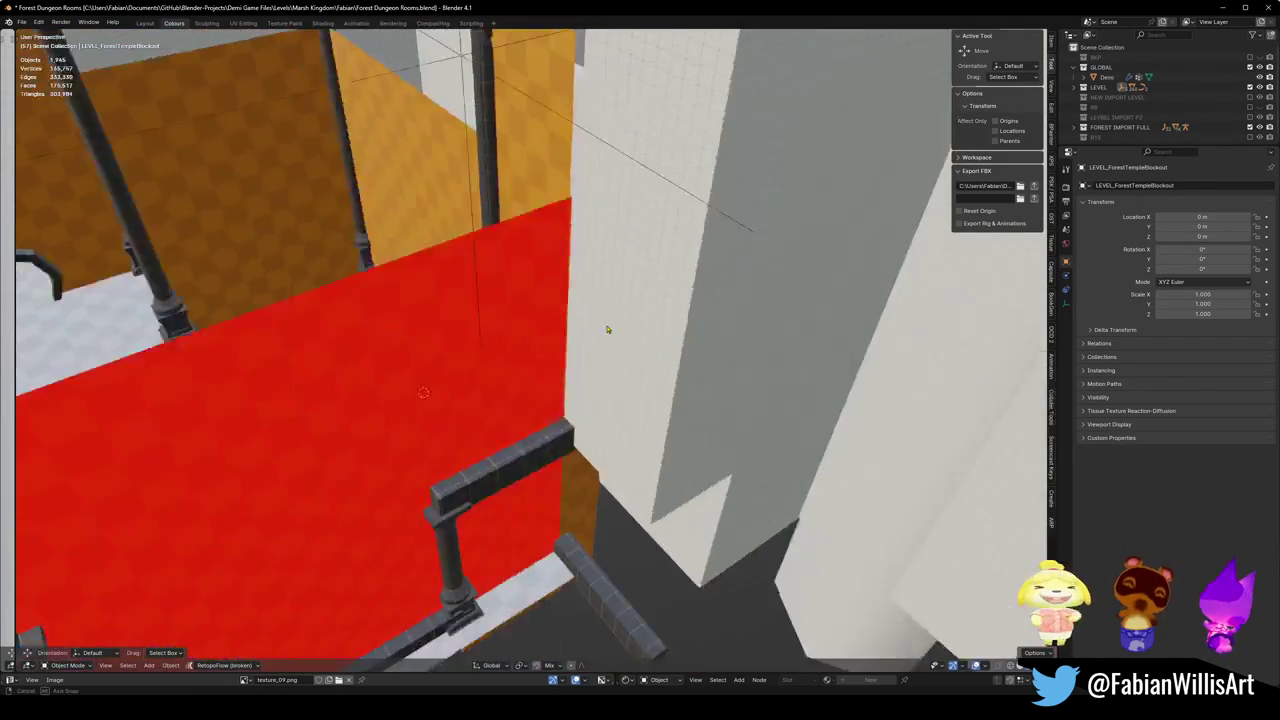
key("shift+grave")
key("w")
key("w")
key("s")
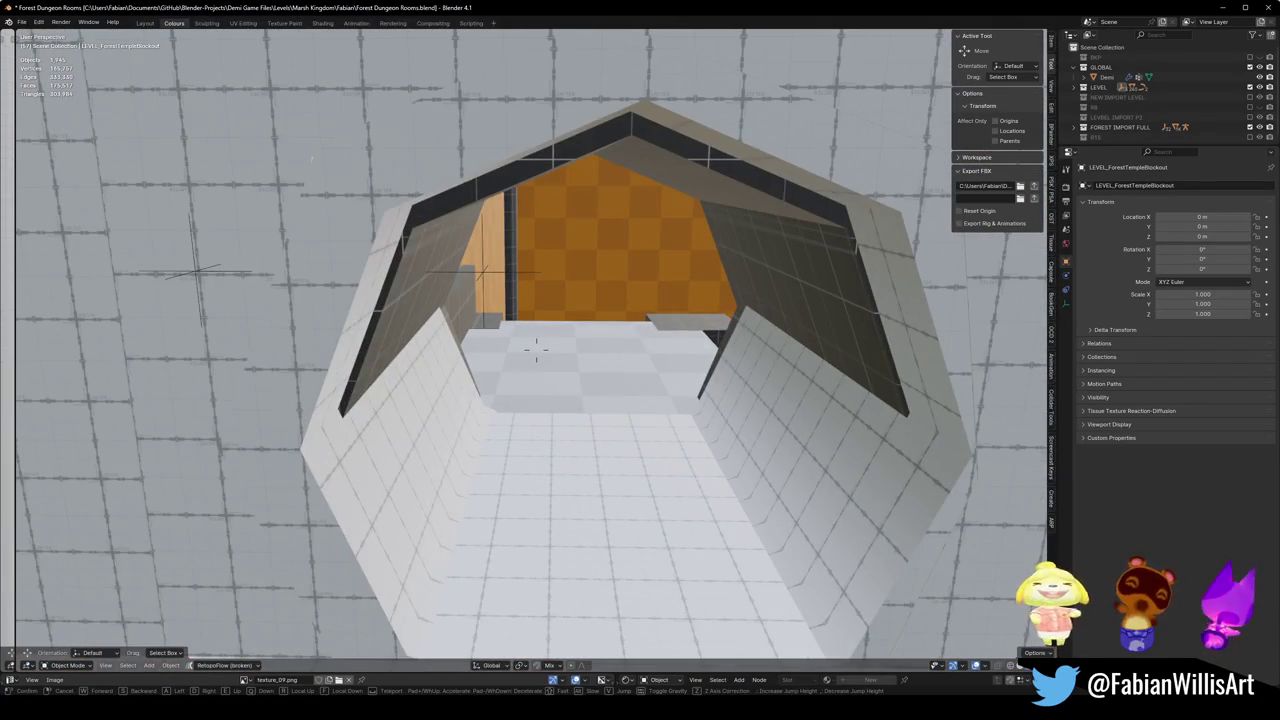
key("w")
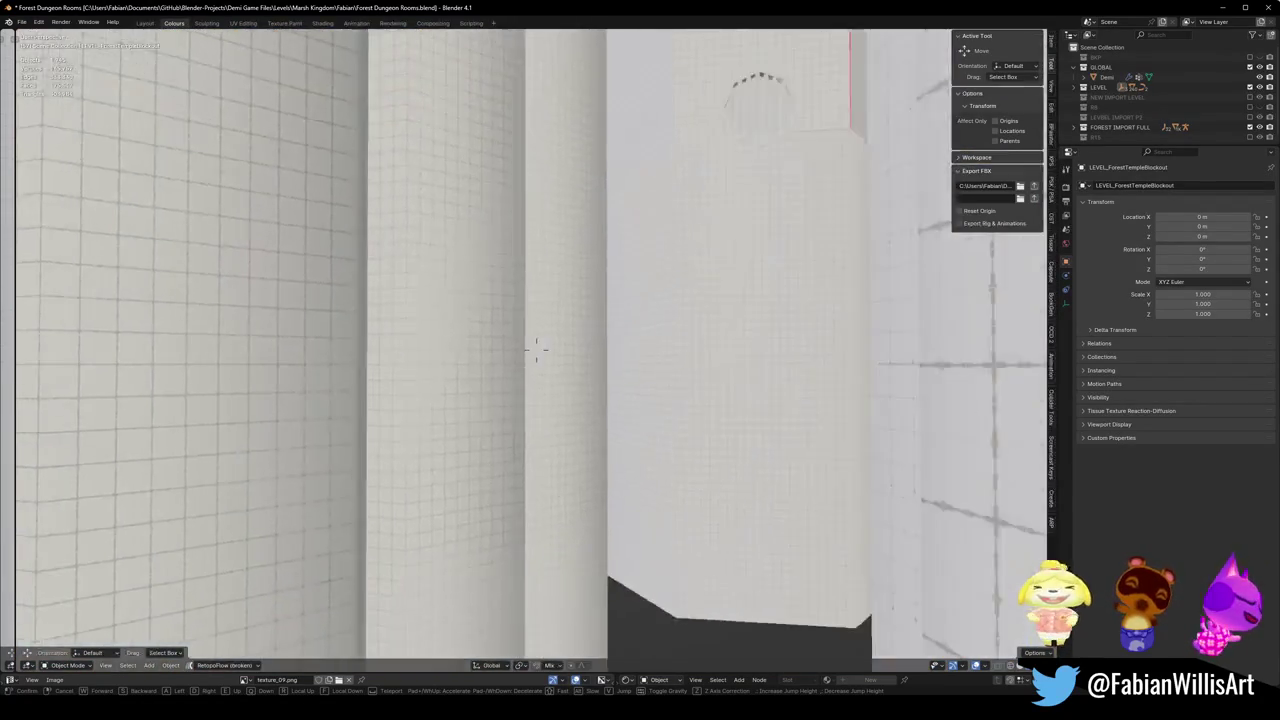
key("w")
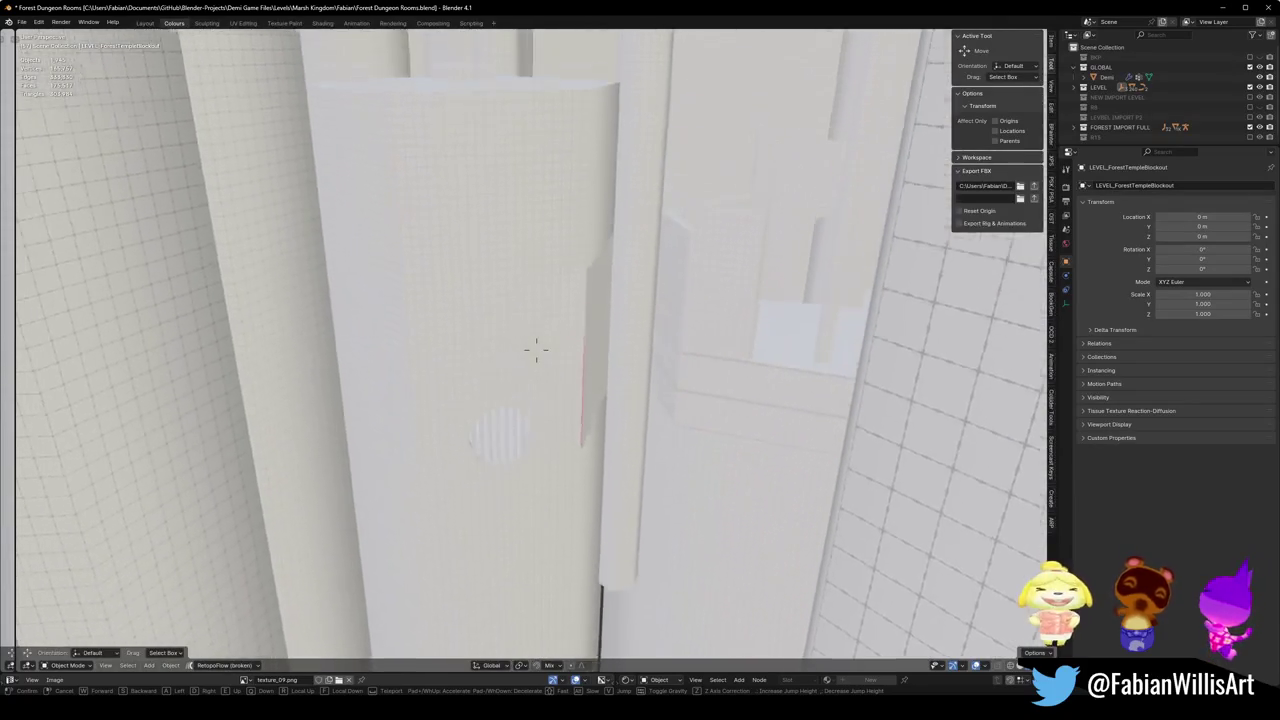
key("s")
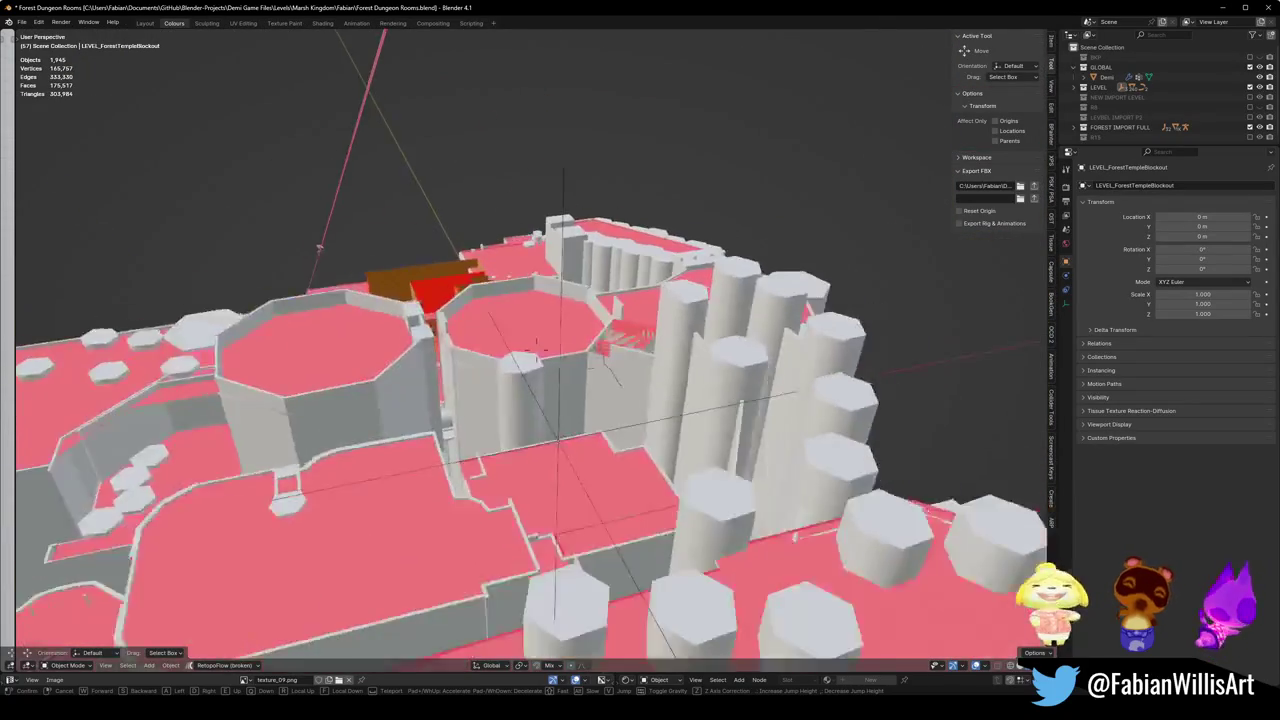
key("w")
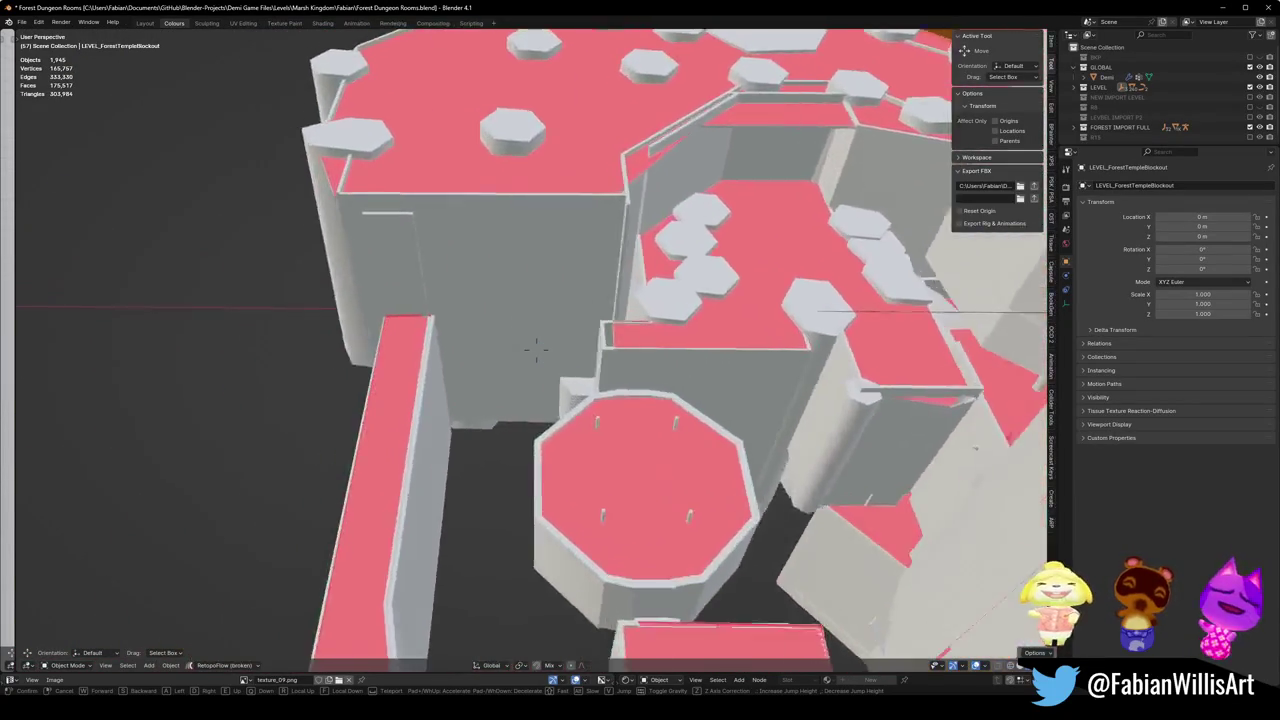
key("s")
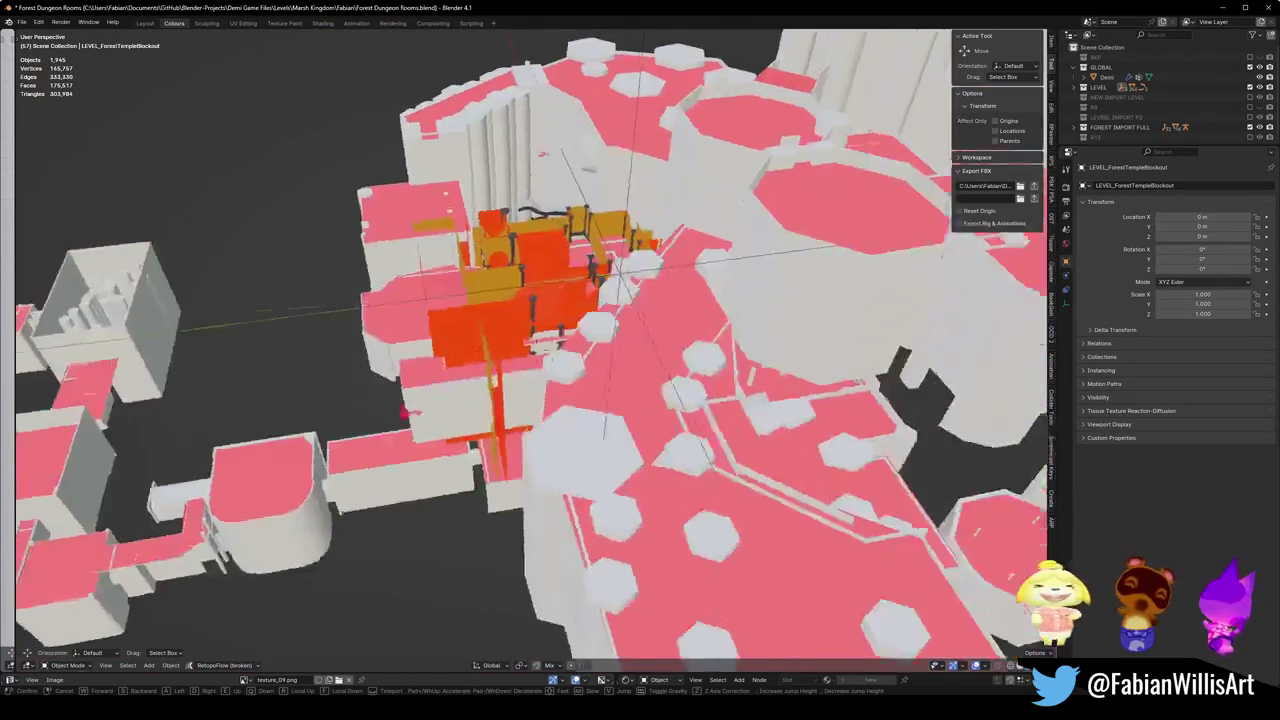
key("w")
key("s")
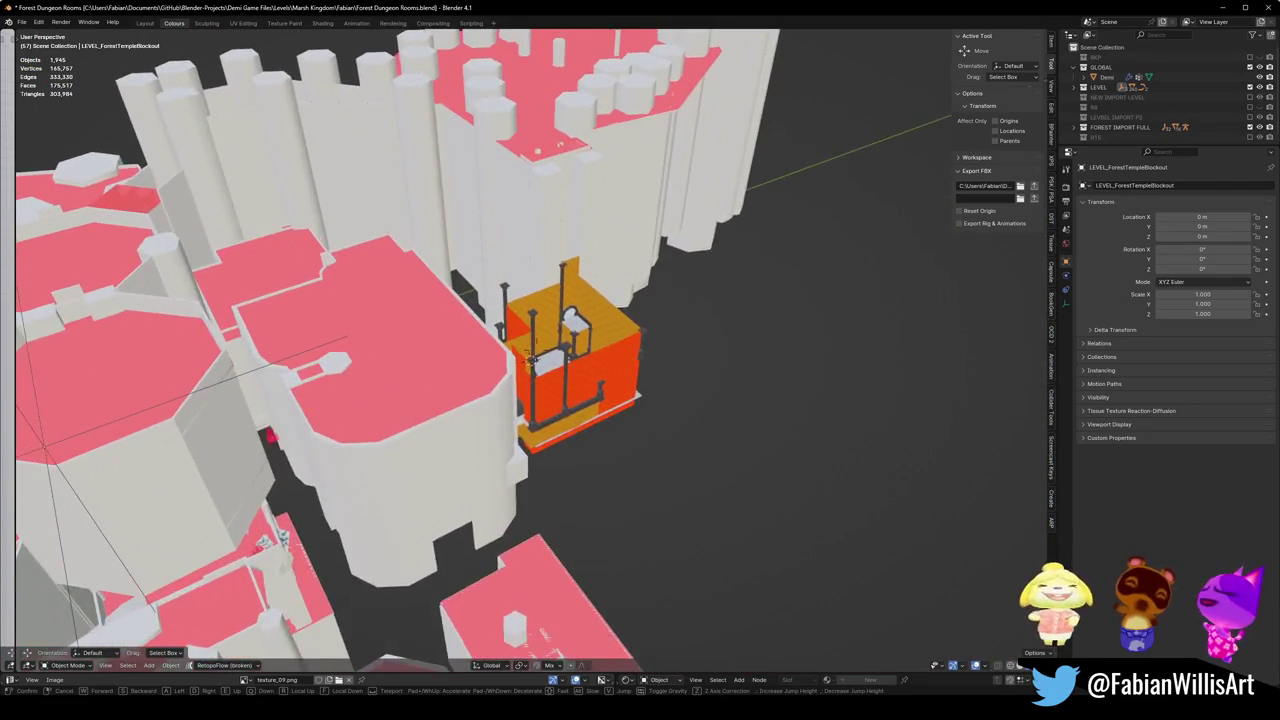
key("w")
left_click(697, 323)
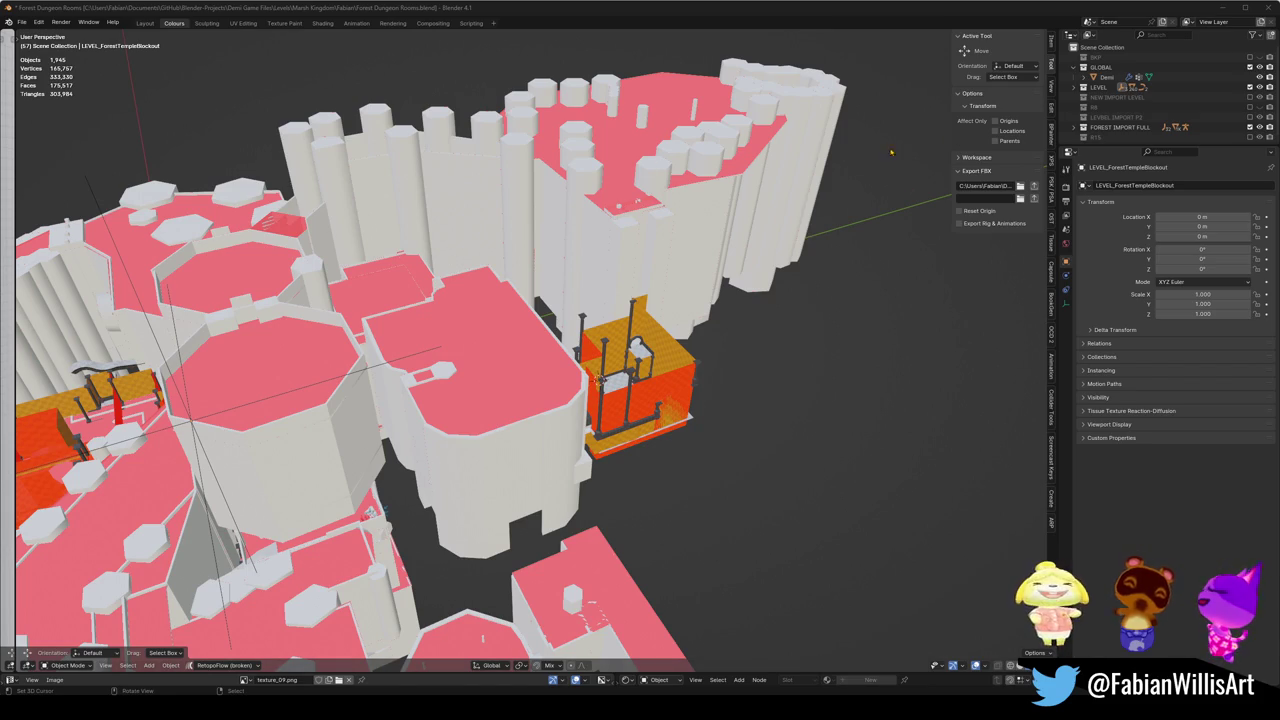
scroll(437, 371, "down", 5)
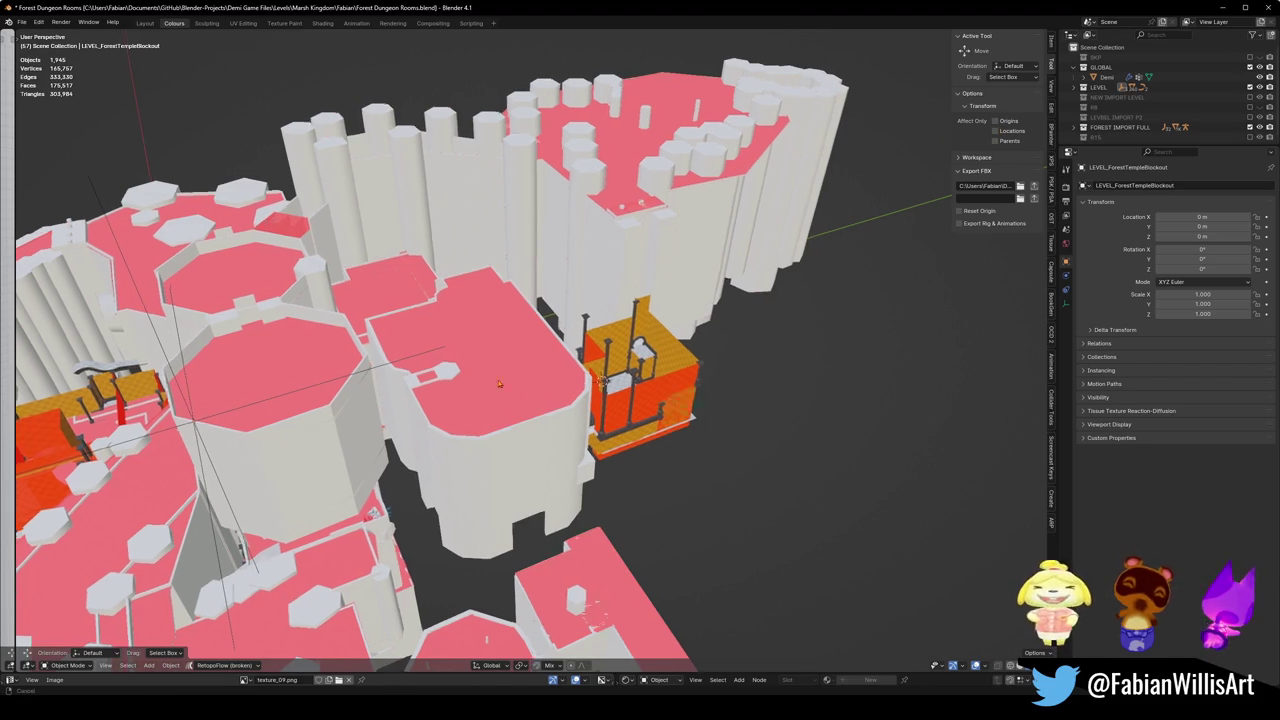
scroll(848, 380, "down", 3)
left_click_drag(848, 380, 648, 395)
scroll(648, 395, "up", 8)
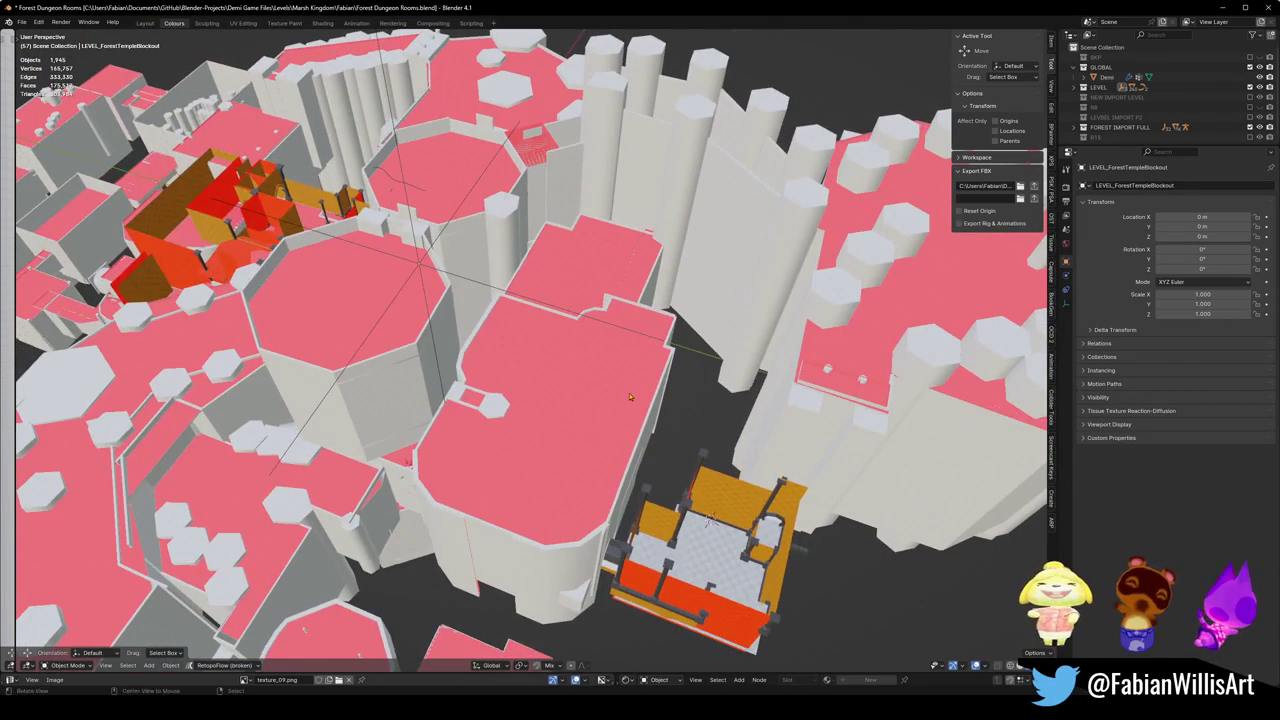
left_click_drag(630, 391, 591, 453)
key("ctrl+s")
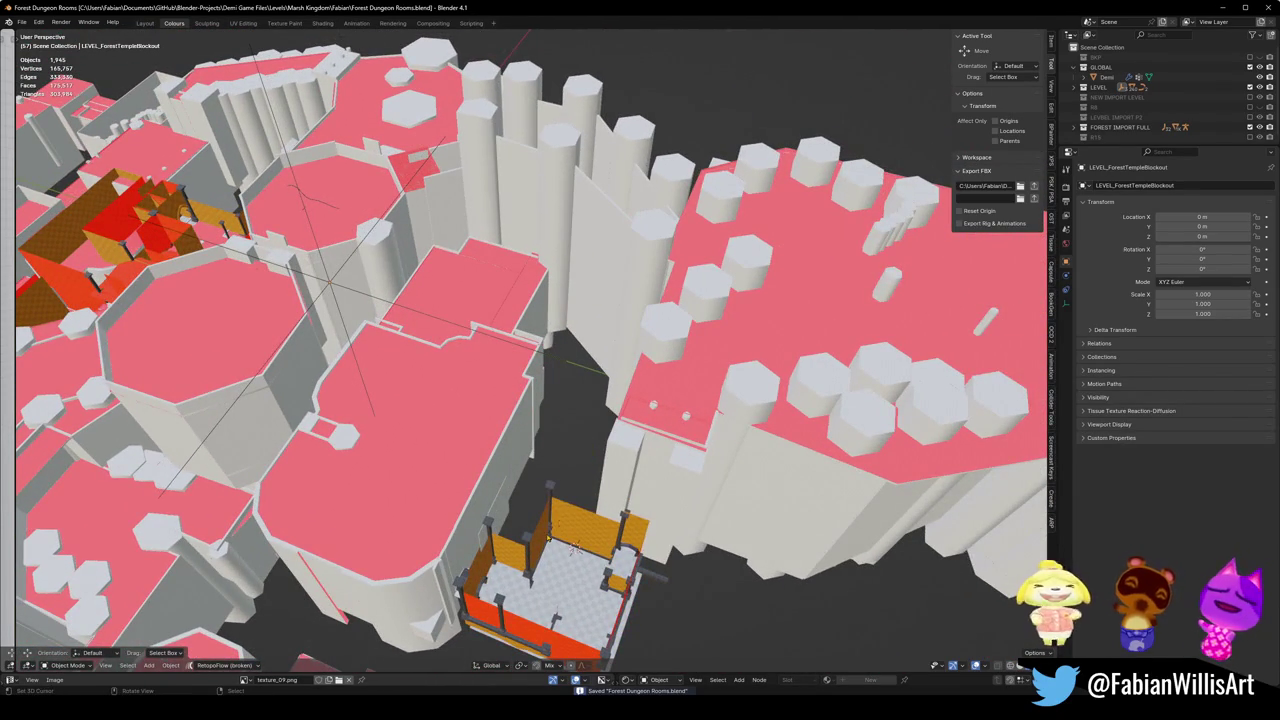
scroll(470, 505, "up", 5)
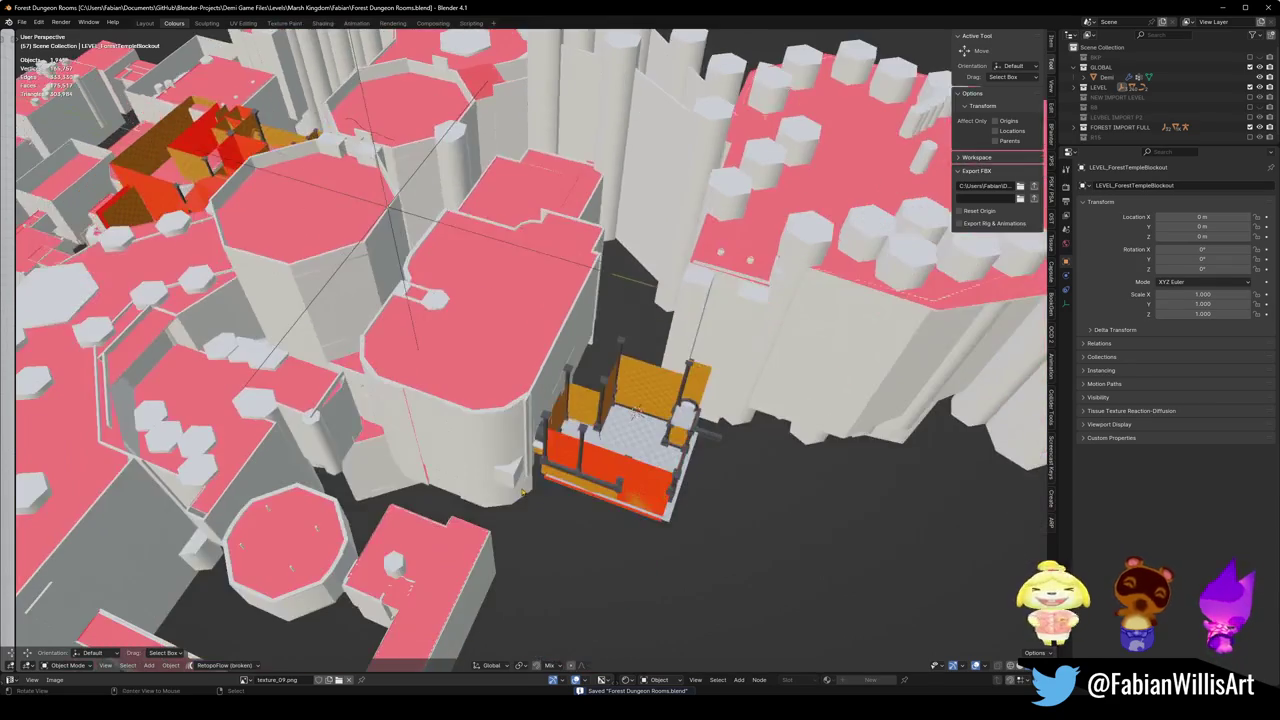
key("shift+grave")
key("w")
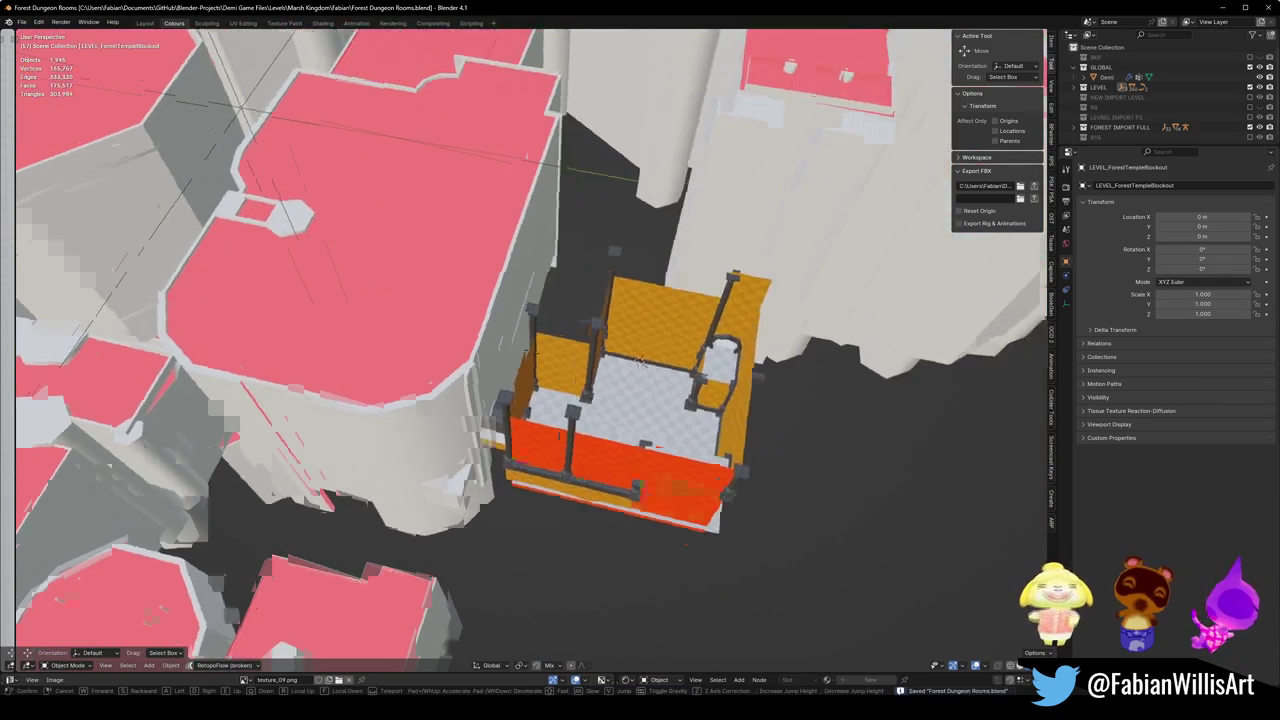
key("w")
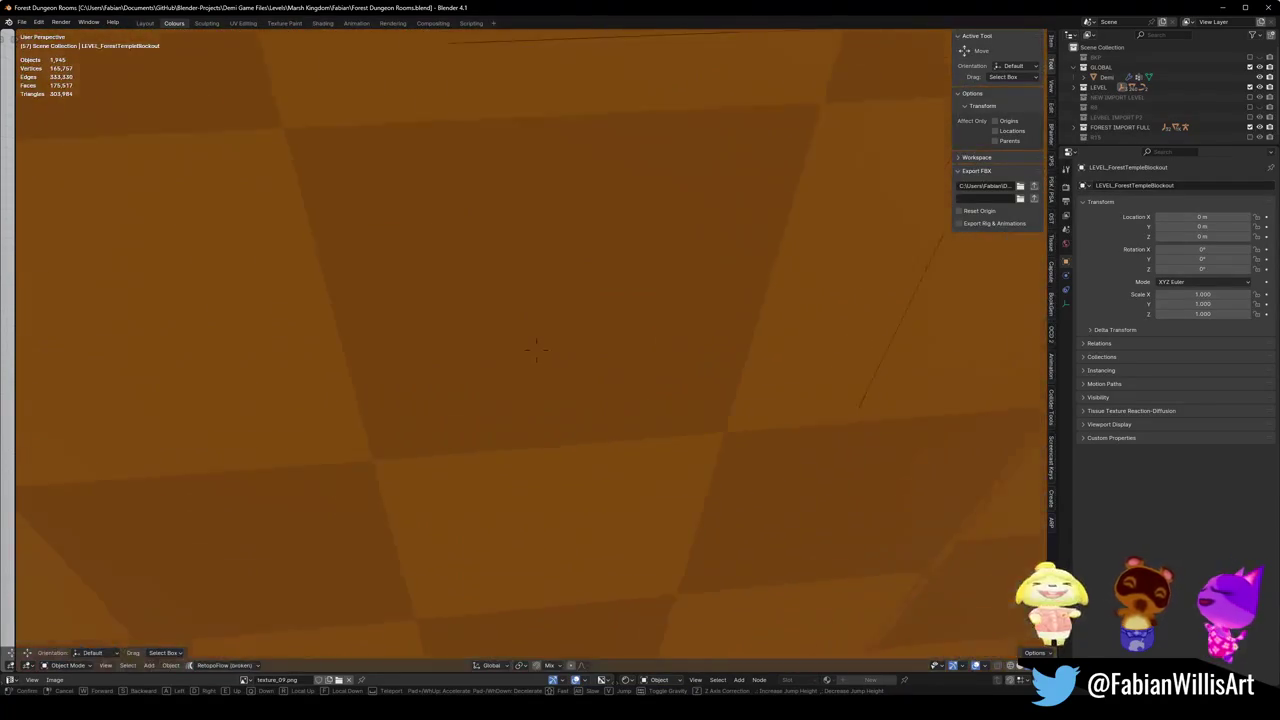
key("w")
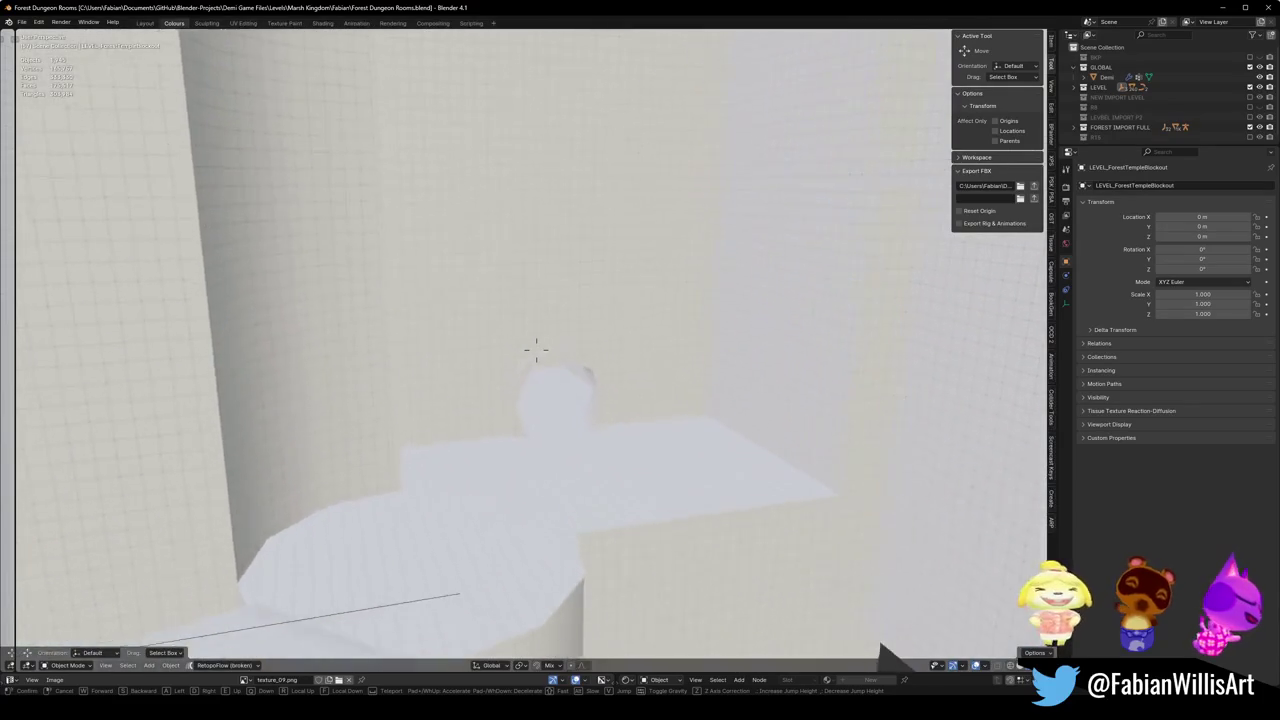
key("w")
key("w")
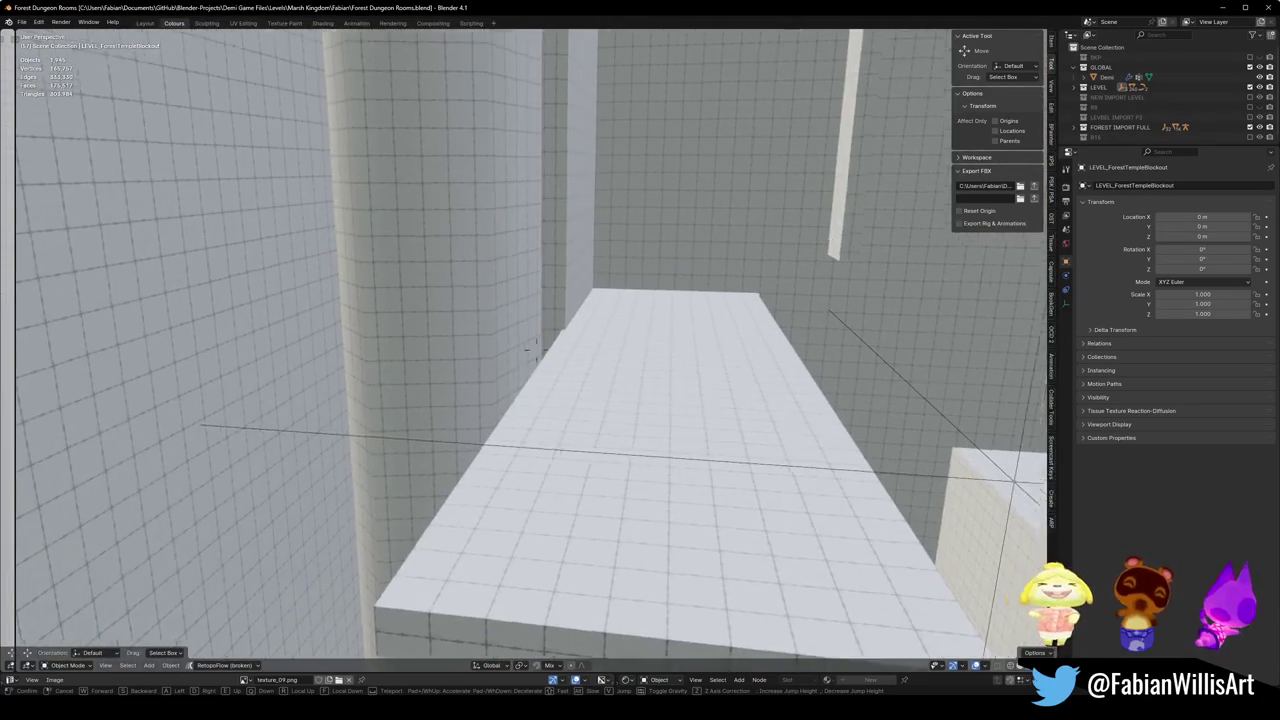
key("w")
key("w")
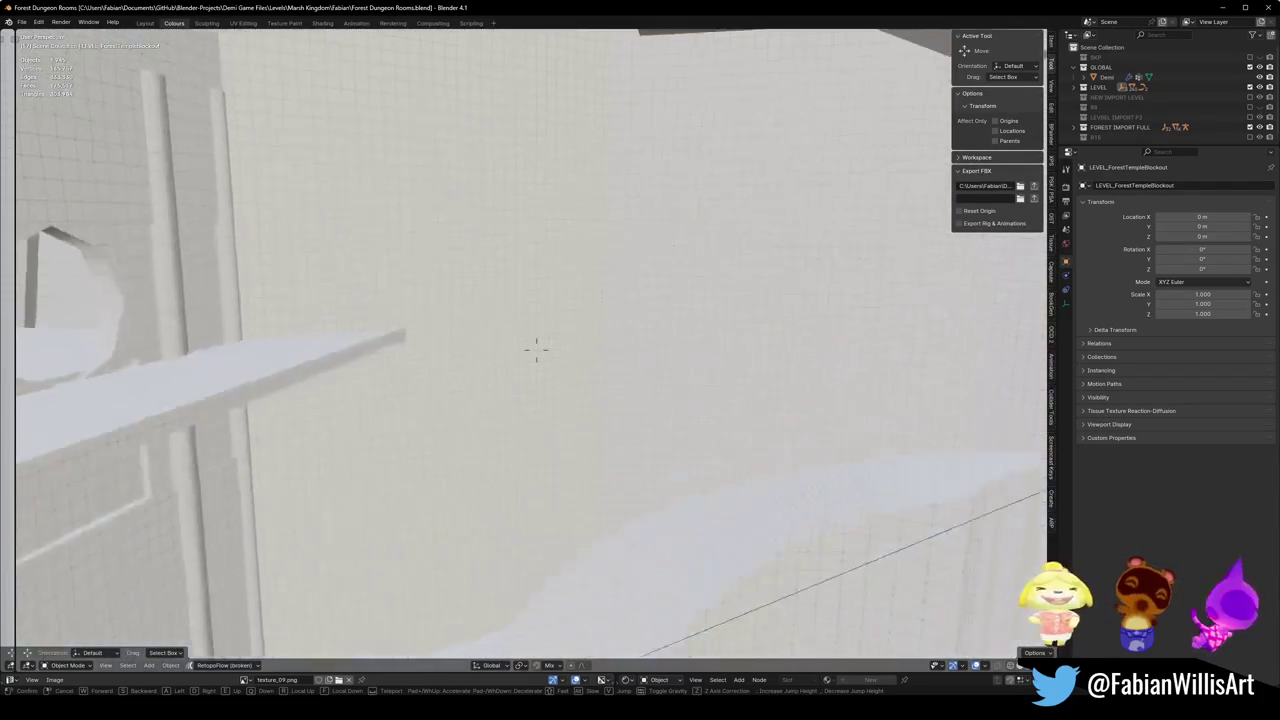
key("w")
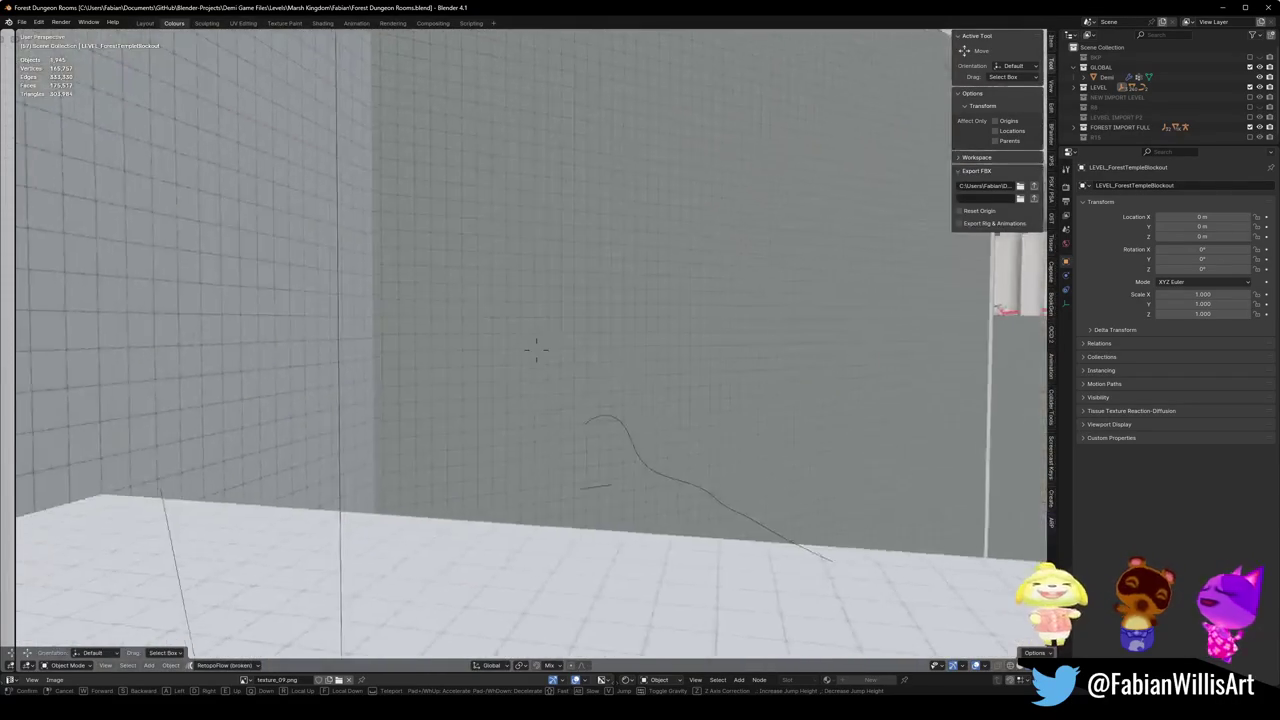
key("w")
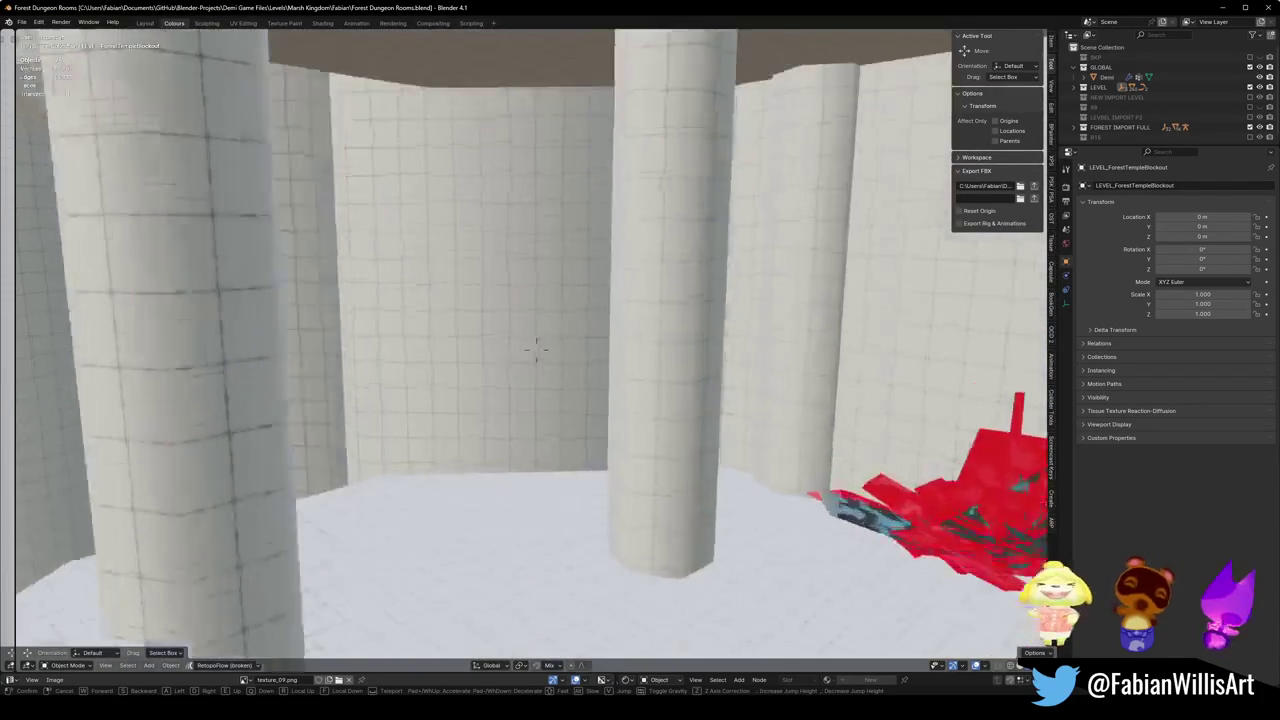
key("w")
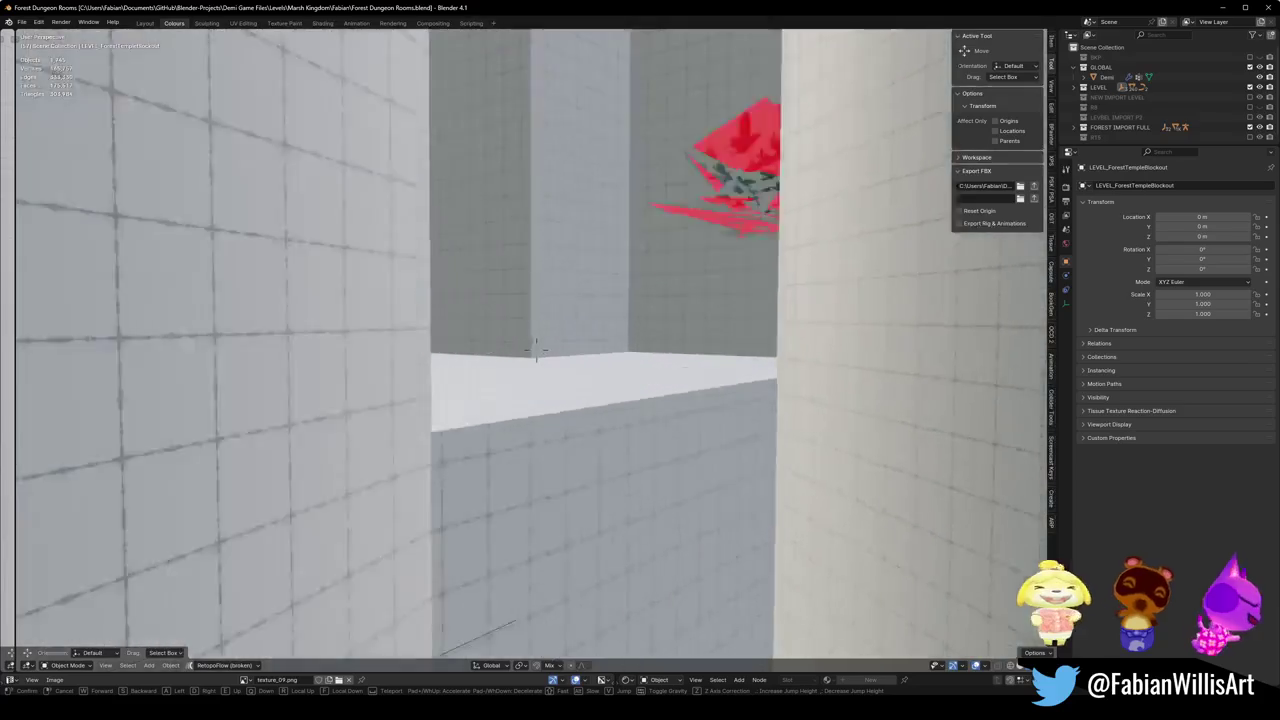
key("w")
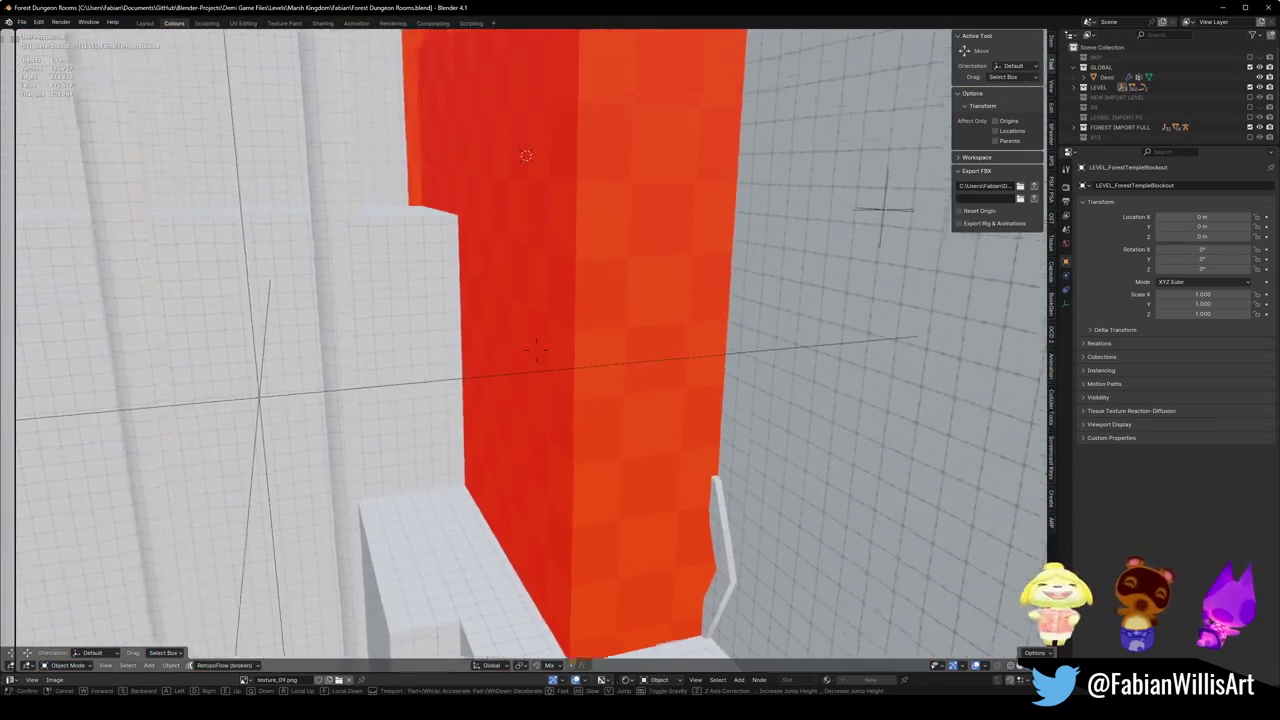
key("w")
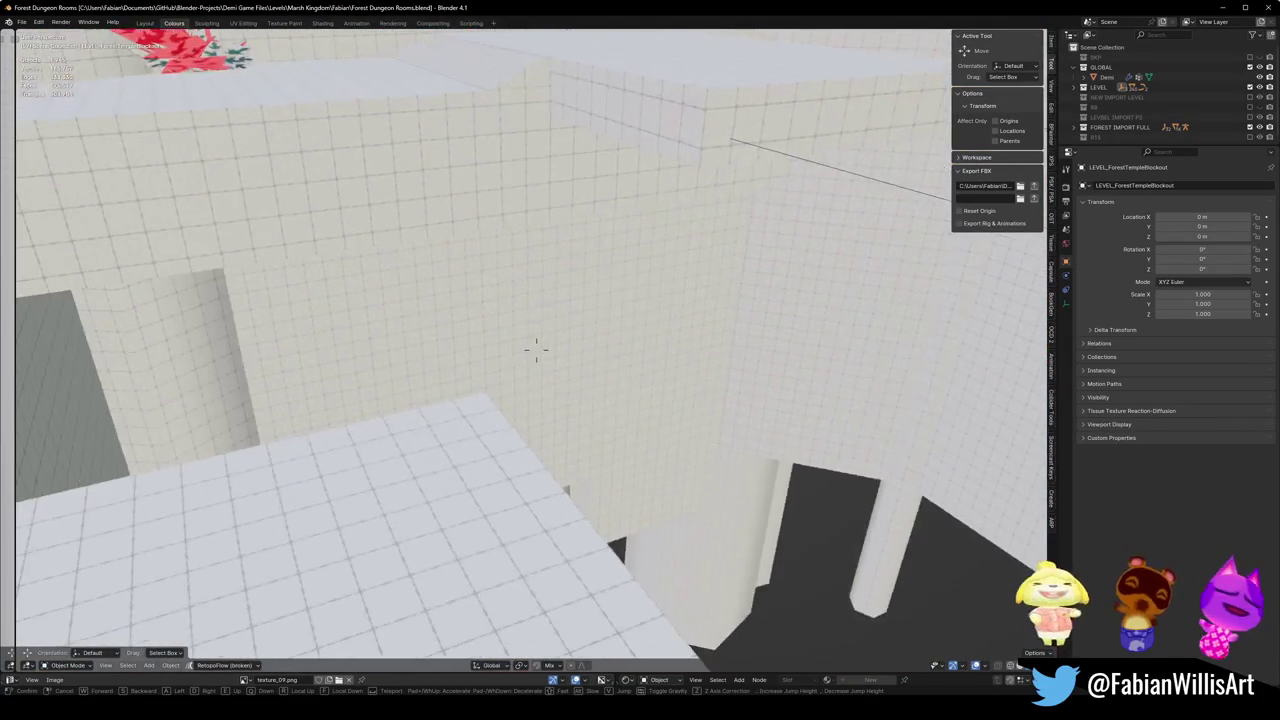
key("w")
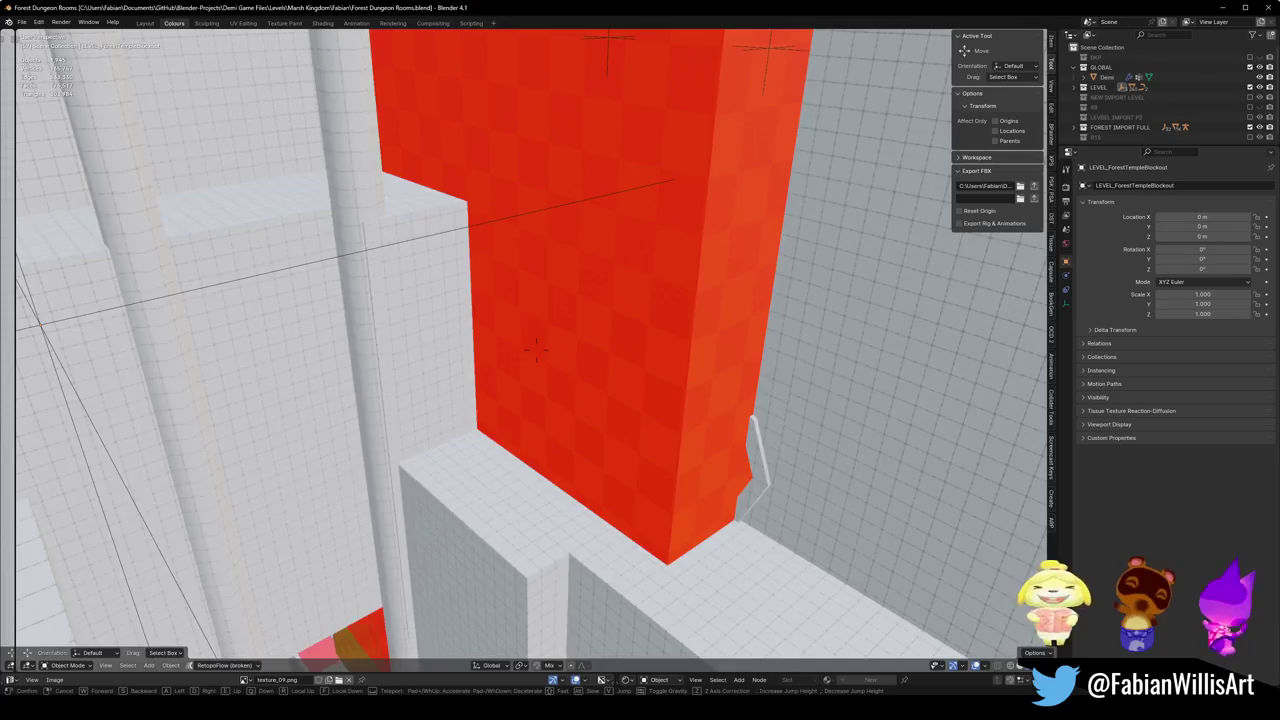
key("w")
scroll(577, 462, "down", 10)
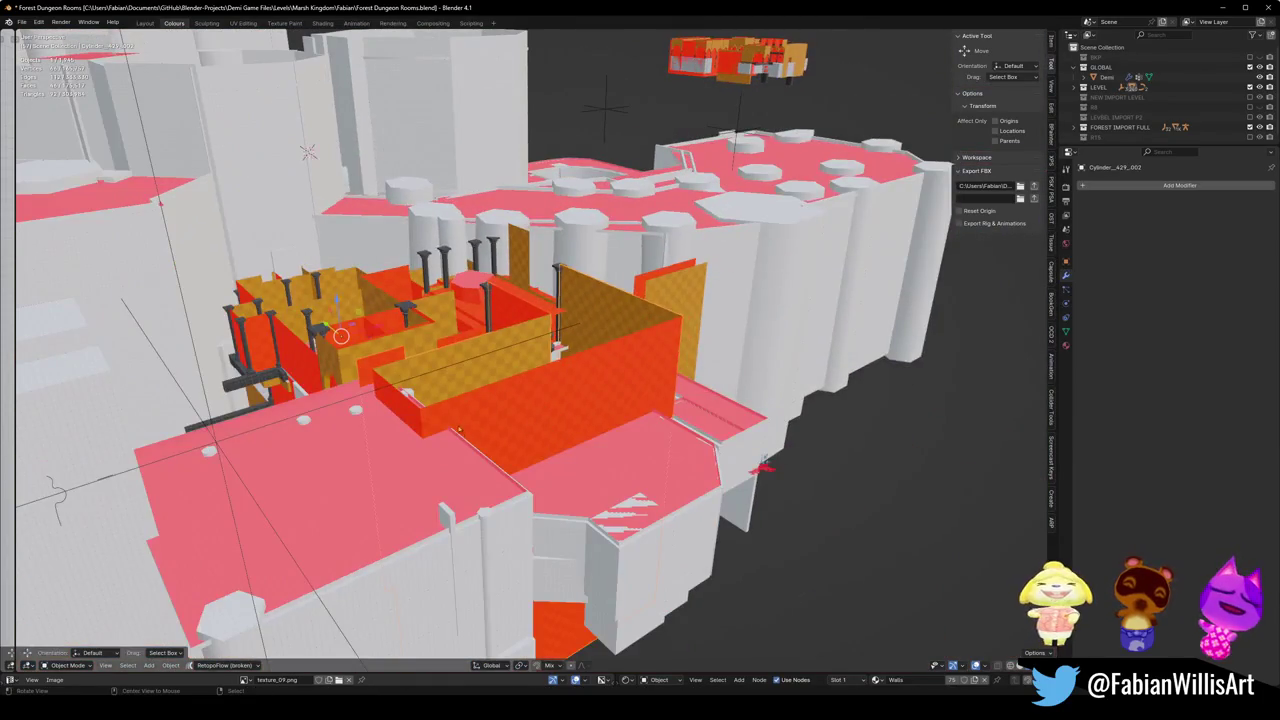
- Delete the stray overlapping object and duplicate walls near the pink floors
mouse_move(458, 430)
left_mouse_down()
mouse_move(351, 405)
mouse_move(514, 343)
mouse_move(611, 404)
mouse_move(443, 407)
mouse_move(714, 493)
mouse_move(540, 400)
mouse_move(601, 394)
mouse_move(576, 394)
mouse_move(538, 433)
mouse_move(600, 443)
mouse_move(523, 393)
left_mouse_up()
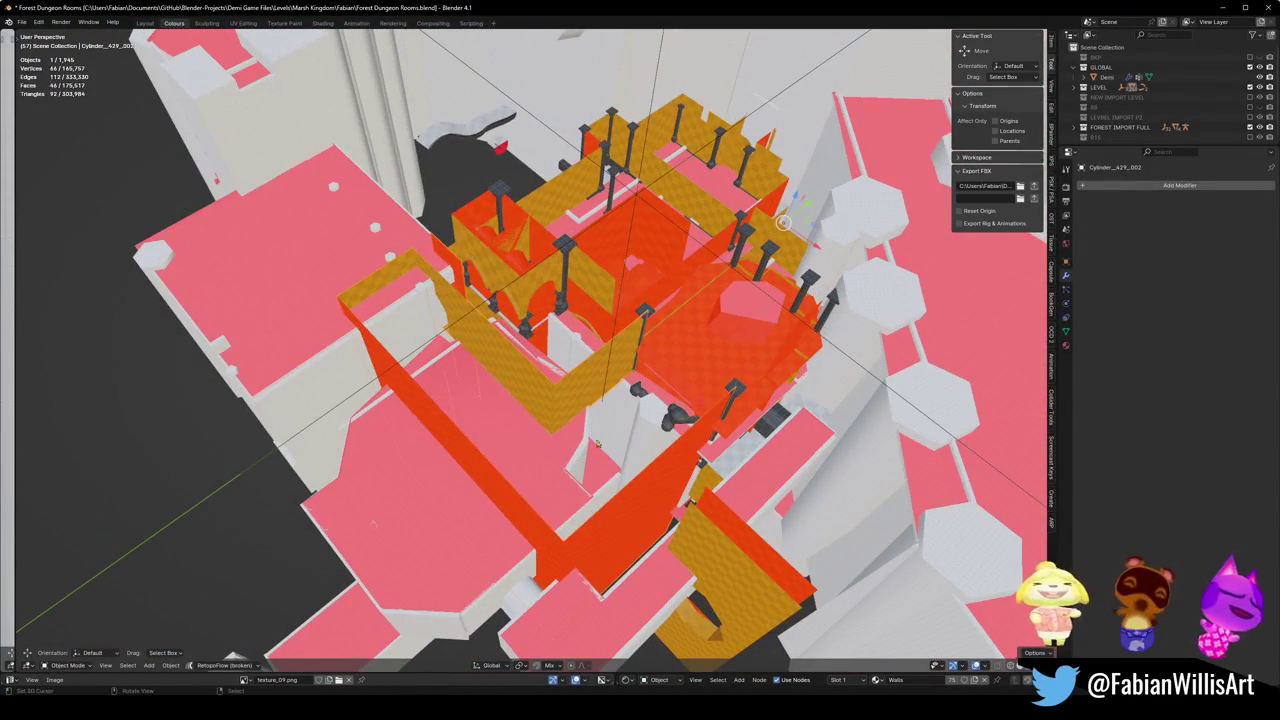
key("Delete")
key("Delete")
left_click(540, 400)
key("Delete")
scroll(501, 394, "up", 3)
scroll(576, 394, "down", 3)
- Slide an edge of wall mesh Cylinder_429_001 in Edit Mode to close the gap
left_click(531, 390)
left_click(523, 393)
key("Tab")
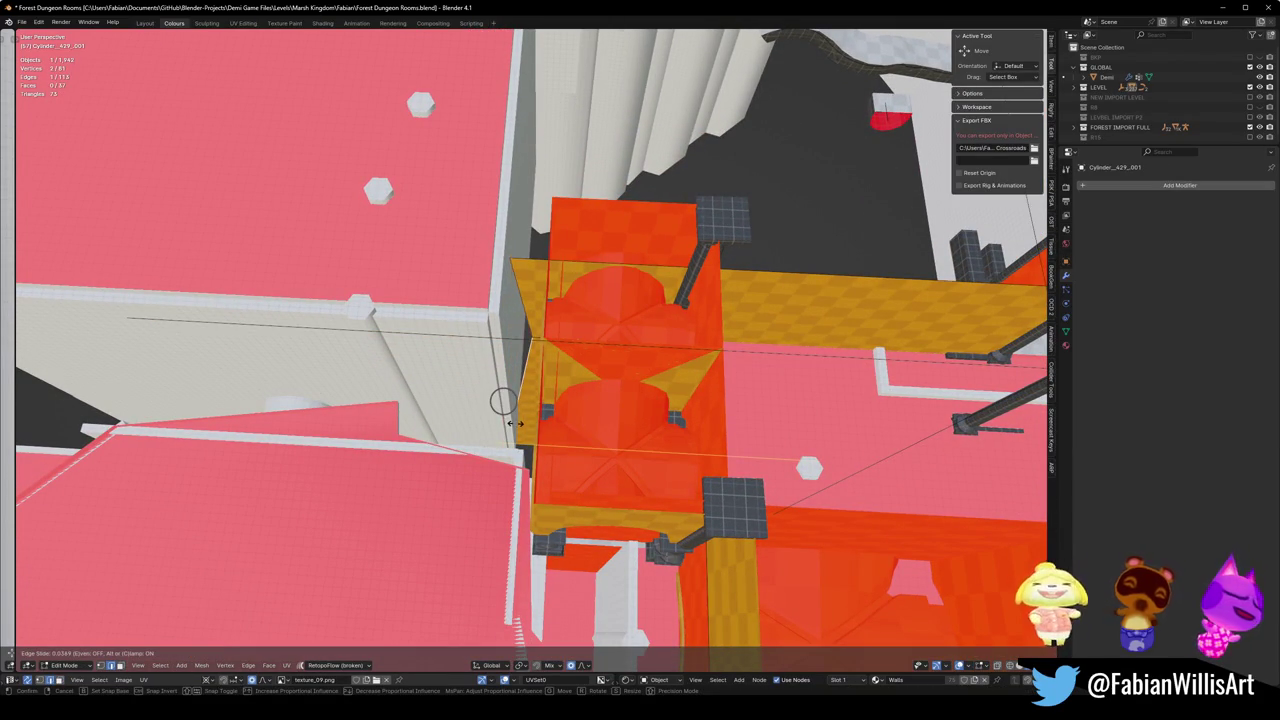
key("alt+a")
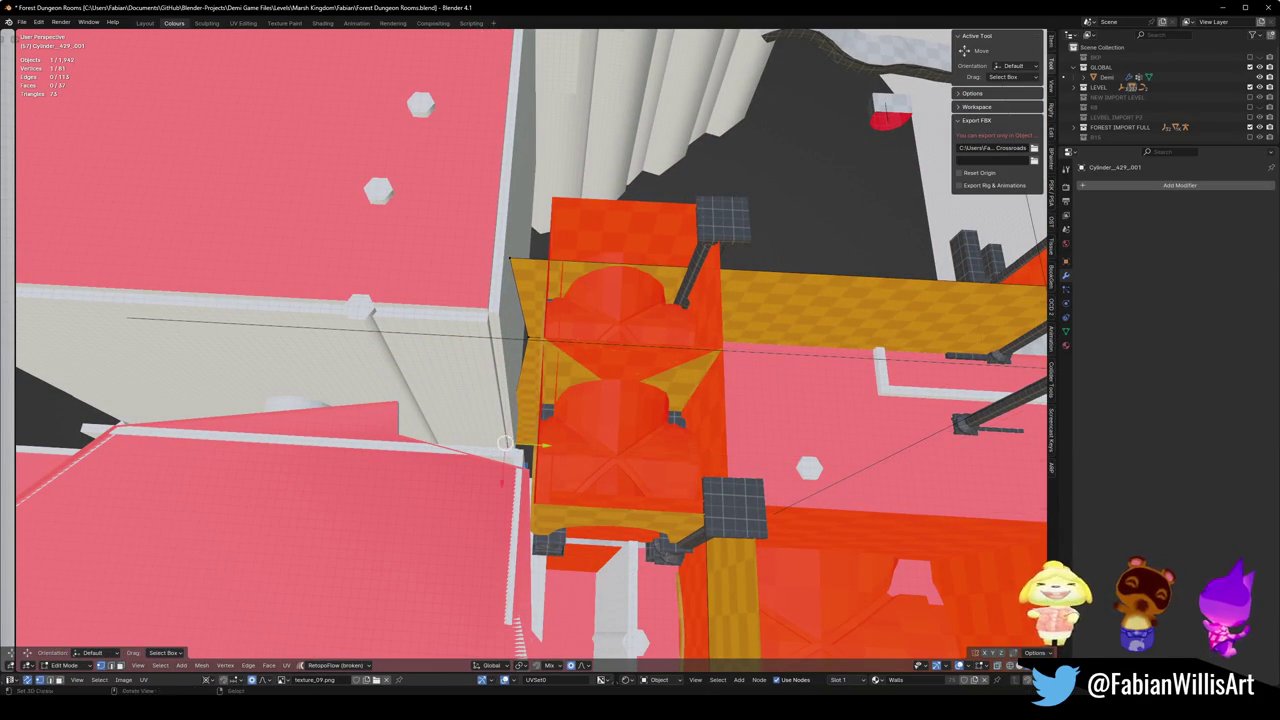
key("shift+grave")
- Walk through the level's rooms to check the repaired wall
key("w")
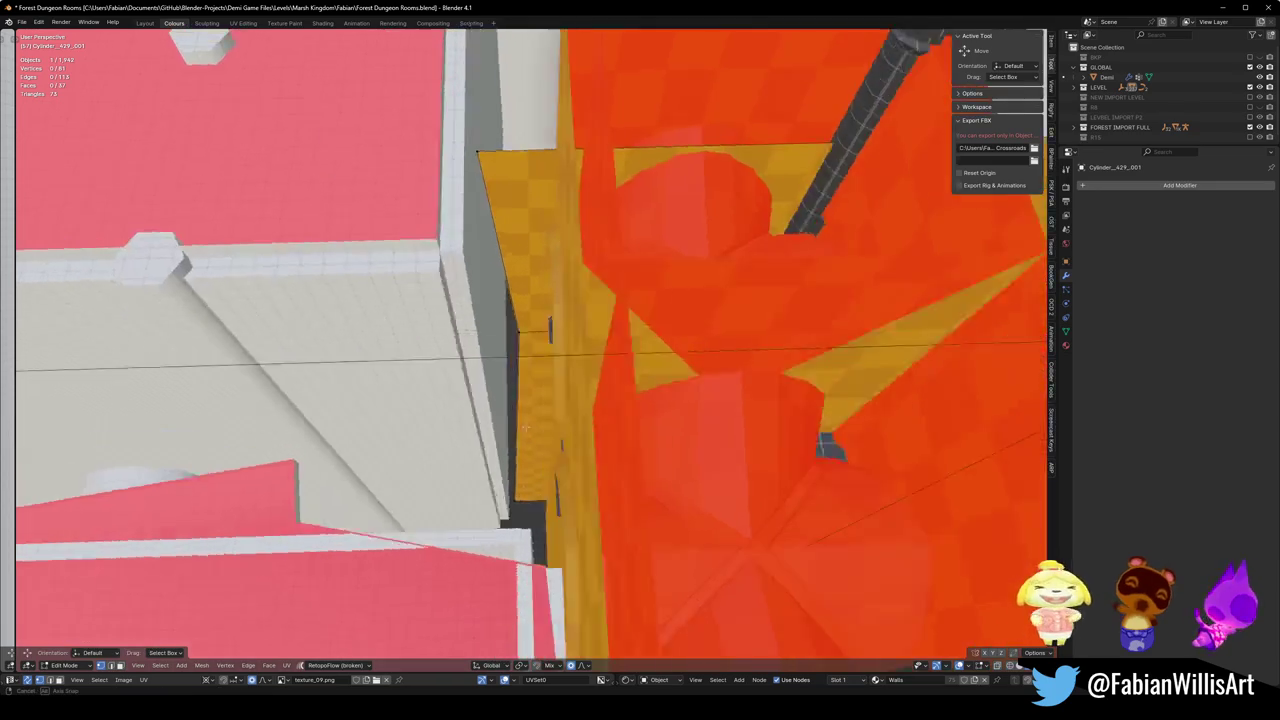
key("w")
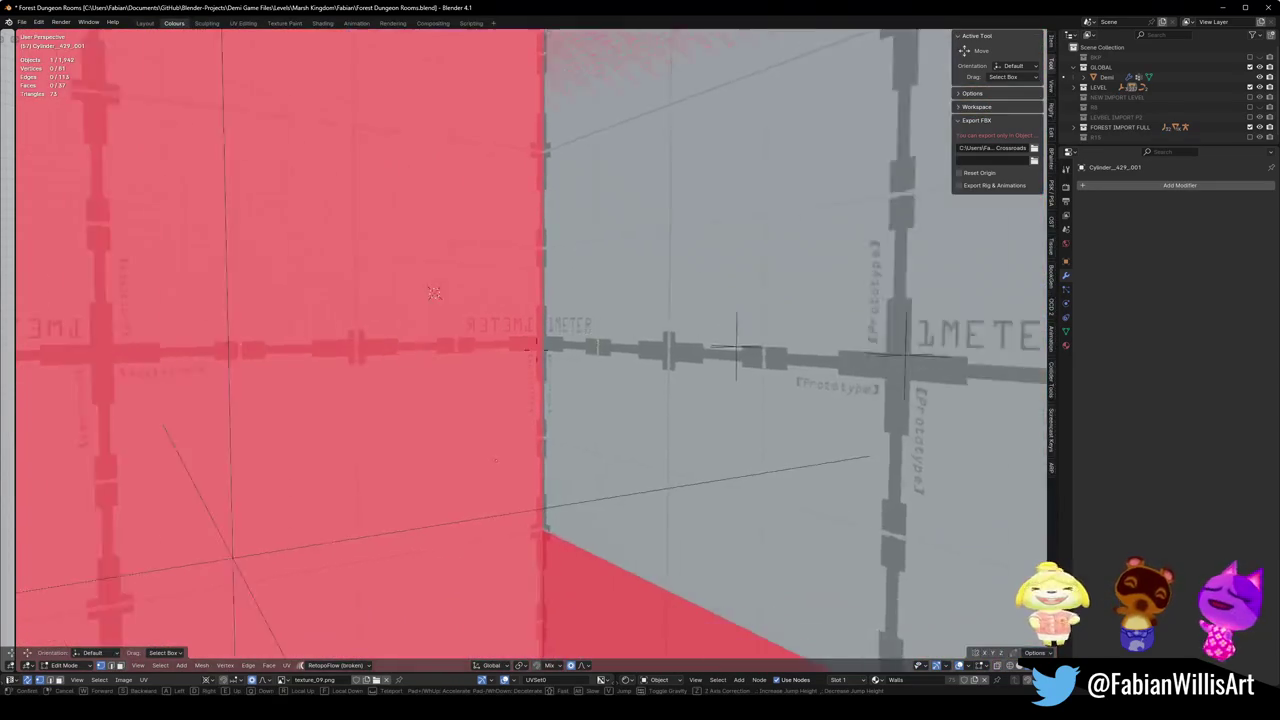
key("w")
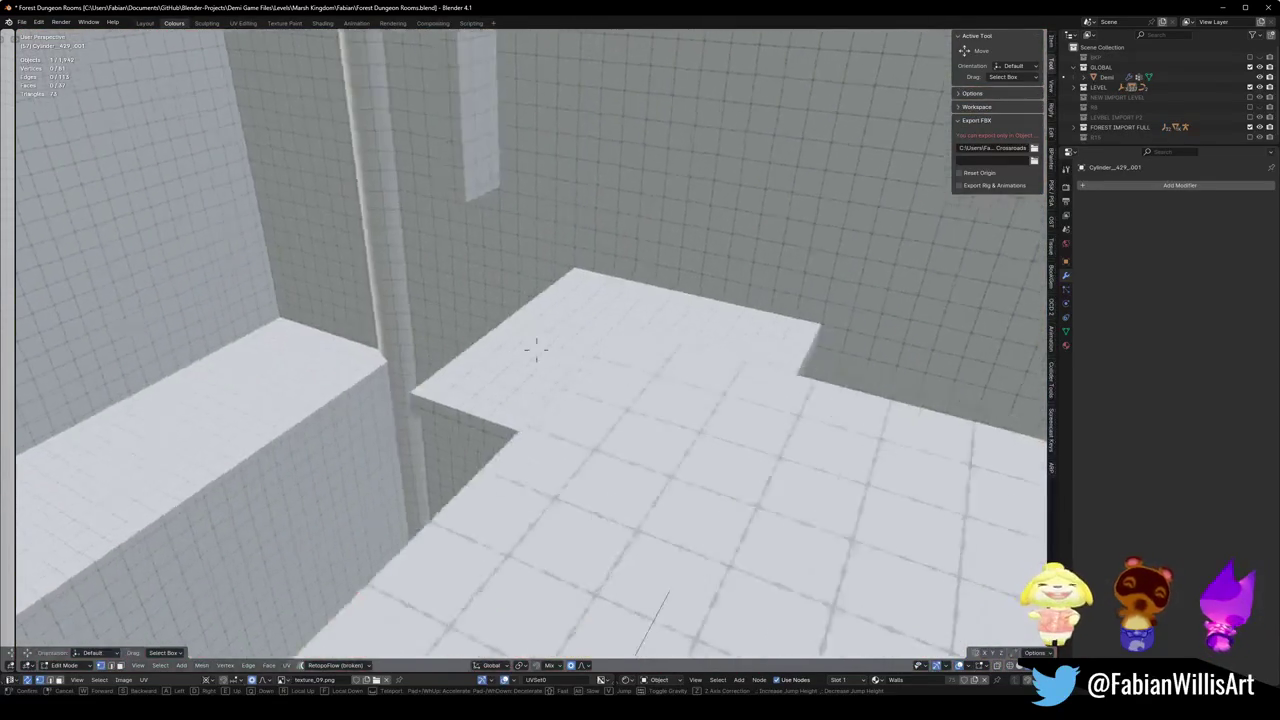
key("s")
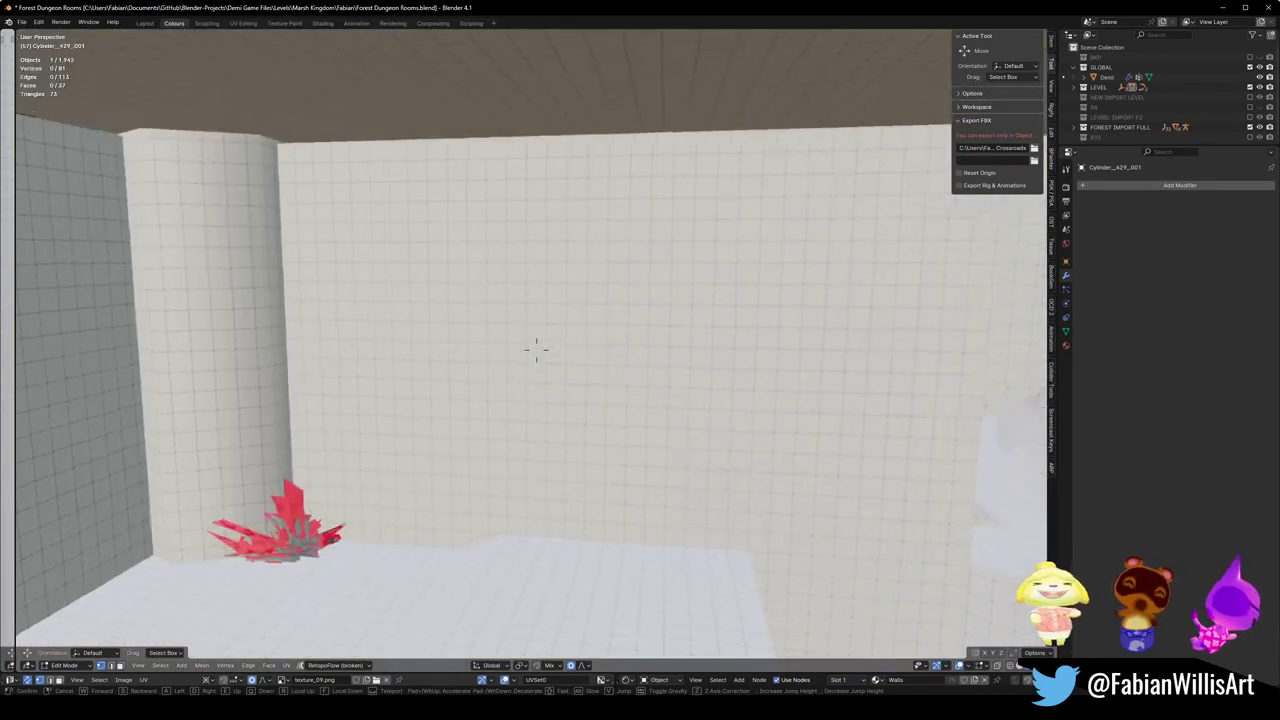
key("w")
key("w")
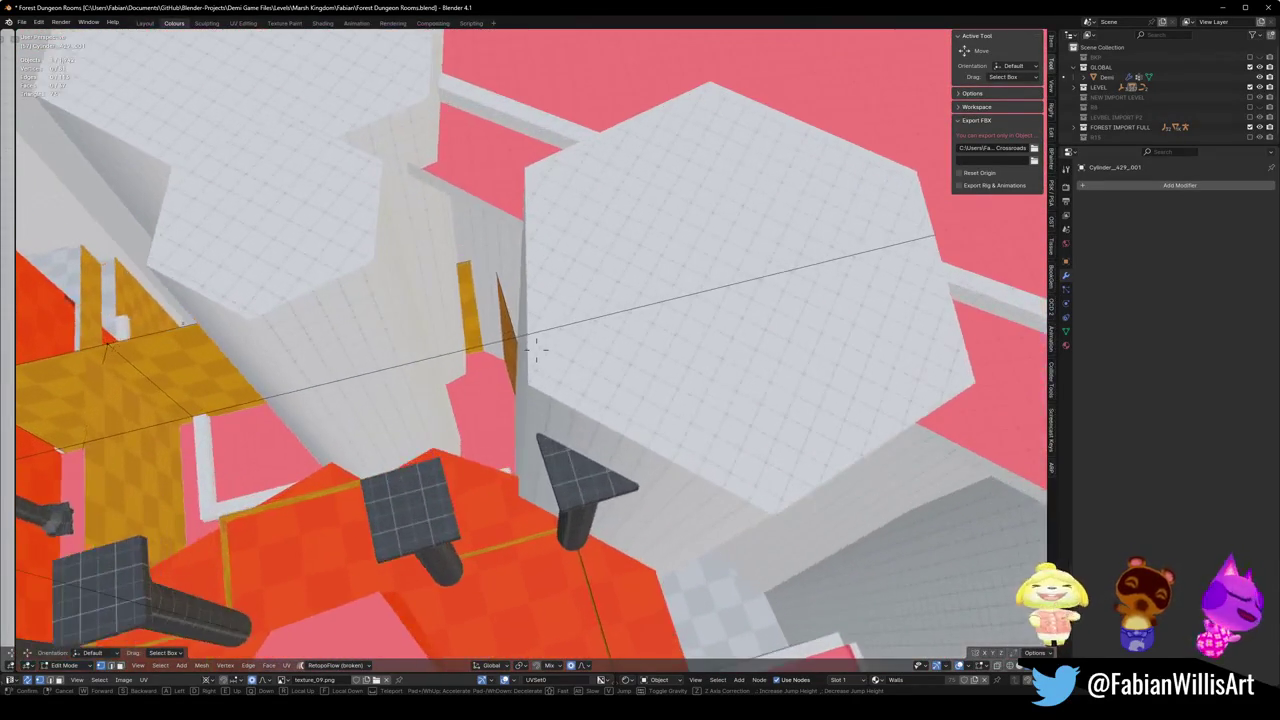
key("s")
- Save Forest Dungeon Rooms.blend and switch the mesh back to Object Mode
key("s")
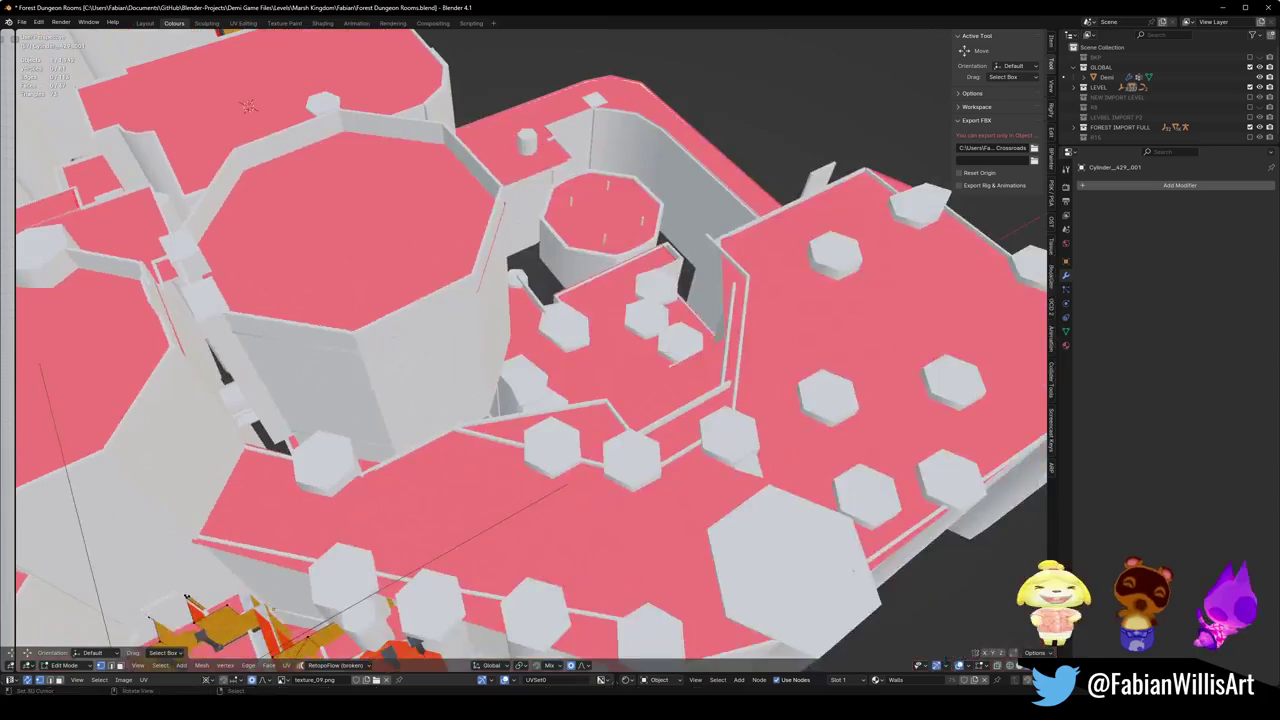
key("Return")
key("ctrl+s")
key("Tab")
left_click(576, 320)
key("shift+grave")
key("s")
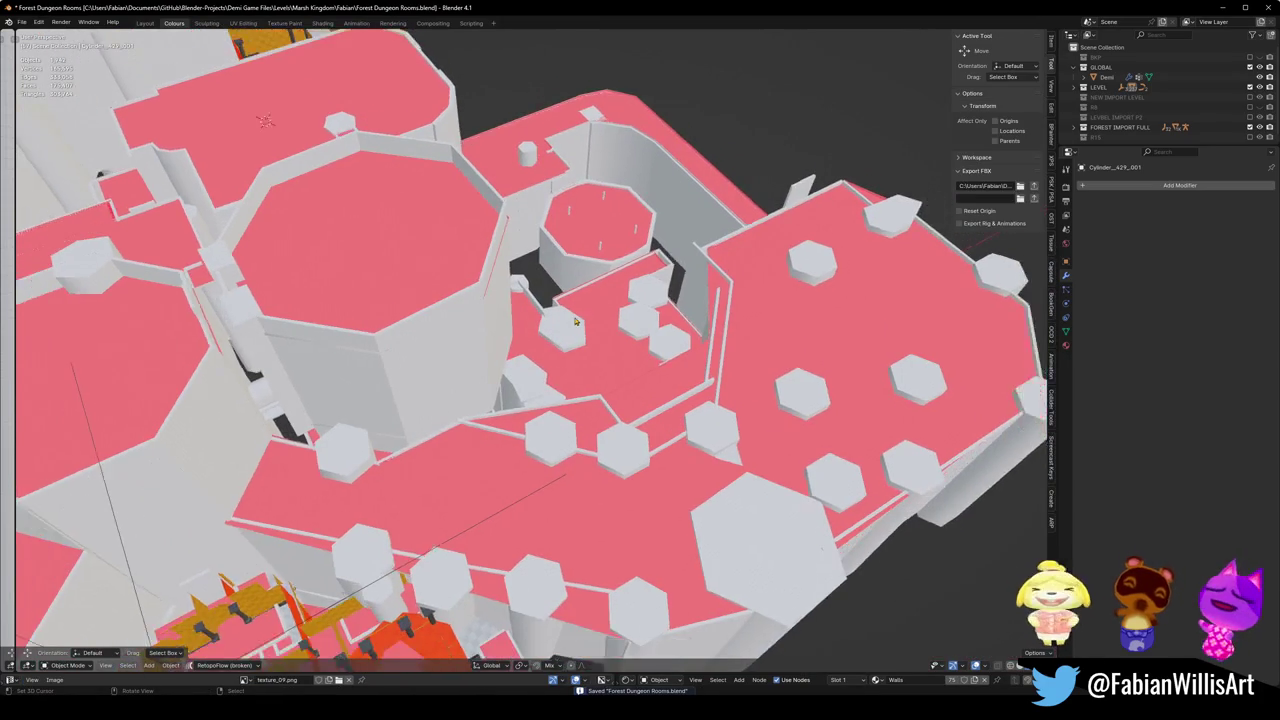
- Save the blend file again and run the Unity scene in play mode
key("w")
key("Return")
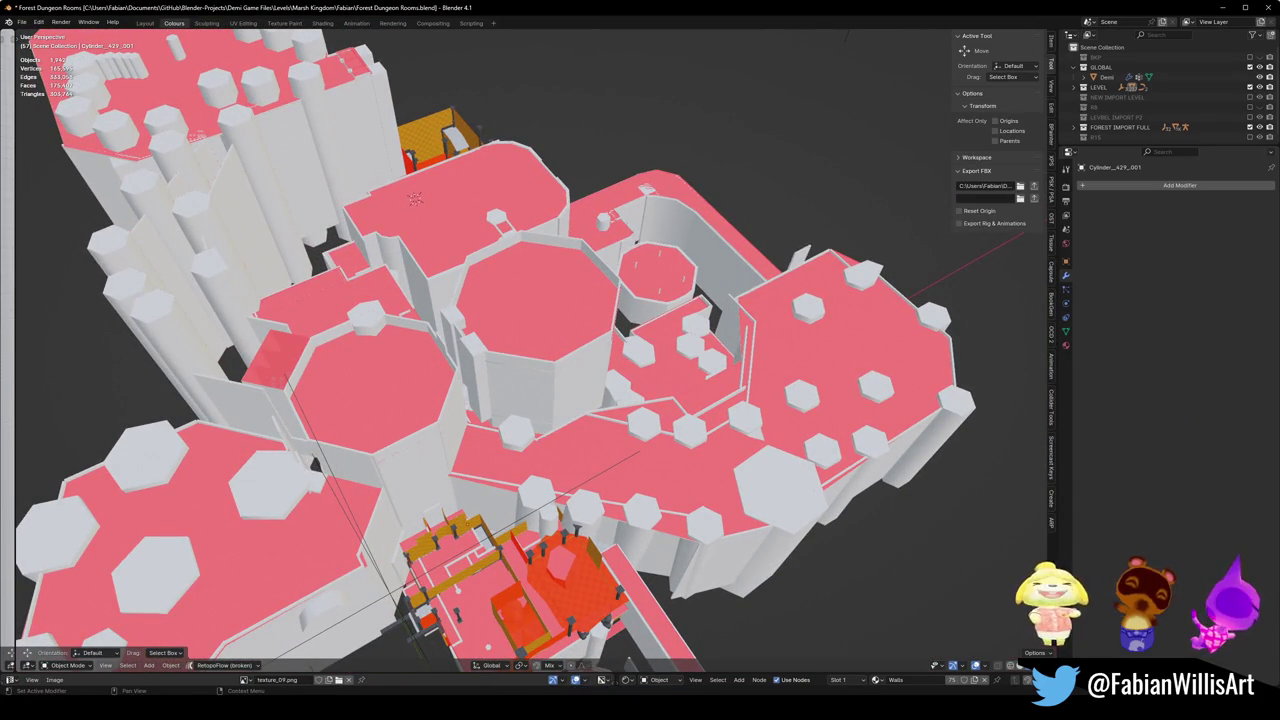
key("ctrl+s")
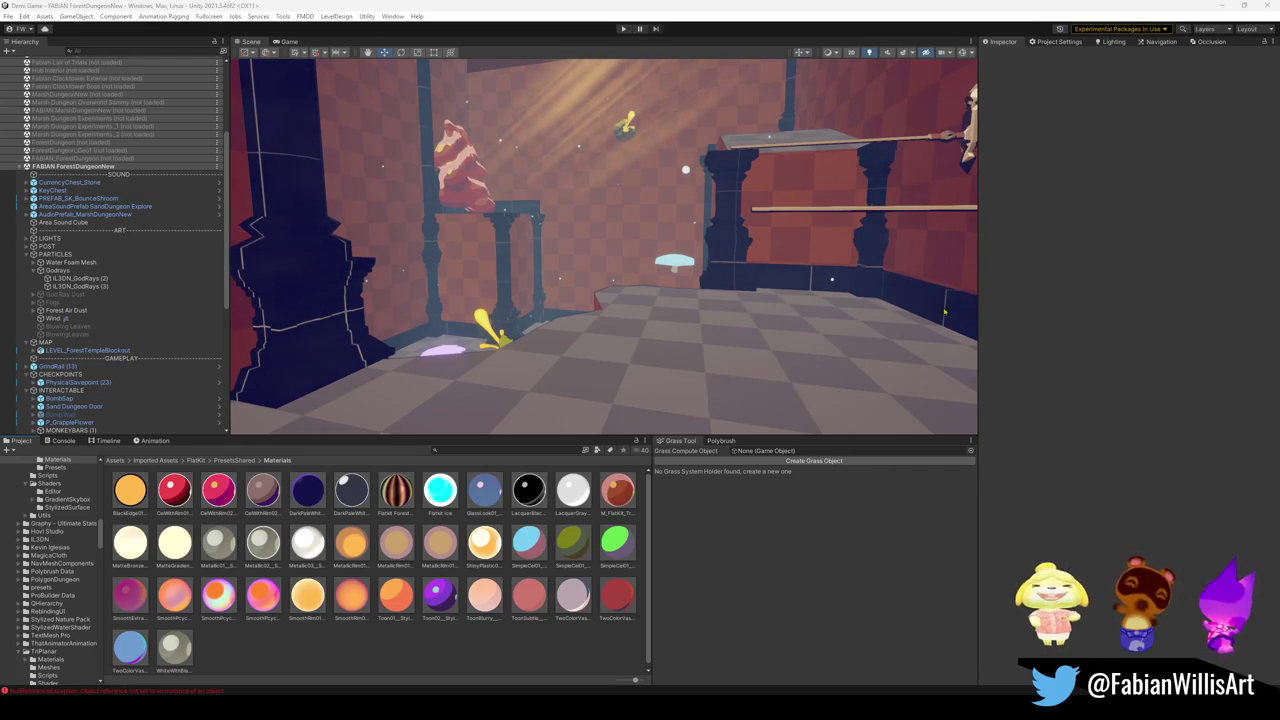
left_click(623, 29)
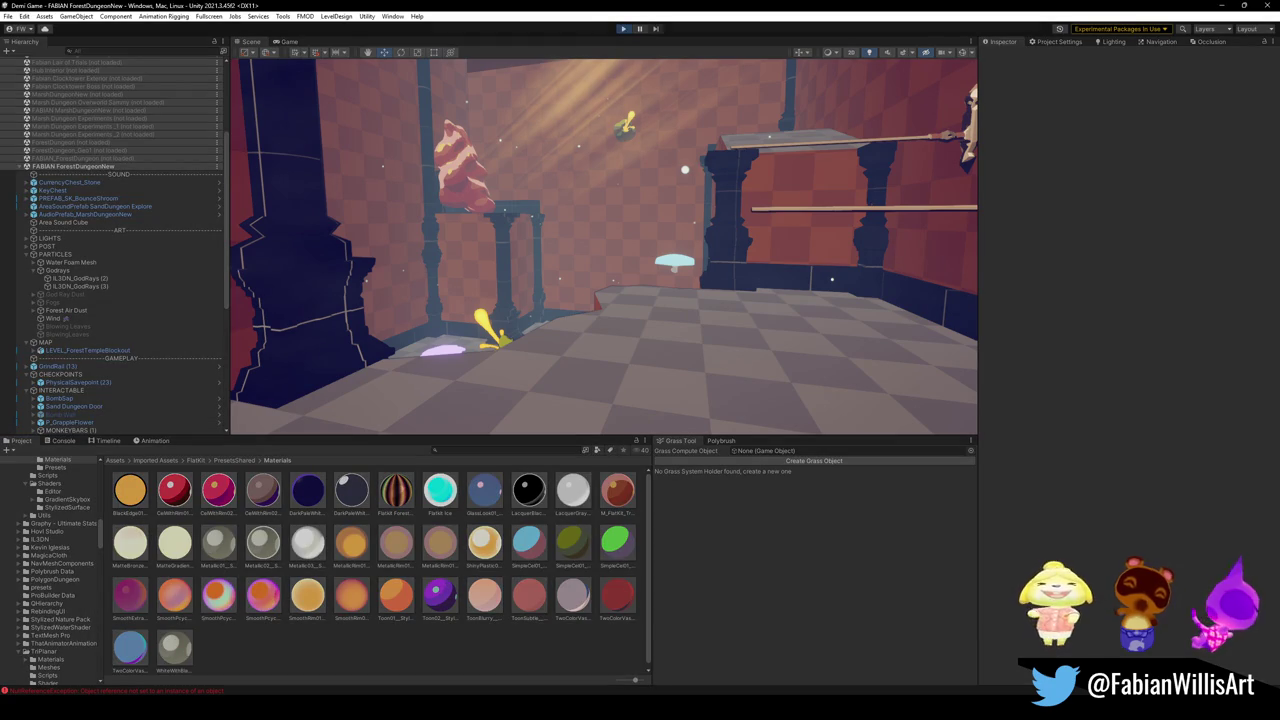